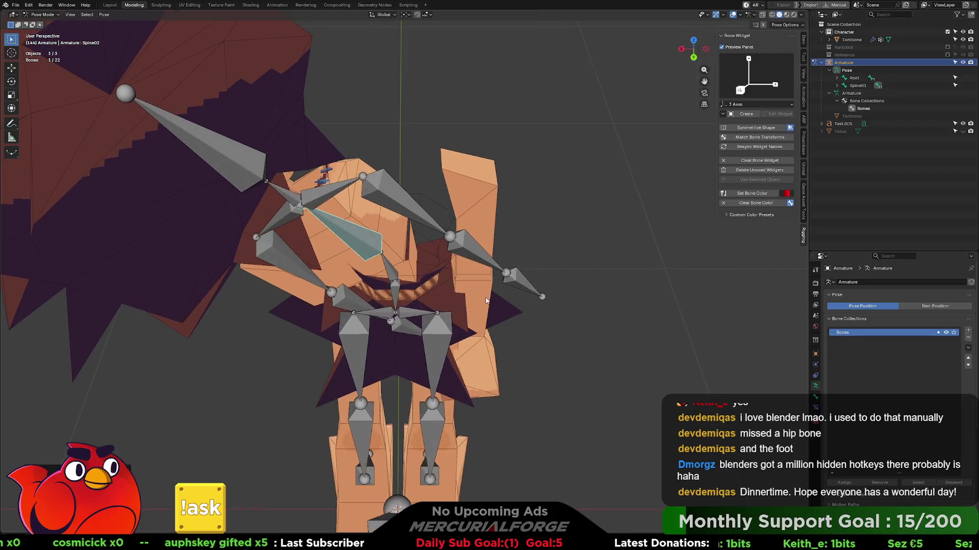
- From a front view, rotate Spine01 to tilt the upper body
{"action": "key", "text": "bracketleft"}
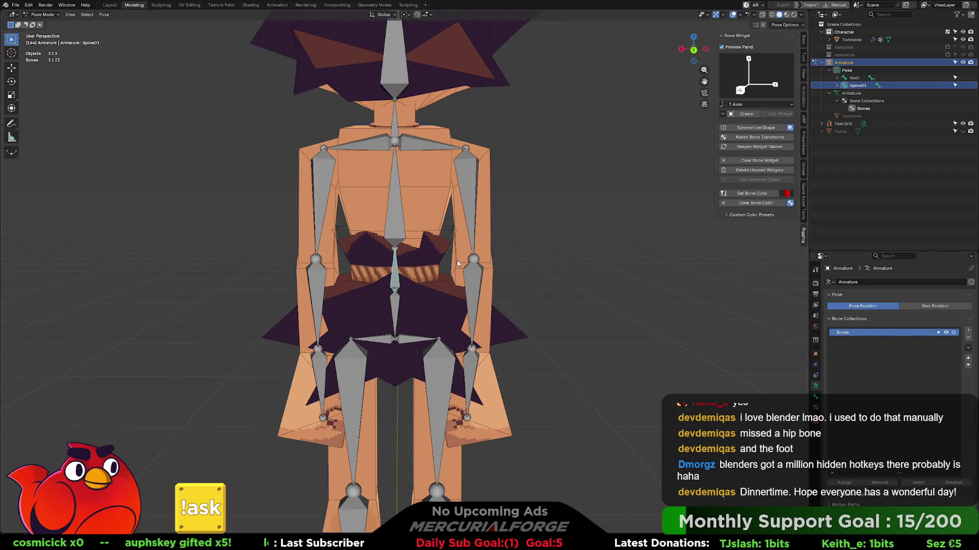
{"action": "key", "text": "r"}
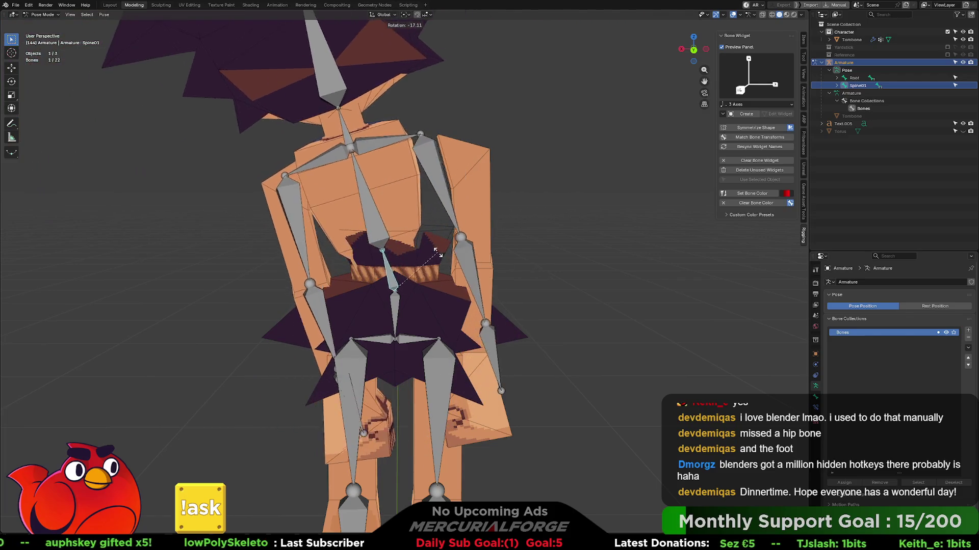
{"action": "left_click", "coordinate": [482, 259]}
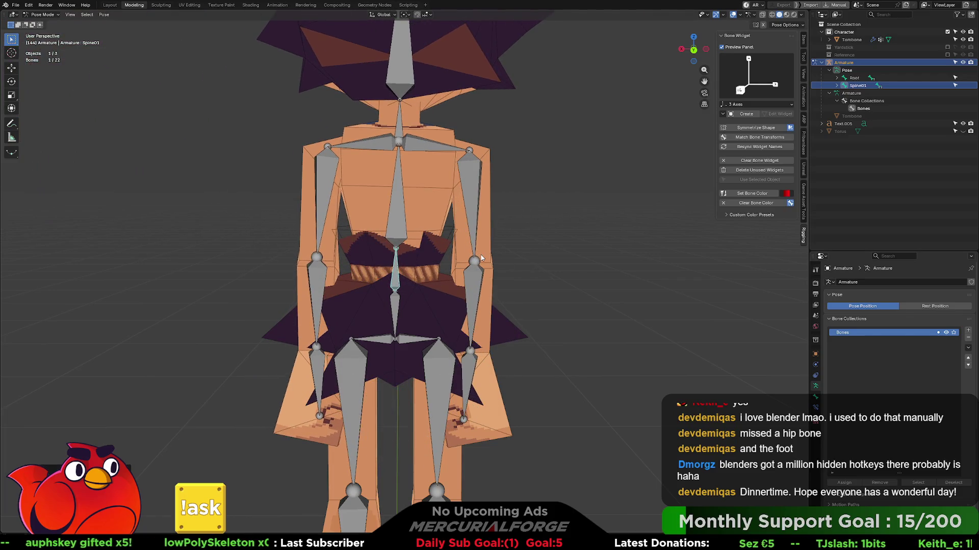
- Rotate Spine02 freely in every direction to test the torso deformation
{"action": "left_click", "coordinate": [398, 219]}
{"action": "middle_click_drag", "start_coordinate": [460, 223], "coordinate": [532, 236]}
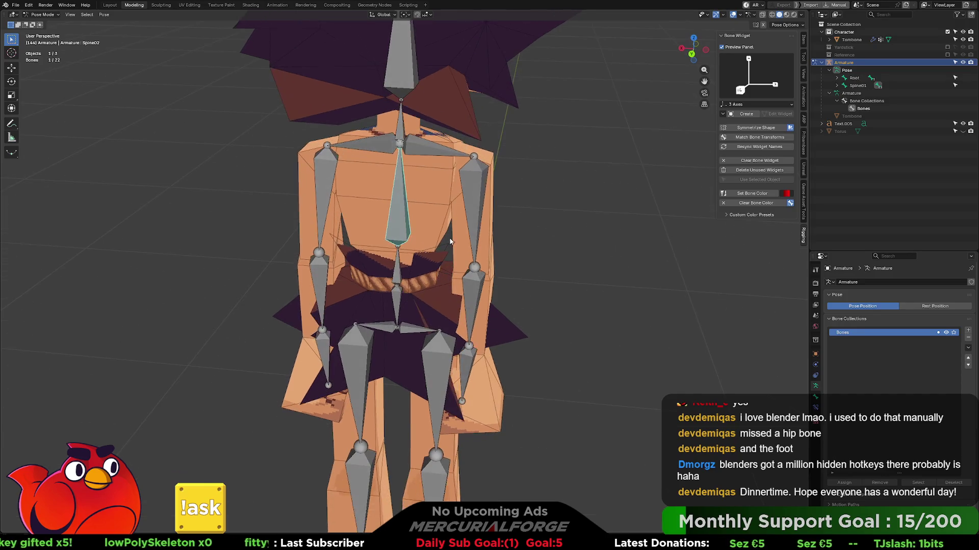
{"action": "key", "text": "r"}
{"action": "key", "text": "r"}
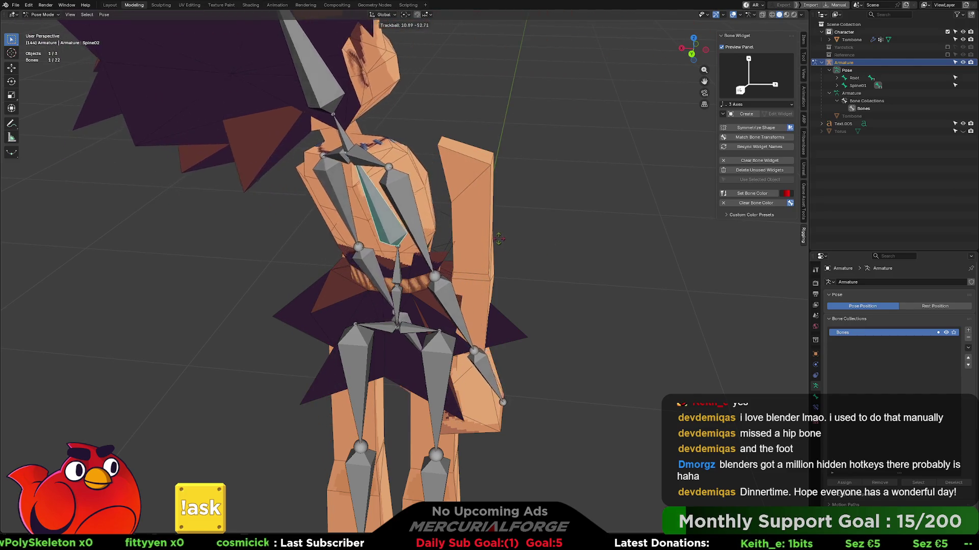
{"action": "left_click", "coordinate": [528, 251]}
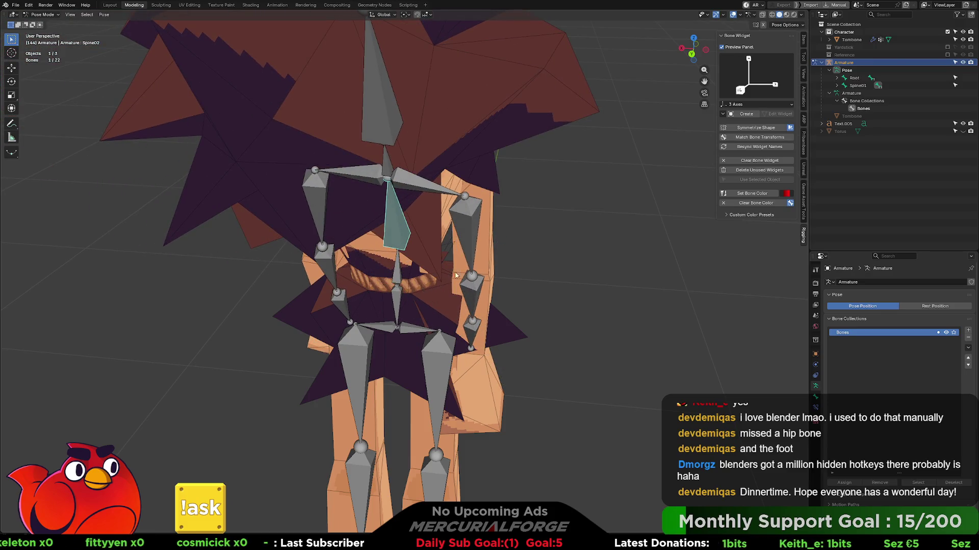
{"action": "mouse_move", "coordinate": [528, 252]}
{"action": "middle_mouse_down"}
{"action": "mouse_move", "coordinate": [637, 263]}
{"action": "mouse_move", "coordinate": [606, 310]}
{"action": "mouse_move", "coordinate": [588, 258]}
{"action": "mouse_move", "coordinate": [359, 250]}
{"action": "mouse_move", "coordinate": [448, 267]}
{"action": "mouse_move", "coordinate": [435, 233]}
{"action": "mouse_move", "coordinate": [503, 222]}
{"action": "middle_mouse_up"}
- Start rotating Spine01 about the global Z axis from a front view
{"action": "left_click", "coordinate": [399, 279]}
{"action": "middle_click_drag", "start_coordinate": [399, 280], "coordinate": [446, 271]}
{"action": "key", "text": "r"}
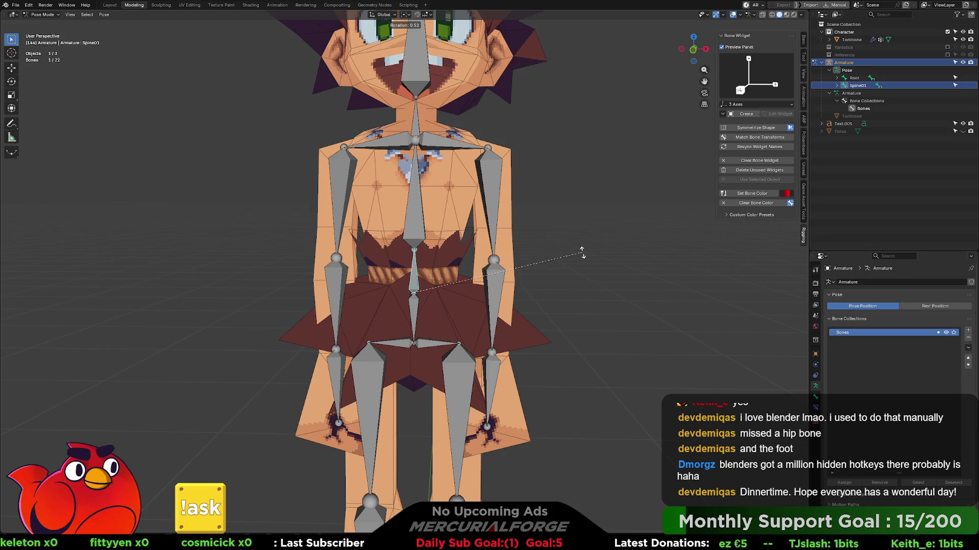
{"action": "key", "text": "z"}
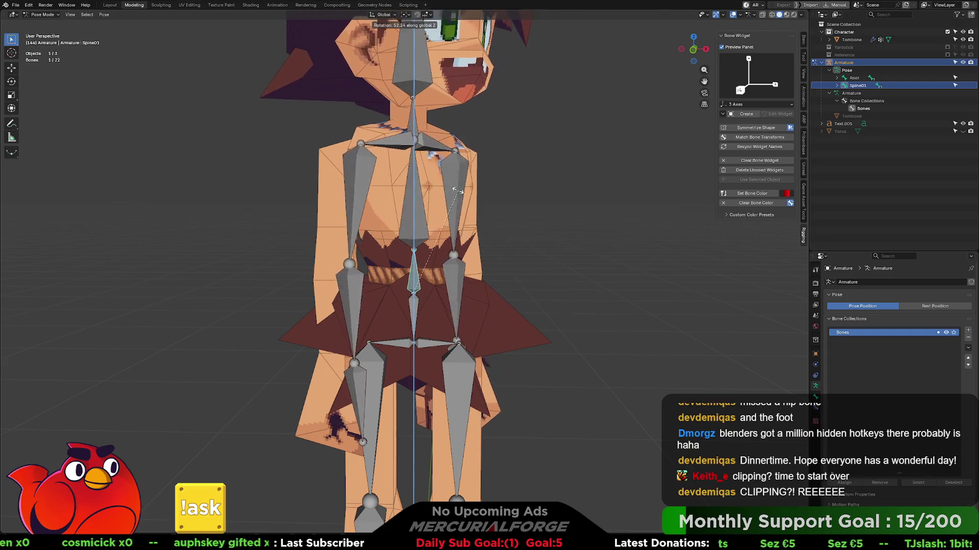
- Cancel the Spine01 rotation and give Spine02 a small twist about global Z
{"action": "key", "text": "Escape"}
{"action": "key", "text": "alt+a"}
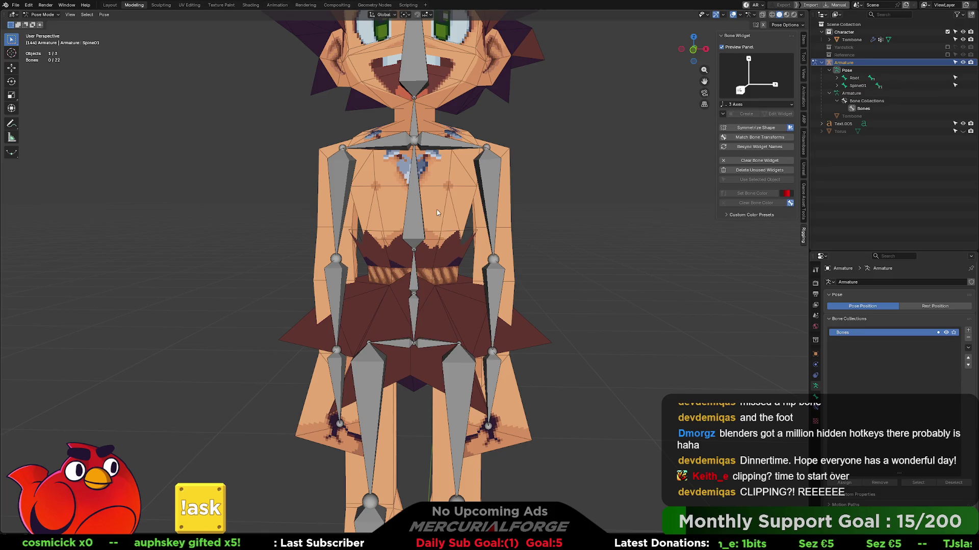
{"action": "left_click", "coordinate": [419, 216]}
{"action": "key", "text": "r"}
{"action": "key", "text": "z"}
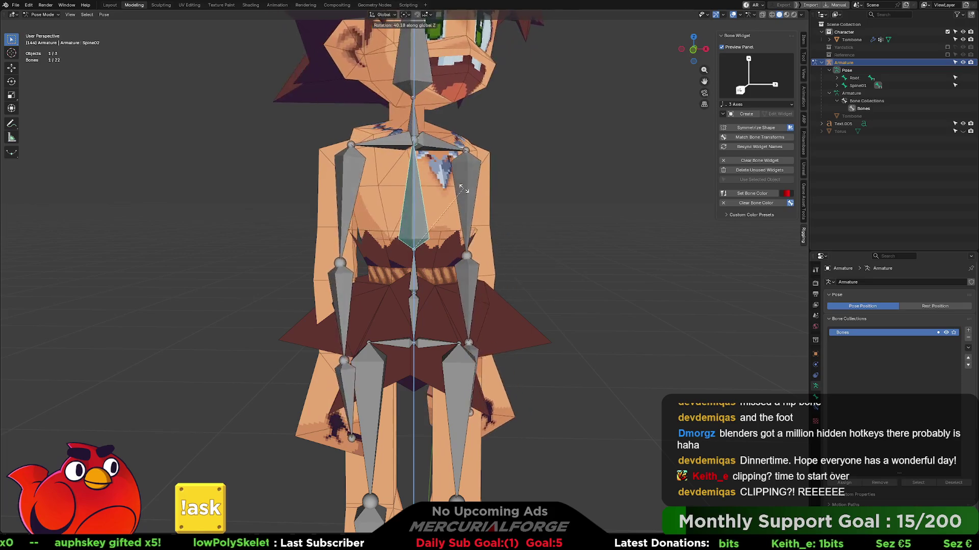
{"action": "left_click", "coordinate": [473, 245]}
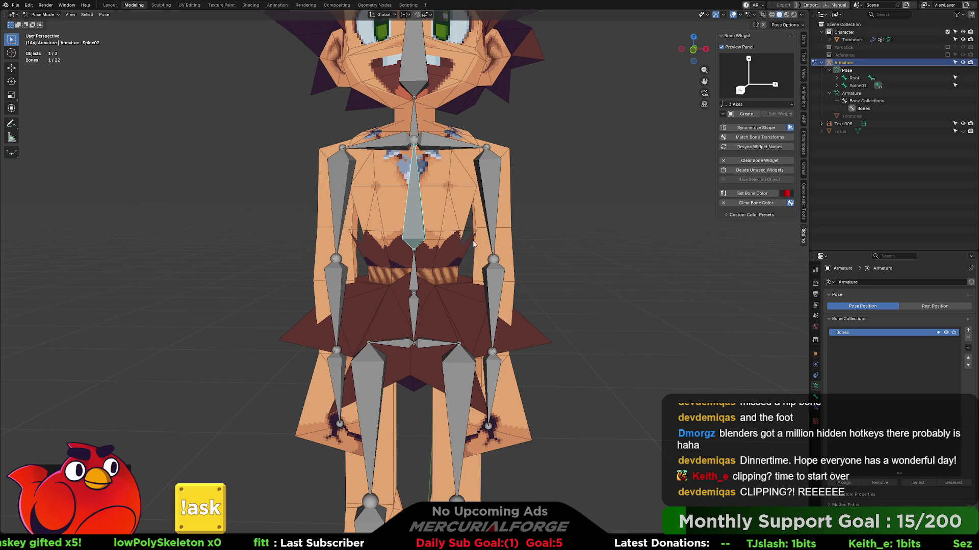
- Deselect the bones, reframe the view to show the feet, and switch to the Animation workspace
{"action": "left_click", "coordinate": [518, 239]}
{"action": "mouse_move", "coordinate": [522, 235]}
{"action": "middle_mouse_down"}
{"action": "mouse_move", "coordinate": [434, 253]}
{"action": "mouse_move", "coordinate": [521, 240]}
{"action": "middle_mouse_up"}
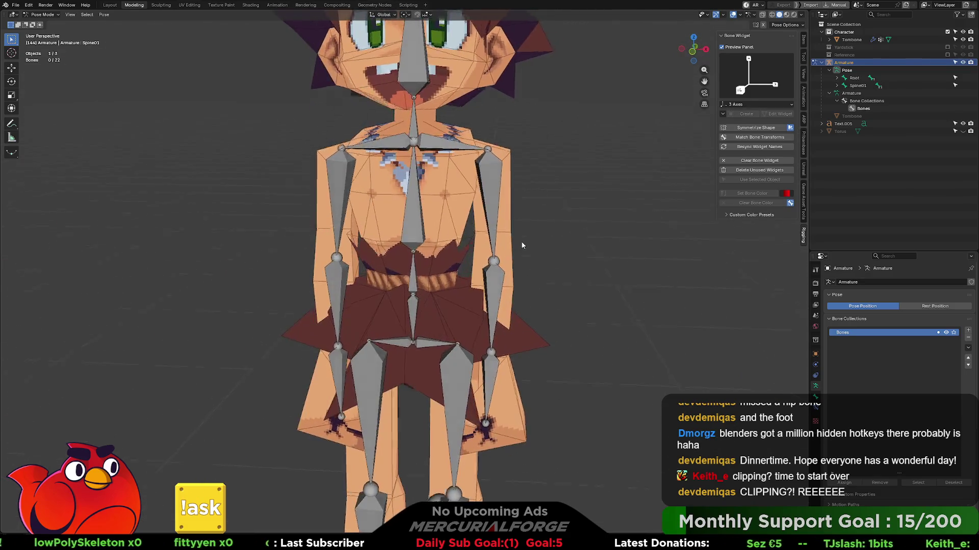
{"action": "scroll", "coordinate": [521, 241], "scroll_direction": "down", "scroll_amount": 3}
{"action": "middle_click_drag", "start_coordinate": [511, 289], "coordinate": [507, 249]}
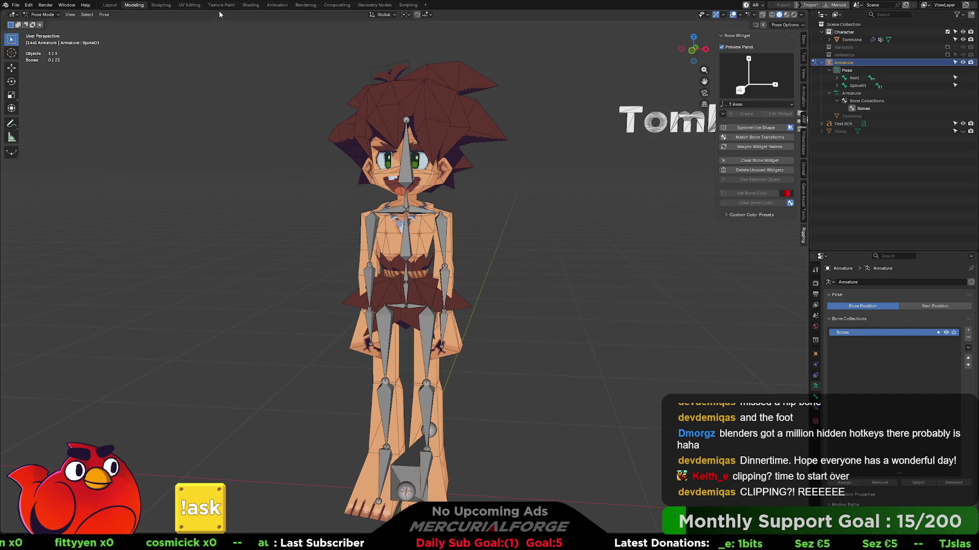
{"action": "left_click", "coordinate": [275, 5]}
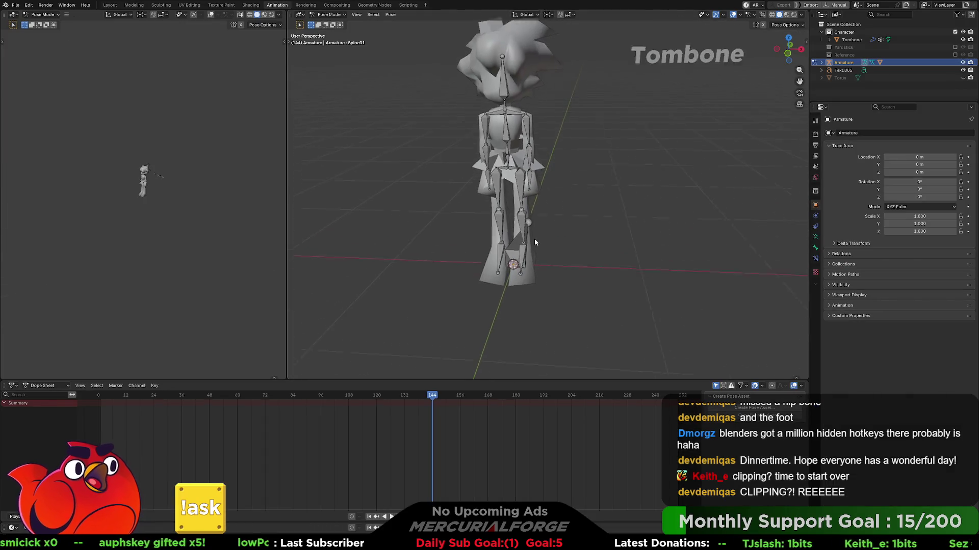
- Move the playhead back near frame 1 and briefly play the animation
{"action": "scroll", "coordinate": [535, 242], "scroll_direction": "up", "scroll_amount": 5}
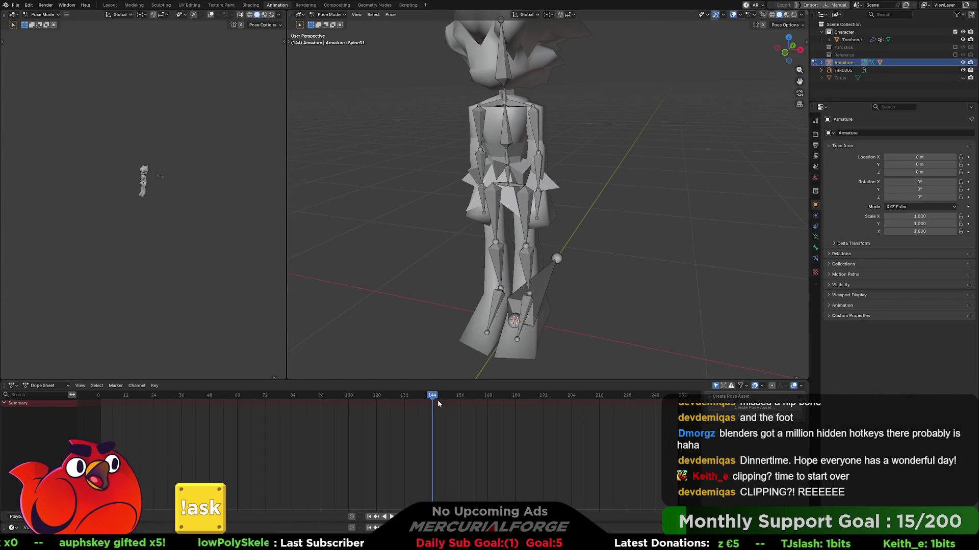
{"action": "left_click_drag", "start_coordinate": [437, 399], "coordinate": [109, 395]}
{"action": "key", "text": "space"}
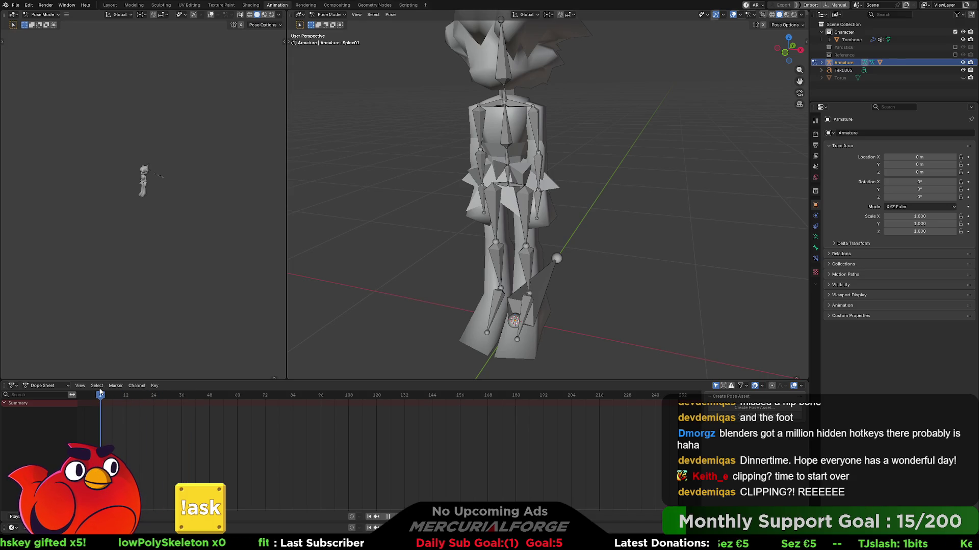
{"action": "key", "text": "space"}
- Select the UpperArm.L bone and browse the Dope Sheet Select commands
{"action": "scroll", "coordinate": [581, 142], "scroll_direction": "up", "scroll_amount": 3}
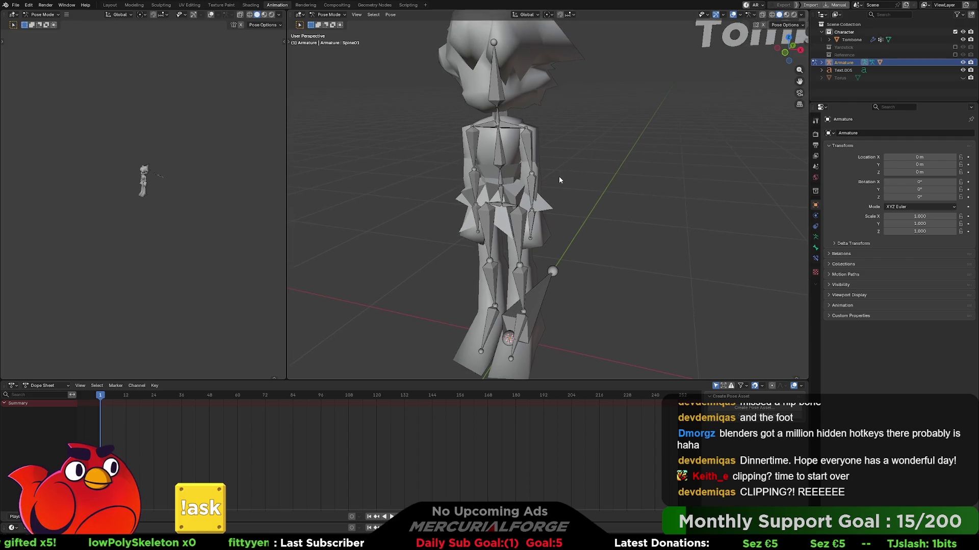
{"action": "left_click", "coordinate": [530, 134]}
{"action": "middle_click_drag", "start_coordinate": [571, 157], "coordinate": [567, 167]}
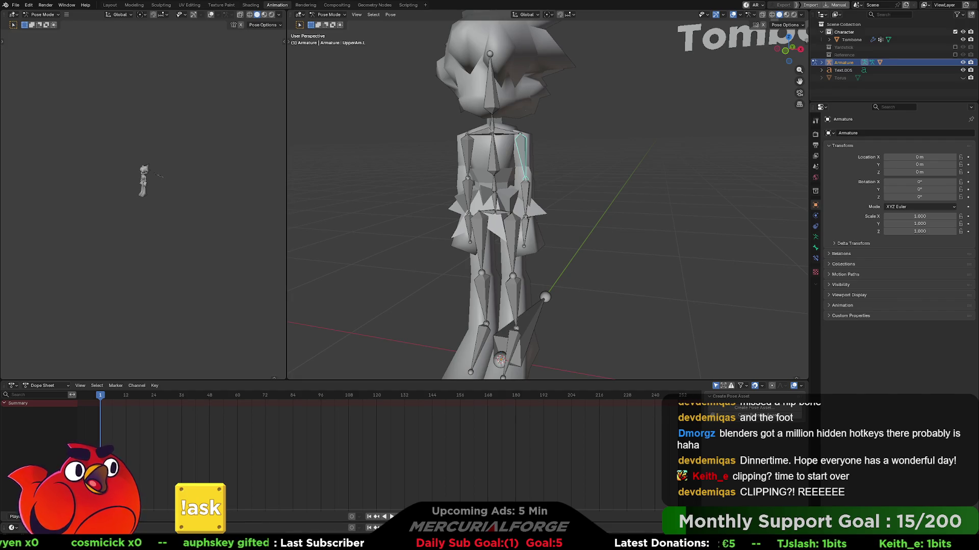
{"action": "left_click", "coordinate": [96, 389]}
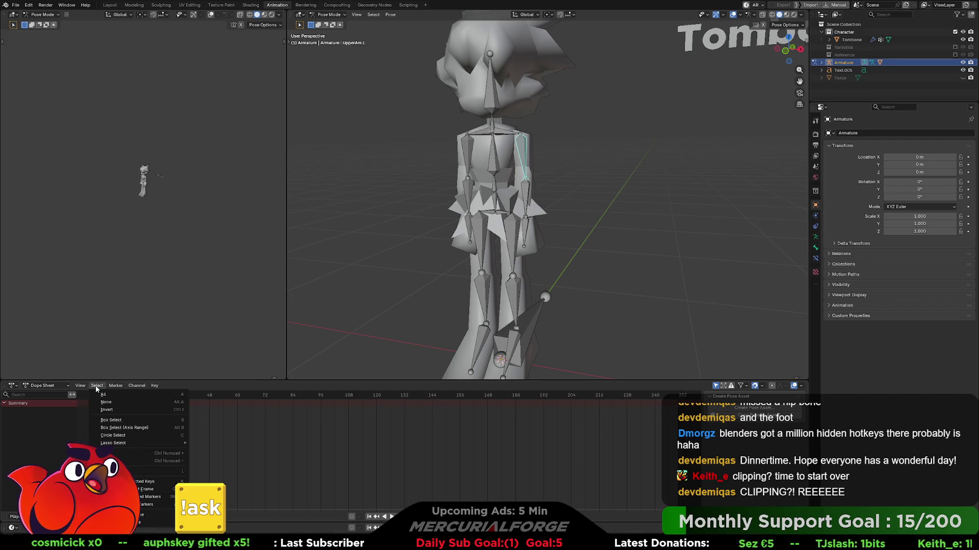
- Browse the Dope Sheet menus without choosing, then show UpperArm.L's transform values in the sidebar
{"action": "mouse_move", "coordinate": [115, 389]}
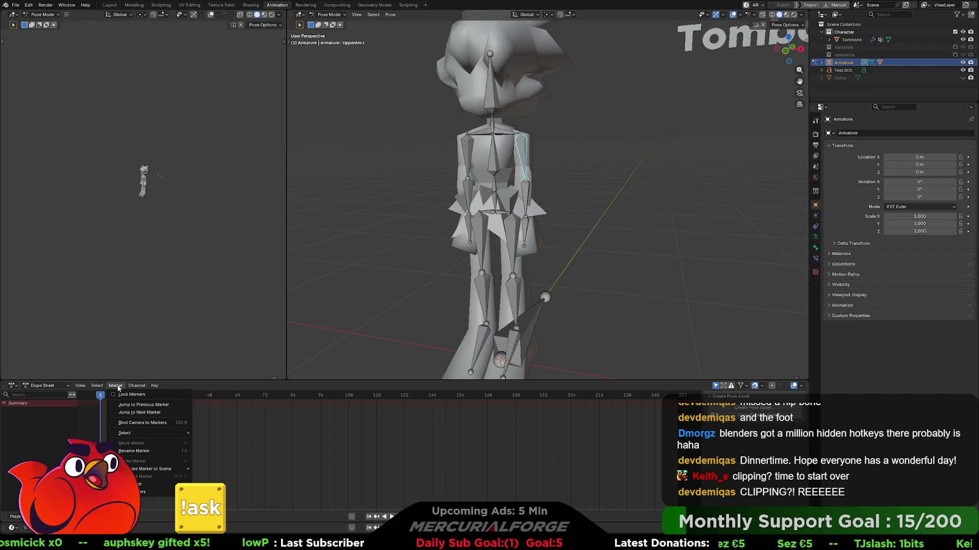
{"action": "mouse_move", "coordinate": [153, 388]}
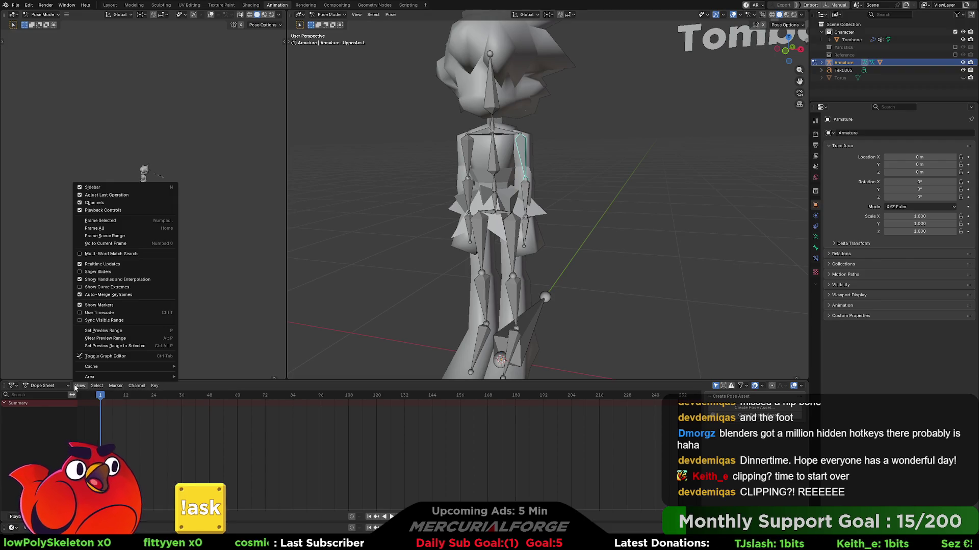
{"action": "left_click", "coordinate": [75, 388]}
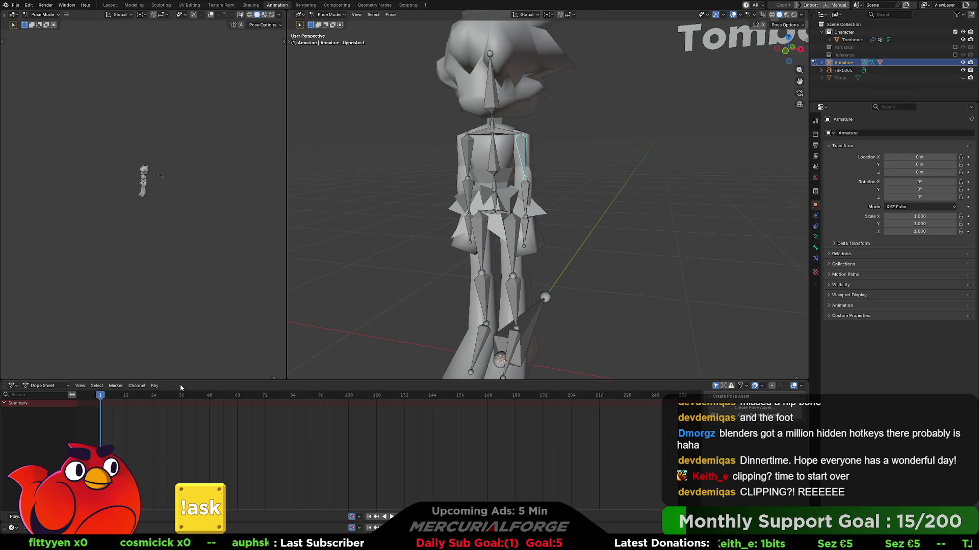
{"action": "key", "text": "n"}
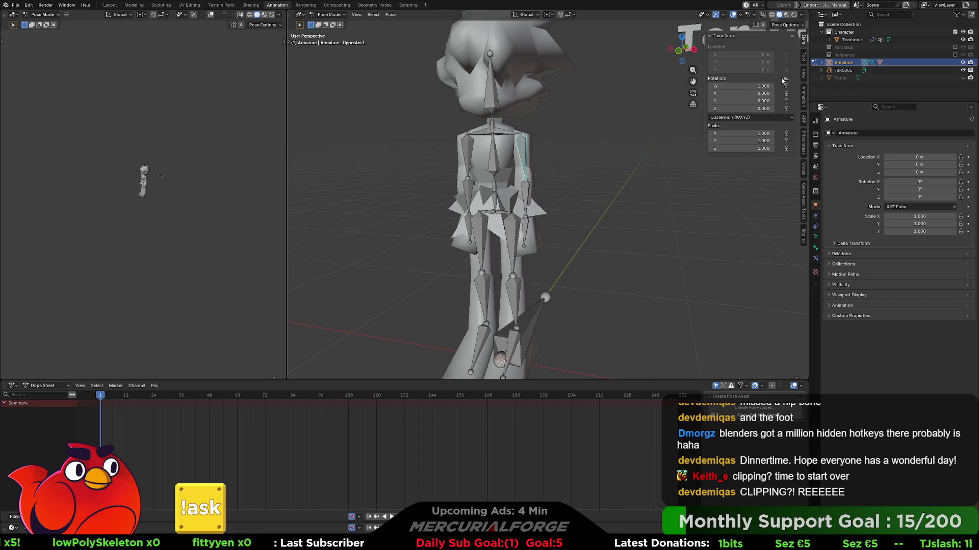
{"action": "right_click", "coordinate": [726, 83]}
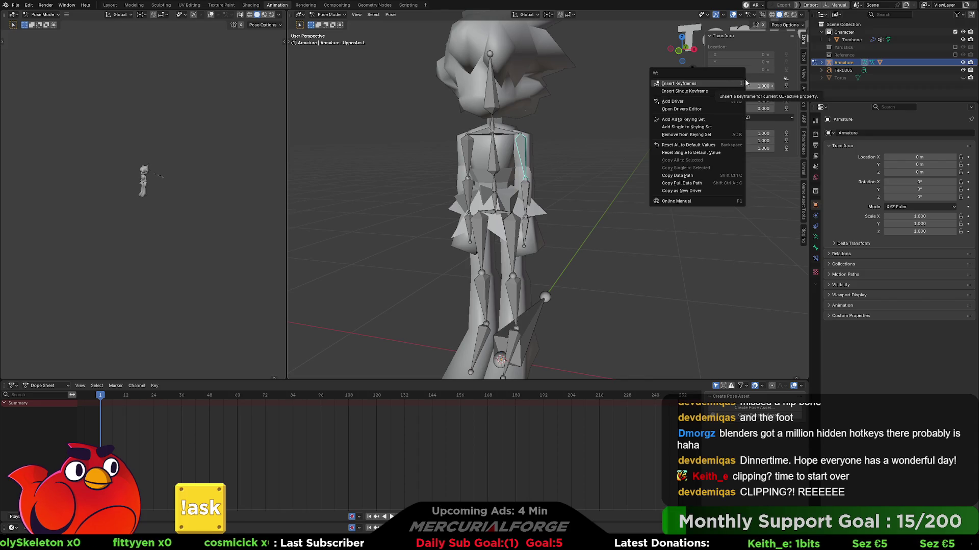
- Keyframe UpperArm.L's rotation, then at frame 38 rotate the arm out to the side
{"action": "left_click", "coordinate": [726, 83]}
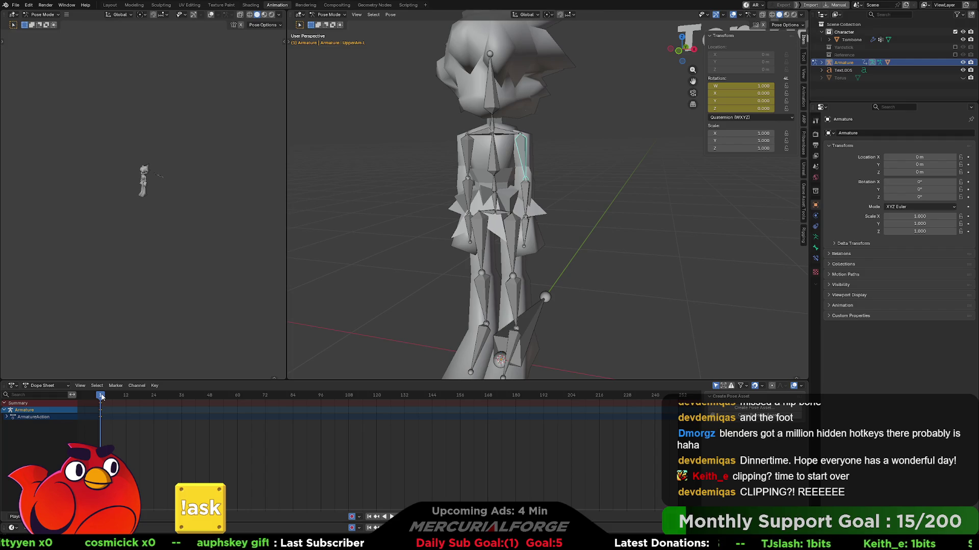
{"action": "left_click_drag", "start_coordinate": [102, 397], "coordinate": [187, 398]}
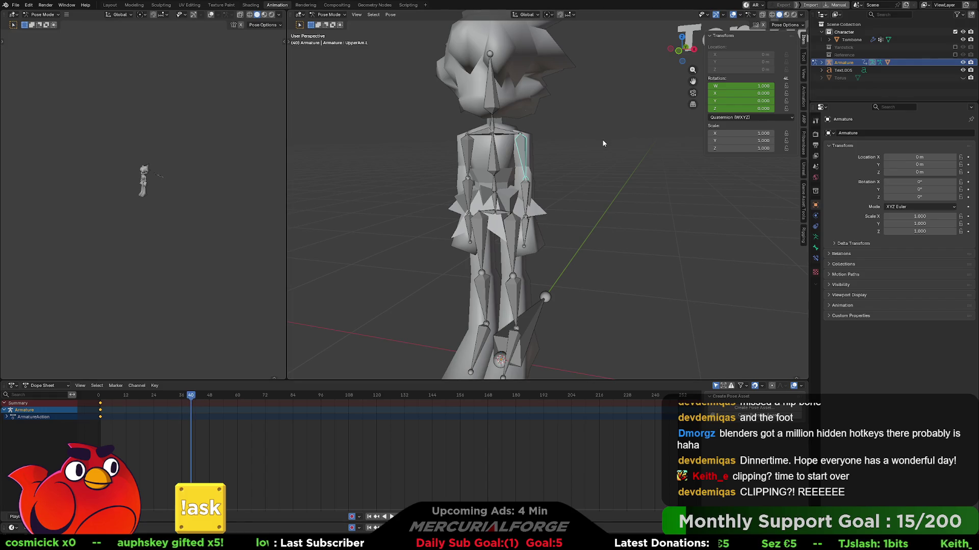
{"action": "key", "text": "r"}
{"action": "left_click", "coordinate": [576, 41]}
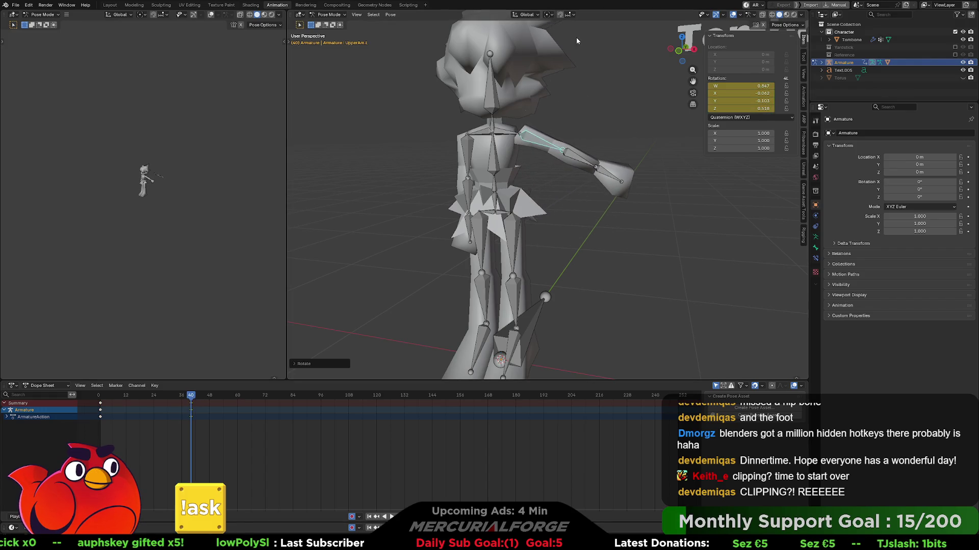
- Select LowerArm.L, keyframe its rotation near frame 2, and advance to about frame 42
{"action": "left_click", "coordinate": [581, 162]}
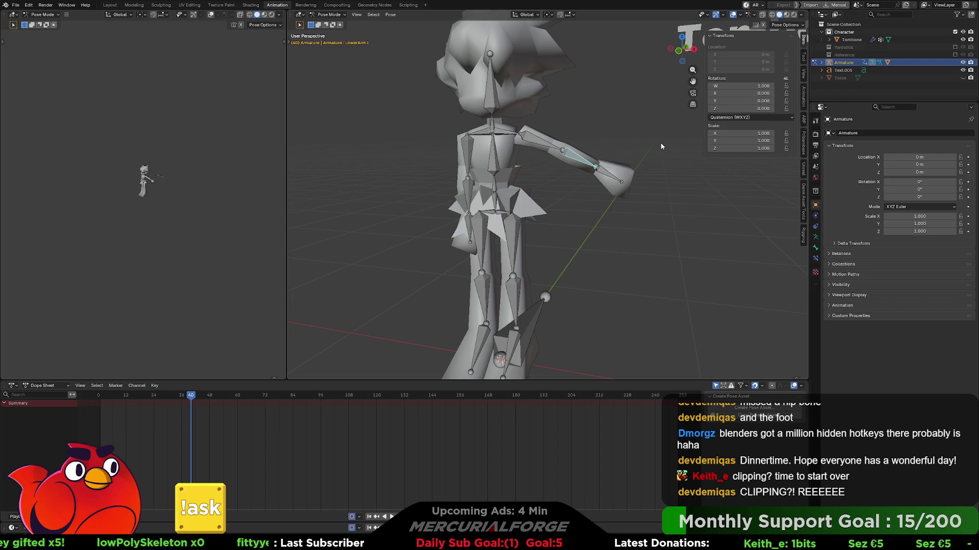
{"action": "left_click_drag", "start_coordinate": [184, 396], "coordinate": [103, 396]}
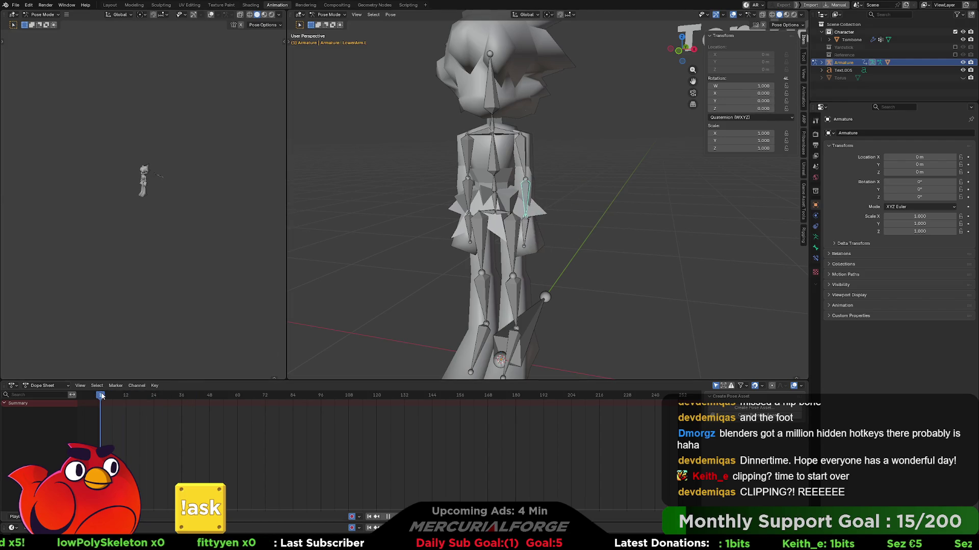
{"action": "right_click", "coordinate": [727, 85]}
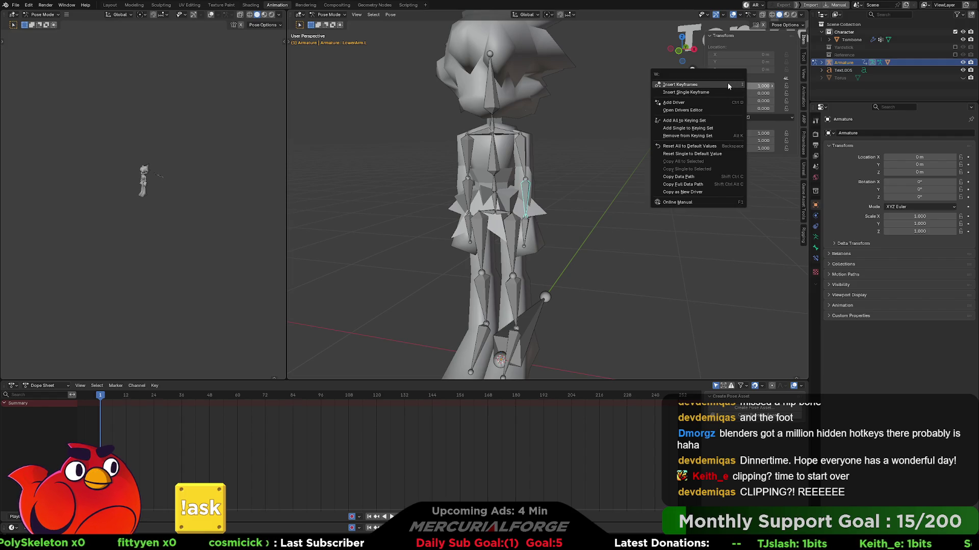
{"action": "left_click", "coordinate": [728, 85]}
{"action": "left_click_drag", "start_coordinate": [124, 399], "coordinate": [191, 400]}
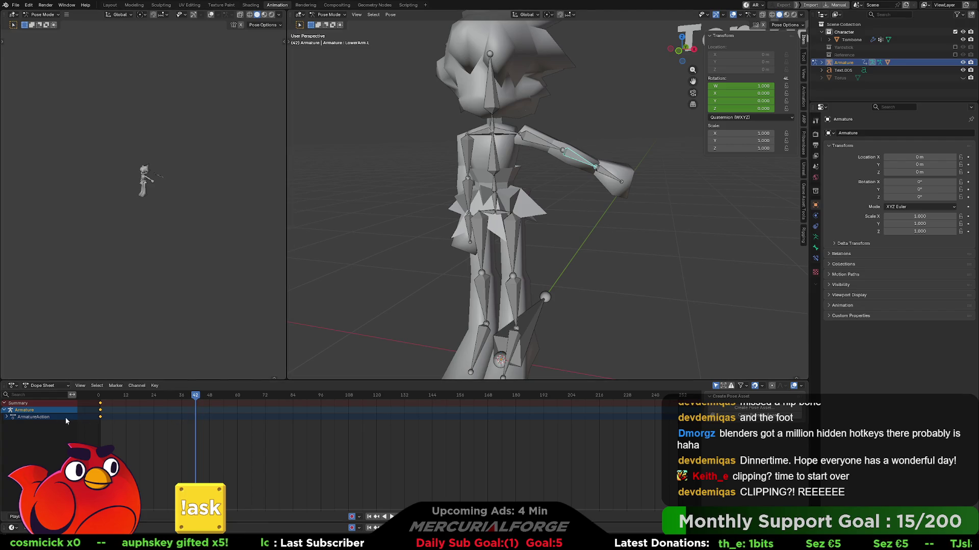
{"action": "middle_click_drag", "start_coordinate": [595, 171], "coordinate": [531, 224]}
- Test-rotate LowerArm.L at frame 42, clear it with Alt+R, return to a front view, and select Spine02
{"action": "mouse_move", "coordinate": [512, 230]}
{"action": "middle_mouse_down"}
{"action": "mouse_move", "coordinate": [536, 218]}
{"action": "mouse_move", "coordinate": [619, 220]}
{"action": "middle_mouse_up"}
{"action": "key", "text": "r"}
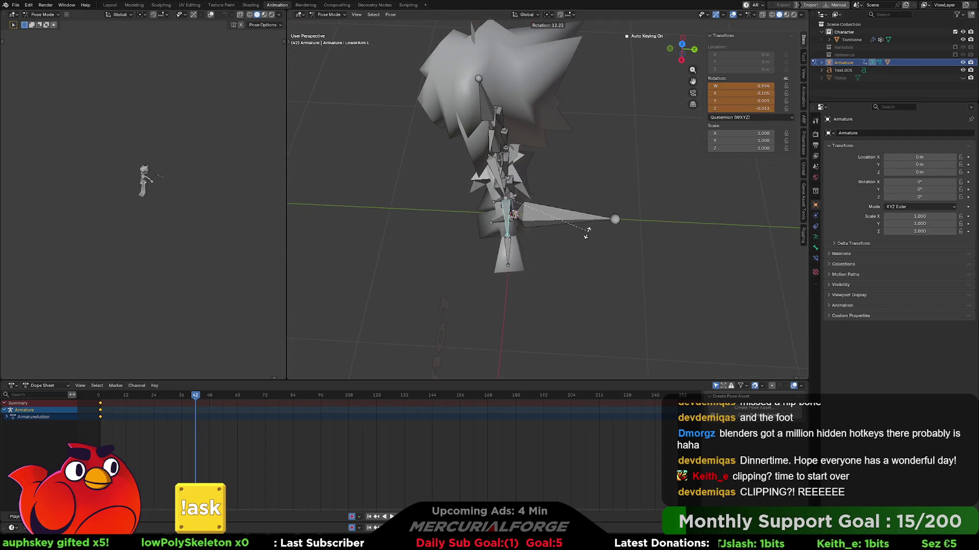
{"action": "left_click", "coordinate": [502, 236]}
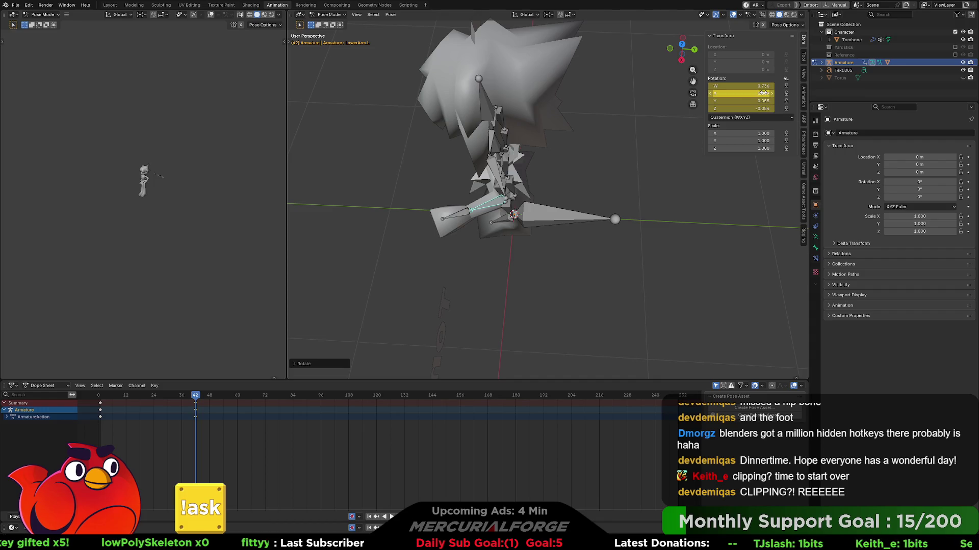
{"action": "key", "text": "alt+r"}
{"action": "mouse_move", "coordinate": [744, 93]}
{"action": "left_mouse_down"}
{"action": "mouse_move", "coordinate": [765, 93]}
{"action": "mouse_move", "coordinate": [744, 93]}
{"action": "left_mouse_up"}
{"action": "mouse_move", "coordinate": [589, 206]}
{"action": "middle_mouse_down"}
{"action": "mouse_move", "coordinate": [579, 159]}
{"action": "mouse_move", "coordinate": [683, 142]}
{"action": "mouse_move", "coordinate": [689, 173]}
{"action": "mouse_move", "coordinate": [683, 158]}
{"action": "mouse_move", "coordinate": [652, 163]}
{"action": "mouse_move", "coordinate": [632, 141]}
{"action": "mouse_move", "coordinate": [640, 154]}
{"action": "mouse_move", "coordinate": [620, 193]}
{"action": "middle_mouse_up"}
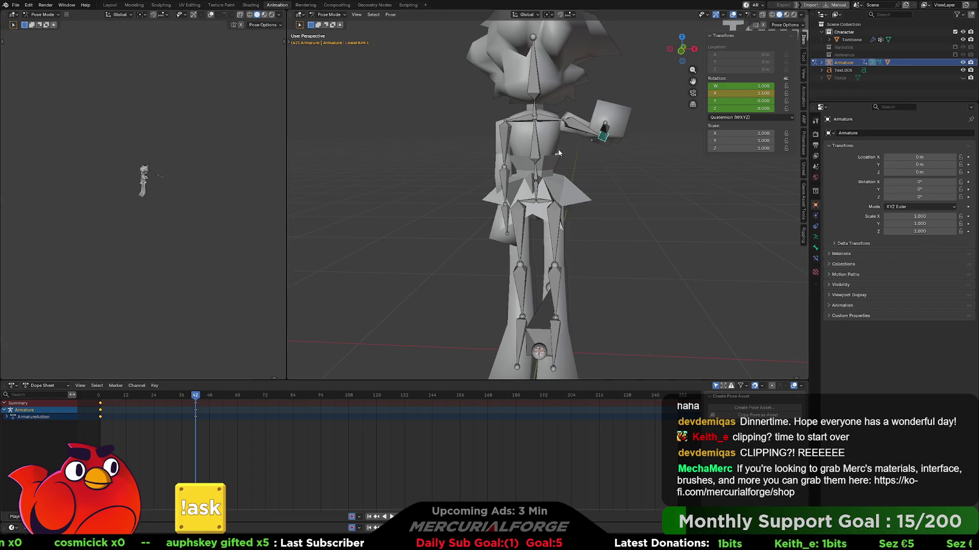
{"action": "left_click", "coordinate": [537, 146]}
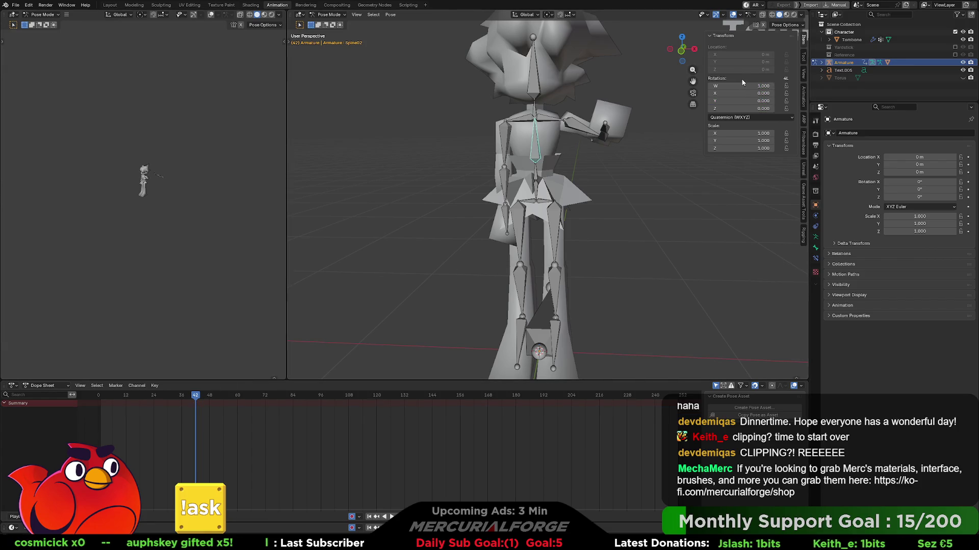
- Keyframe Spine02's rotation at frame 42, then twist it about global Z at frame 72
{"action": "right_click", "coordinate": [720, 84]}
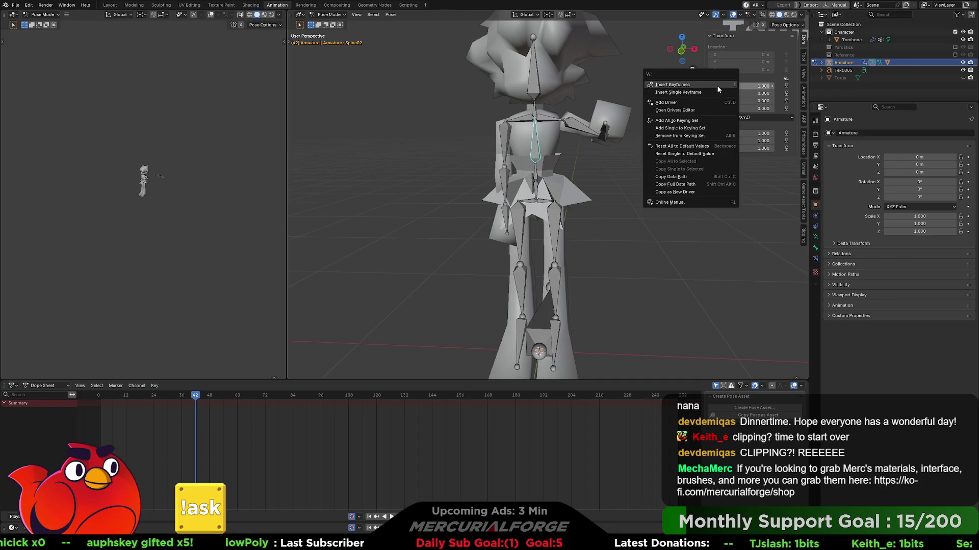
{"action": "left_click", "coordinate": [717, 85]}
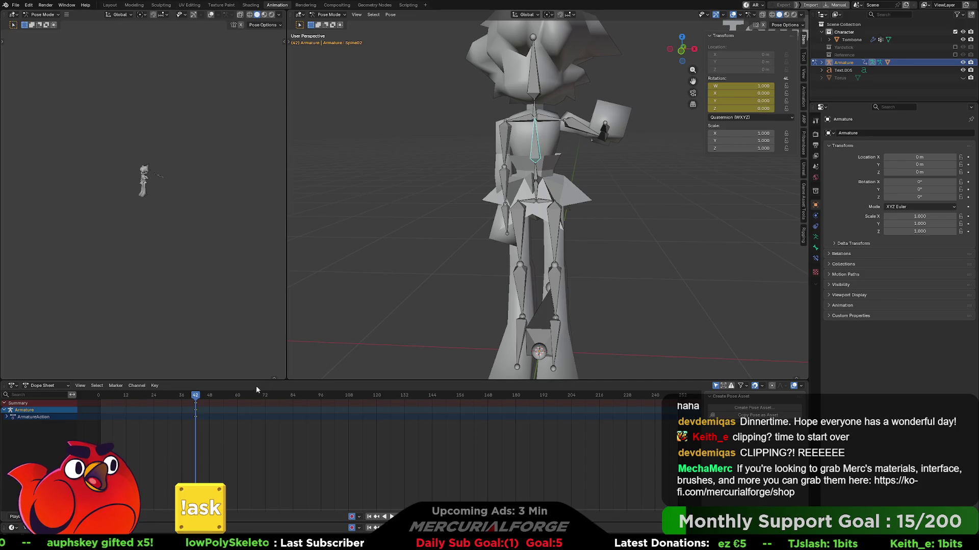
{"action": "left_click_drag", "start_coordinate": [257, 396], "coordinate": [265, 396]}
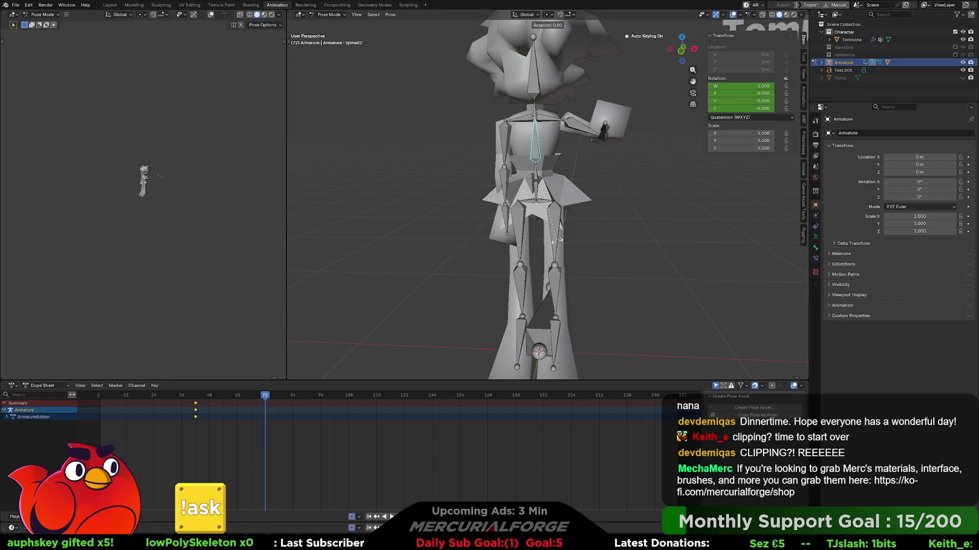
{"action": "key", "text": "r"}
{"action": "key", "text": "z"}
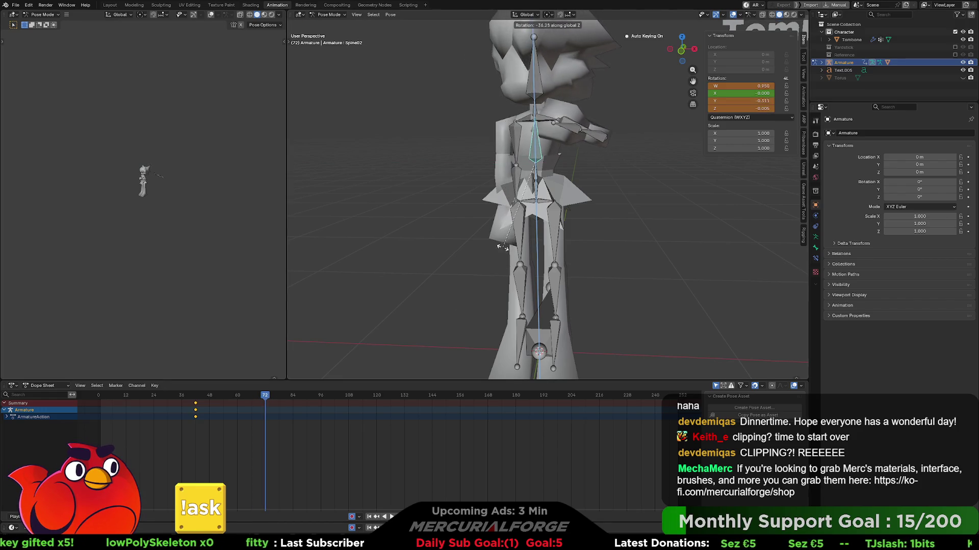
{"action": "left_click", "coordinate": [618, 242]}
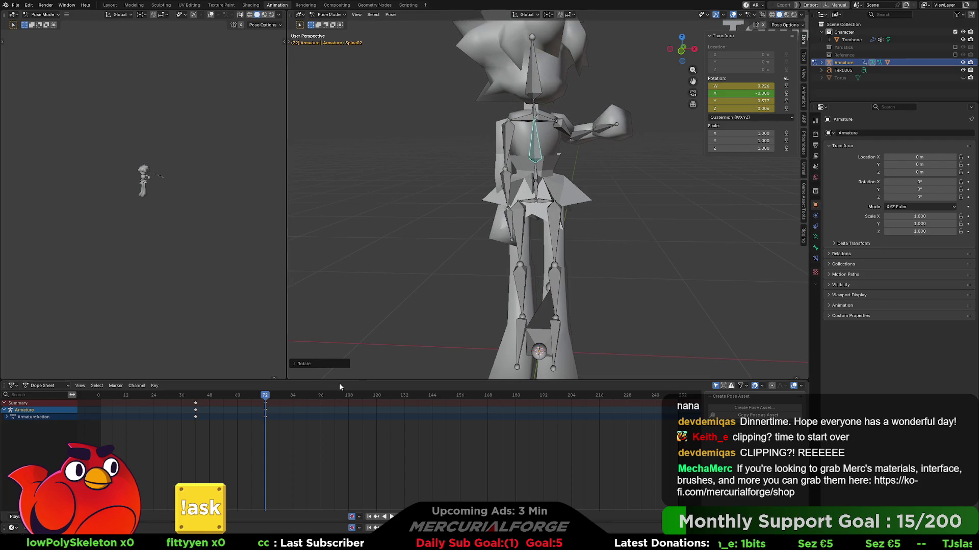
{"action": "left_click", "coordinate": [539, 329]}
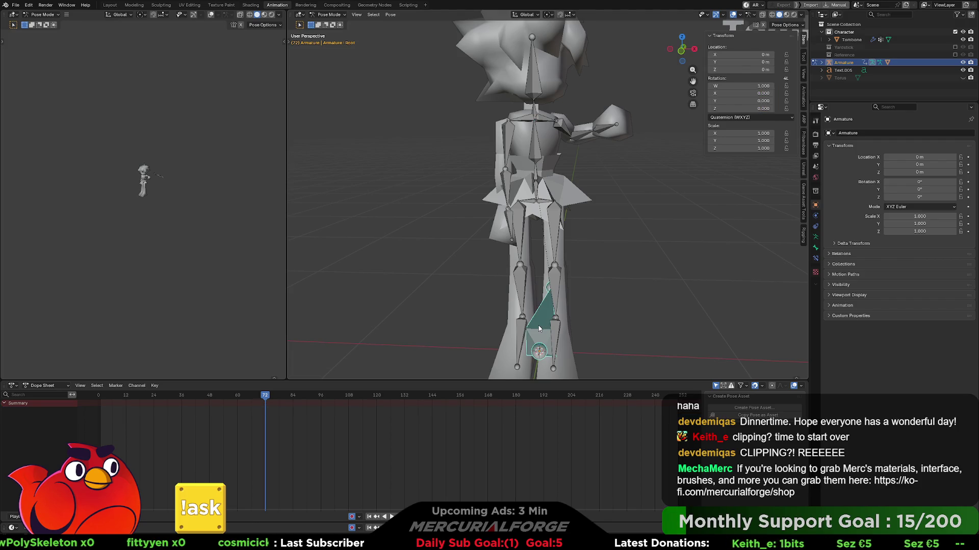
- Keyframe only the Root bone's location and rotation at frame 72, removing the stray full keyframe
{"action": "key", "text": "i"}
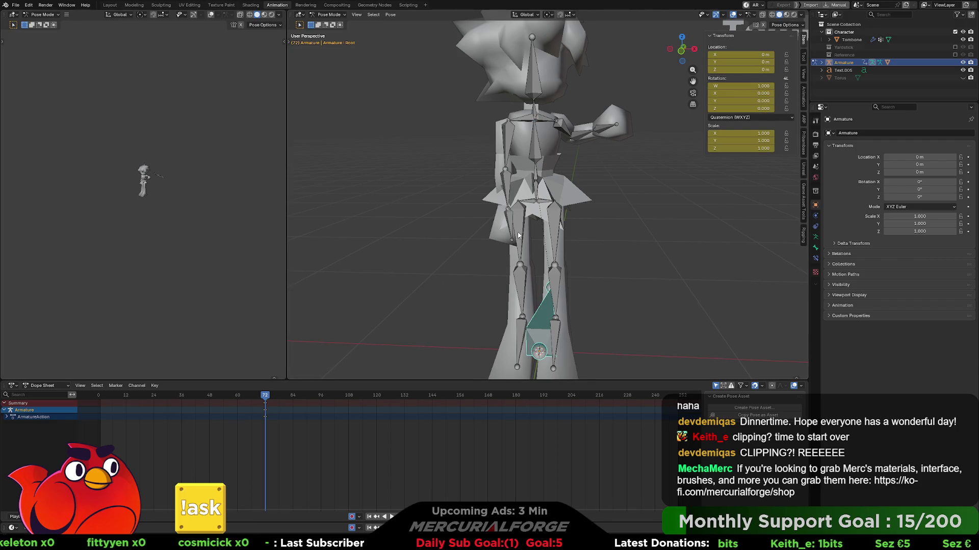
{"action": "middle_click_drag", "start_coordinate": [518, 235], "coordinate": [591, 239]}
{"action": "right_click", "coordinate": [741, 86]}
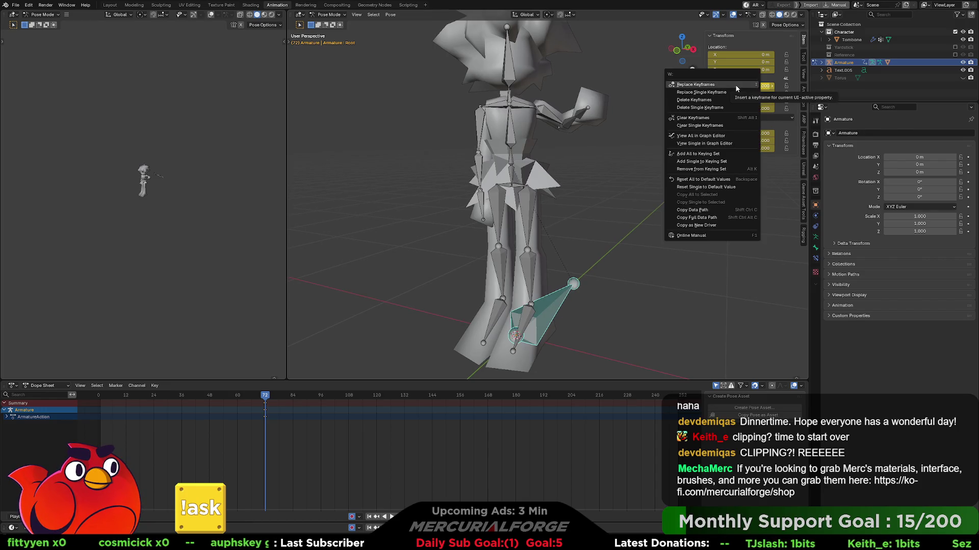
{"action": "key", "text": "Escape"}
{"action": "key", "text": "alt+i"}
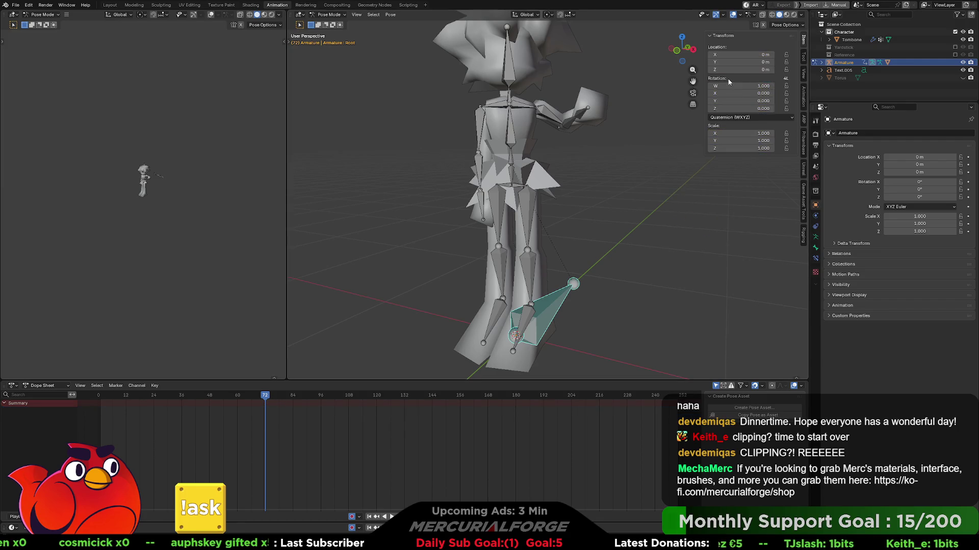
{"action": "right_click", "coordinate": [735, 53]}
{"action": "left_click", "coordinate": [735, 53]}
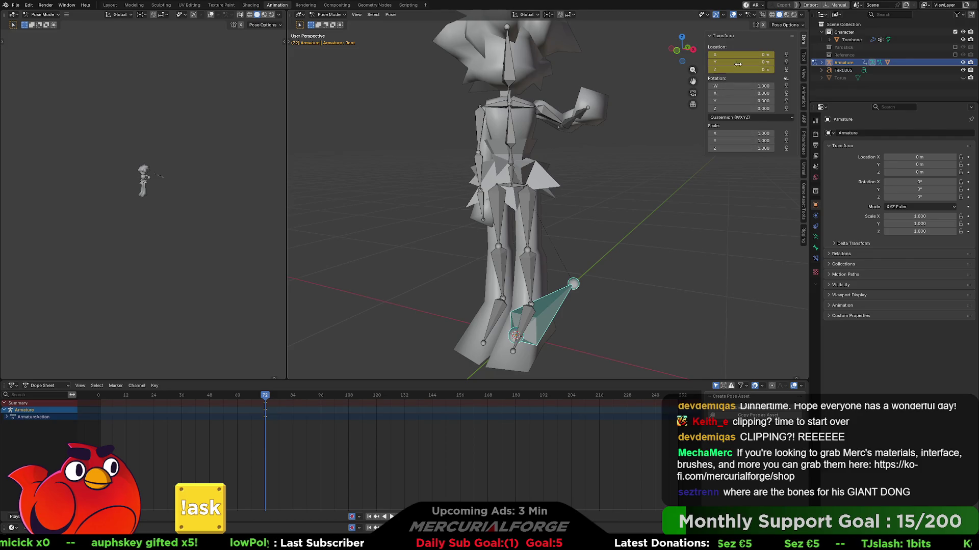
{"action": "right_click", "coordinate": [741, 82]}
{"action": "left_click", "coordinate": [740, 84]}
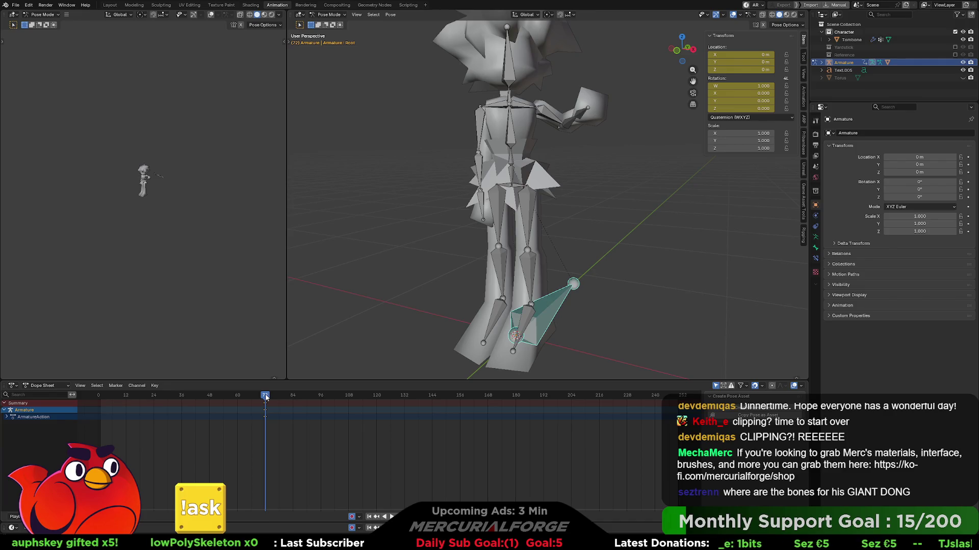
- At frame 120, move the Root bone along the Y axis
{"action": "left_click_drag", "start_coordinate": [267, 397], "coordinate": [376, 397]}
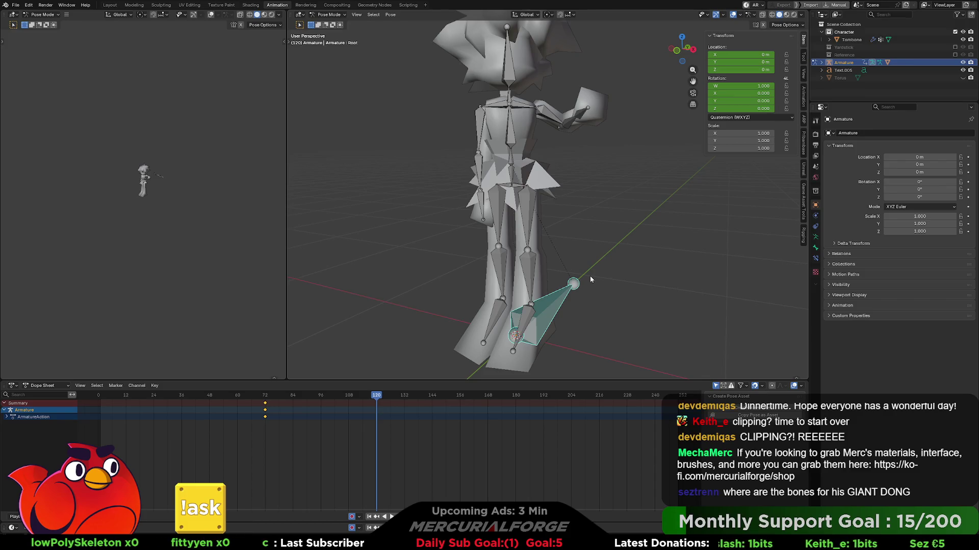
{"action": "key", "text": "g"}
{"action": "key", "text": "x"}
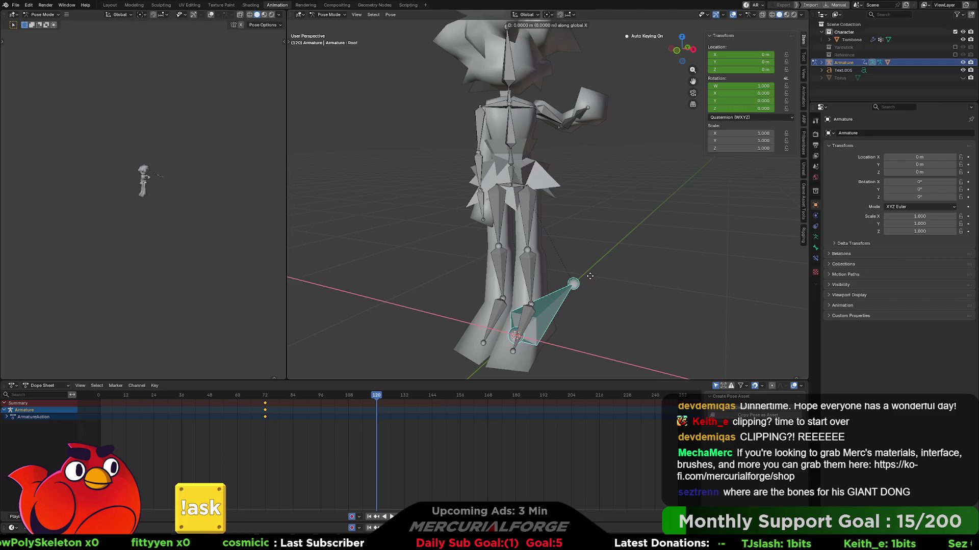
{"action": "key", "text": "y"}
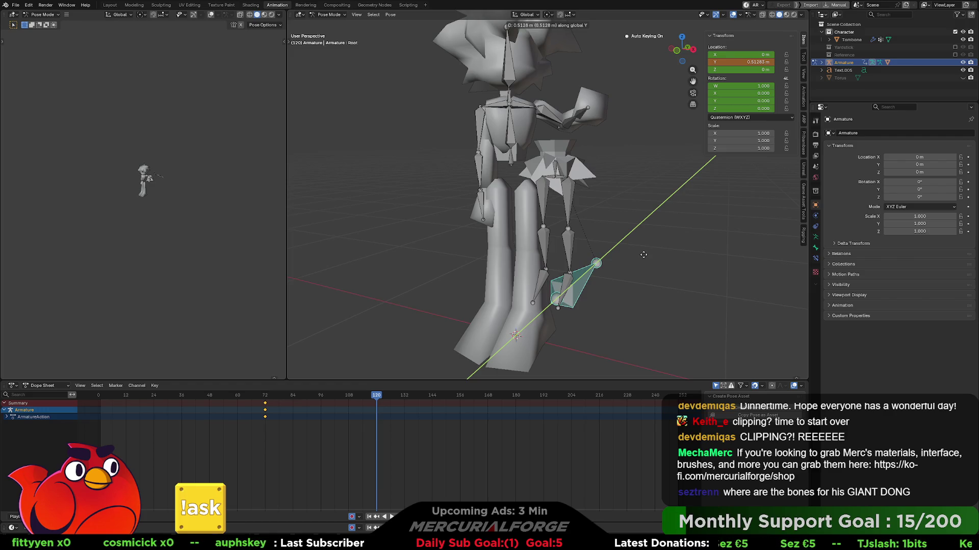
{"action": "left_click", "coordinate": [643, 255]}
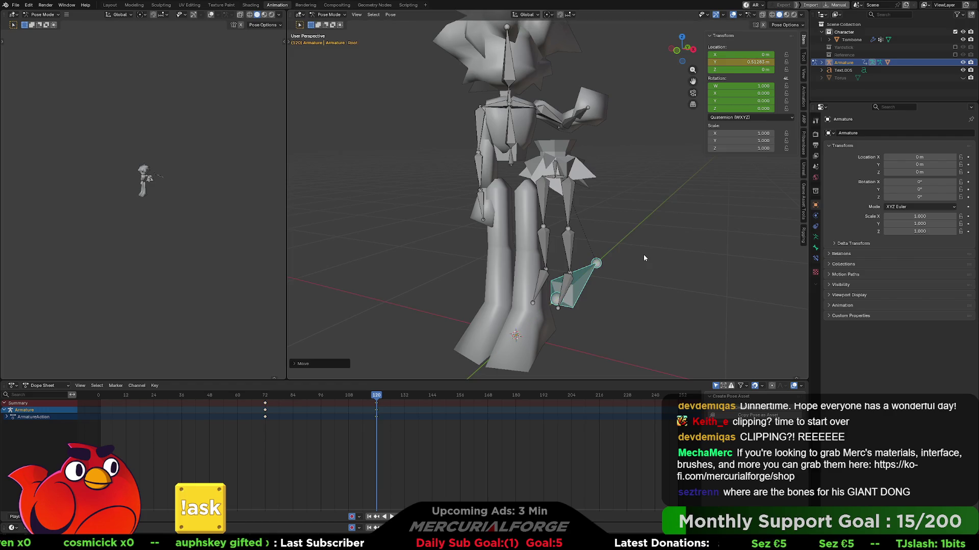
- Turn the Root bone about global Z and scrub back through the animation
{"action": "mouse_move", "coordinate": [643, 255]}
{"action": "middle_mouse_down"}
{"action": "mouse_move", "coordinate": [537, 258]}
{"action": "mouse_move", "coordinate": [602, 258]}
{"action": "middle_mouse_up"}
{"action": "key", "text": "r"}
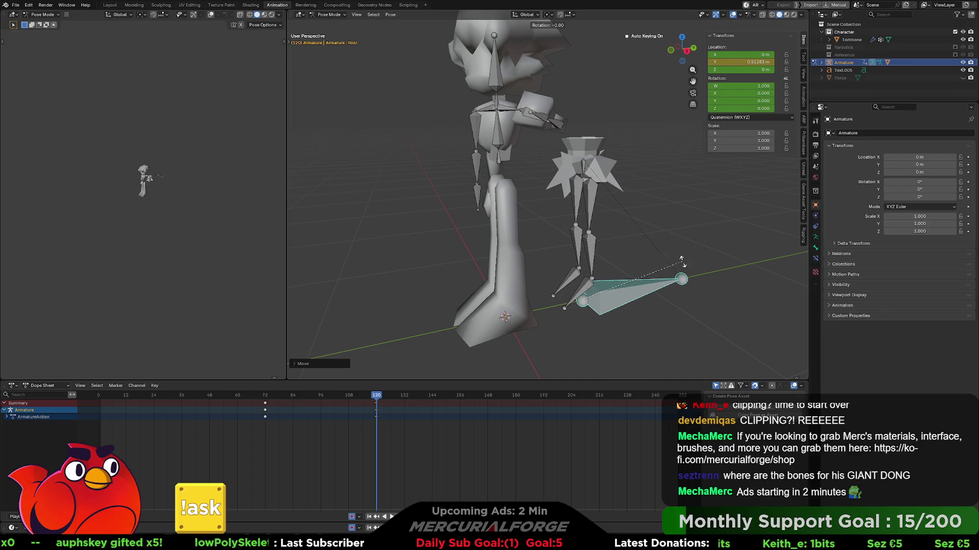
{"action": "key", "text": "z"}
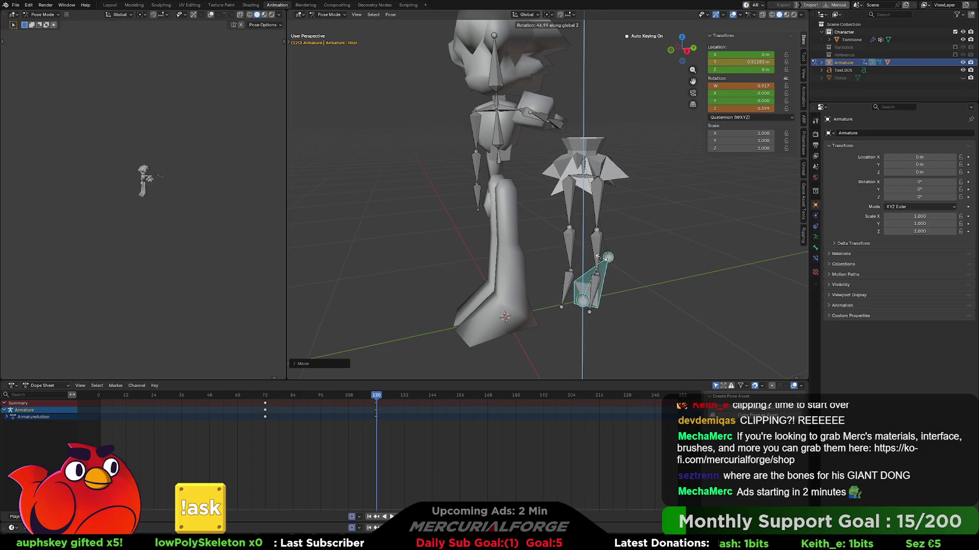
{"action": "left_click", "coordinate": [589, 214]}
{"action": "scroll", "coordinate": [585, 192], "scroll_direction": "up", "scroll_amount": 2}
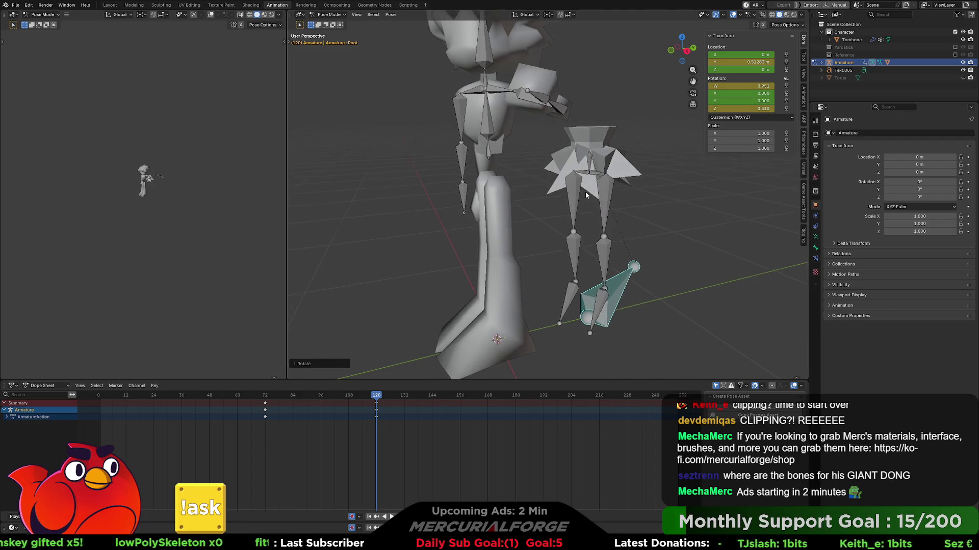
{"action": "mouse_move", "coordinate": [586, 192]}
{"action": "middle_mouse_down"}
{"action": "mouse_move", "coordinate": [726, 186]}
{"action": "mouse_move", "coordinate": [683, 194]}
{"action": "middle_mouse_up"}
{"action": "left_click_drag", "start_coordinate": [376, 397], "coordinate": [202, 398]}
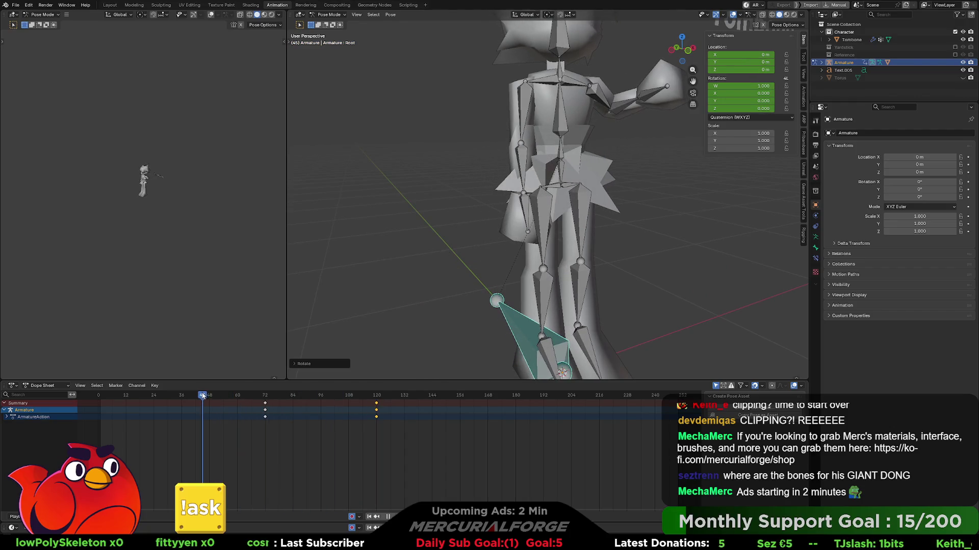
- Expand the armature's bone hierarchy in the Outliner and enlarge the list
{"action": "left_click", "coordinate": [821, 62], "text": "shift"}
{"action": "left_click_drag", "start_coordinate": [880, 103], "coordinate": [880, 332]}
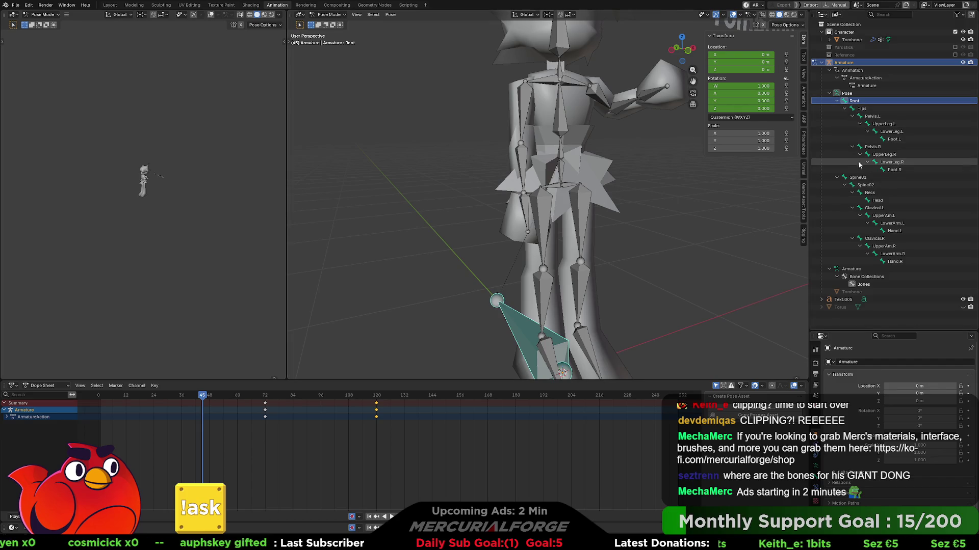
{"action": "left_click", "coordinate": [859, 178]}
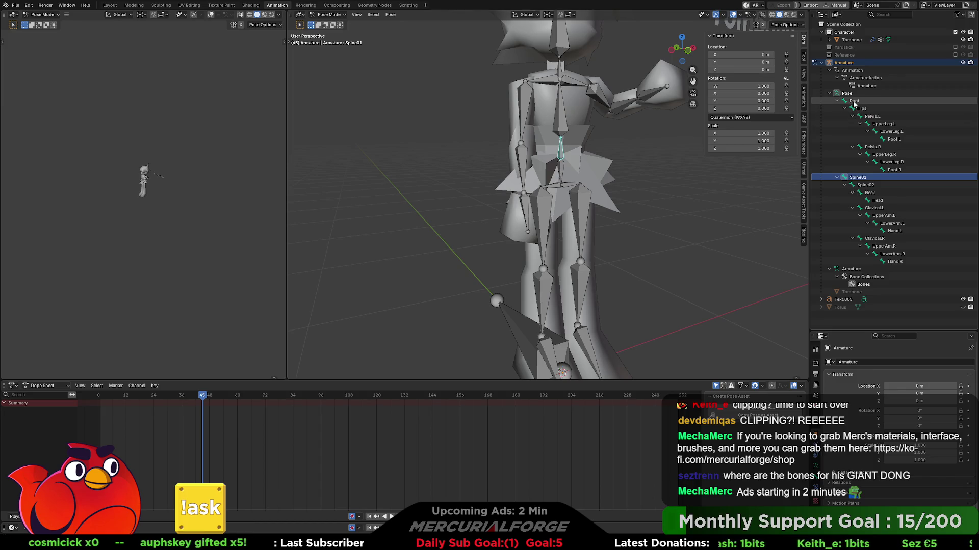
{"action": "left_click", "coordinate": [854, 101]}
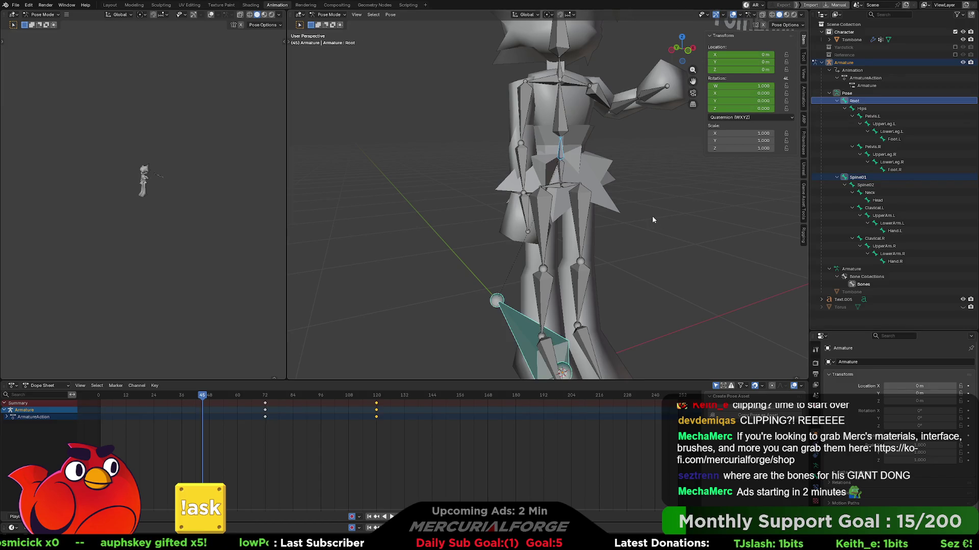
- Bone-parent Spine01 to Hips using Ctrl+P > Bone
{"action": "left_click", "coordinate": [869, 109]}
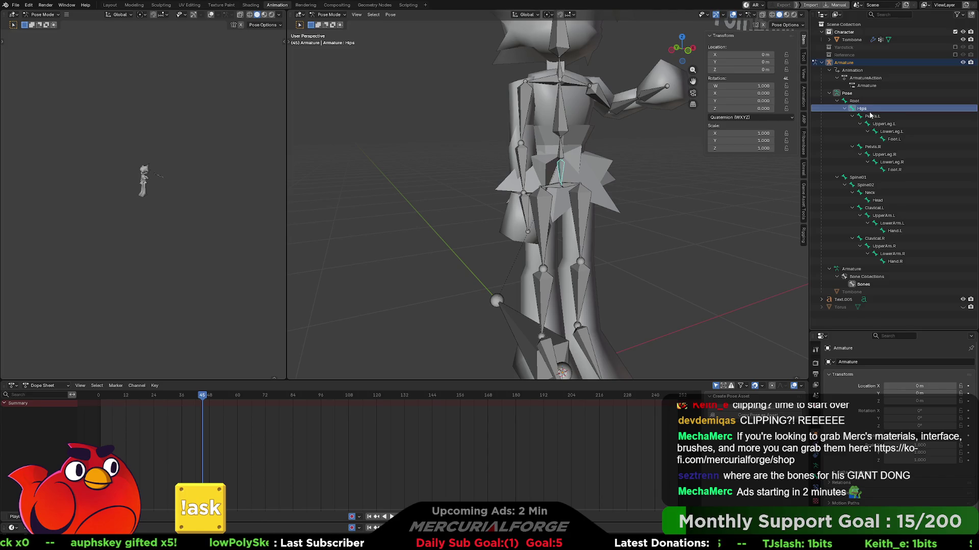
{"action": "left_click", "coordinate": [859, 178], "text": "ctrl"}
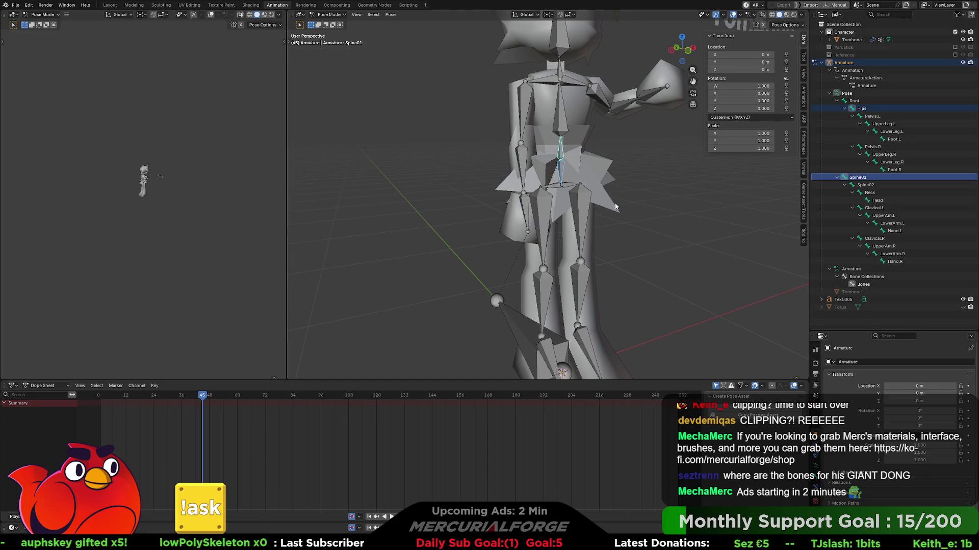
{"action": "key", "text": "ctrl+p"}
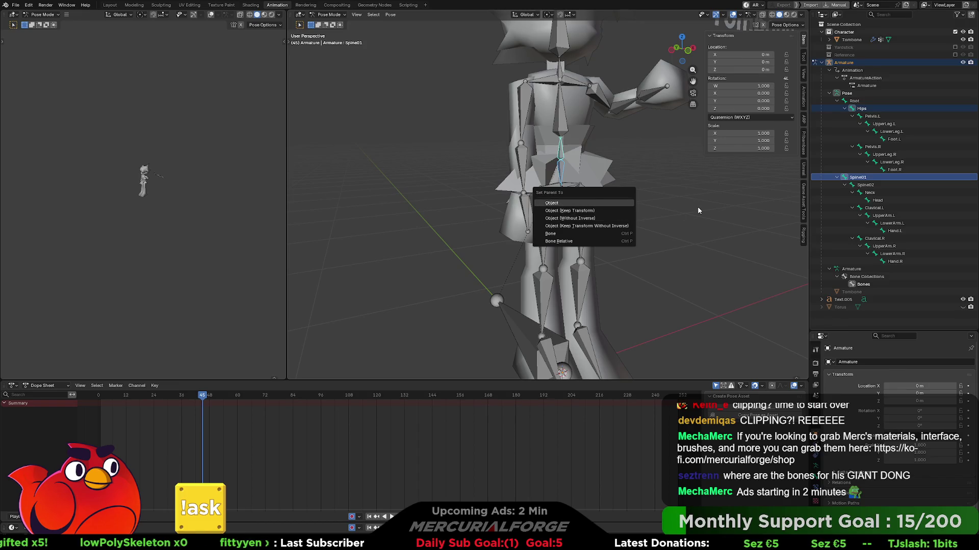
{"action": "key", "text": "Down"}
{"action": "key", "text": "Down"}
{"action": "key", "text": "Down"}
{"action": "key", "text": "Return"}
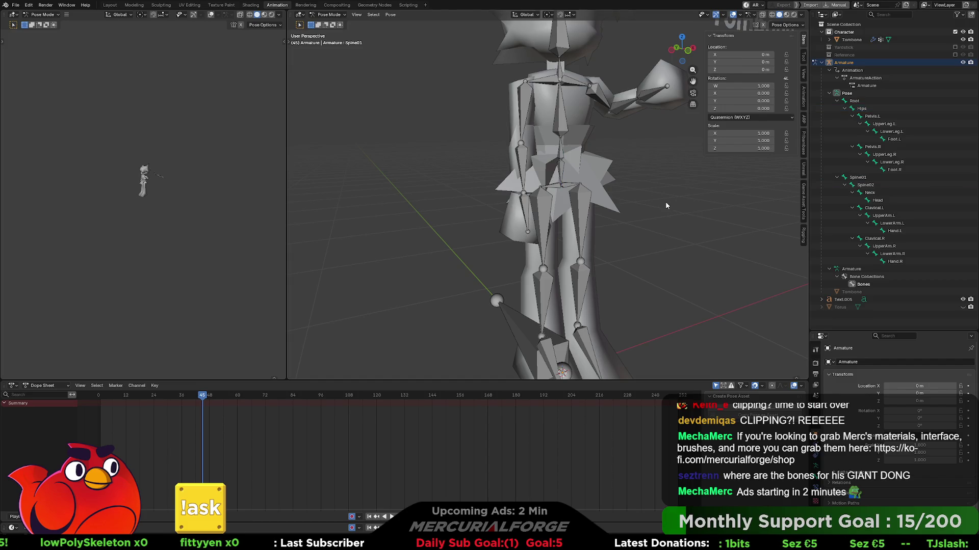
{"action": "left_click", "coordinate": [560, 170]}
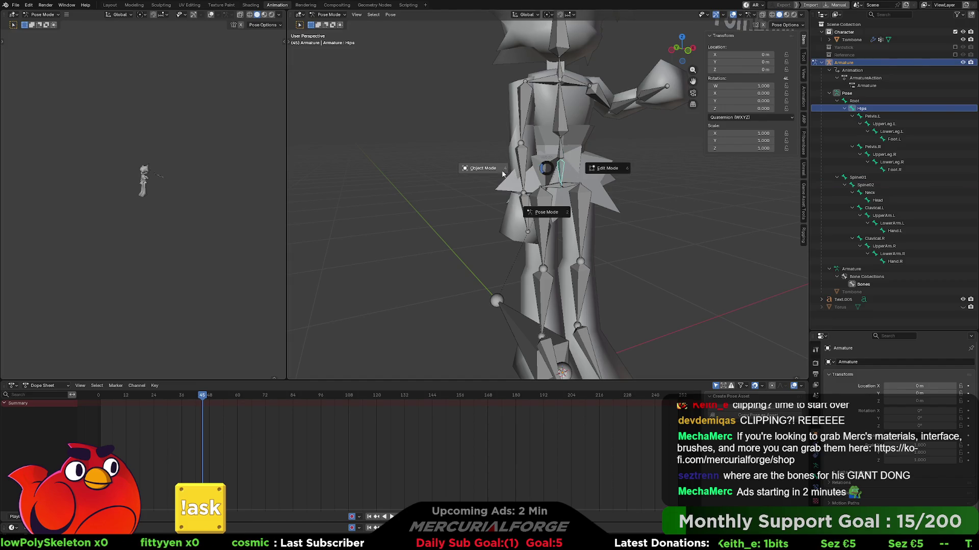
- Switch the armature to Object Mode and expand the Root and Spine01 hierarchies
{"action": "key", "text": "ctrl+Tab"}
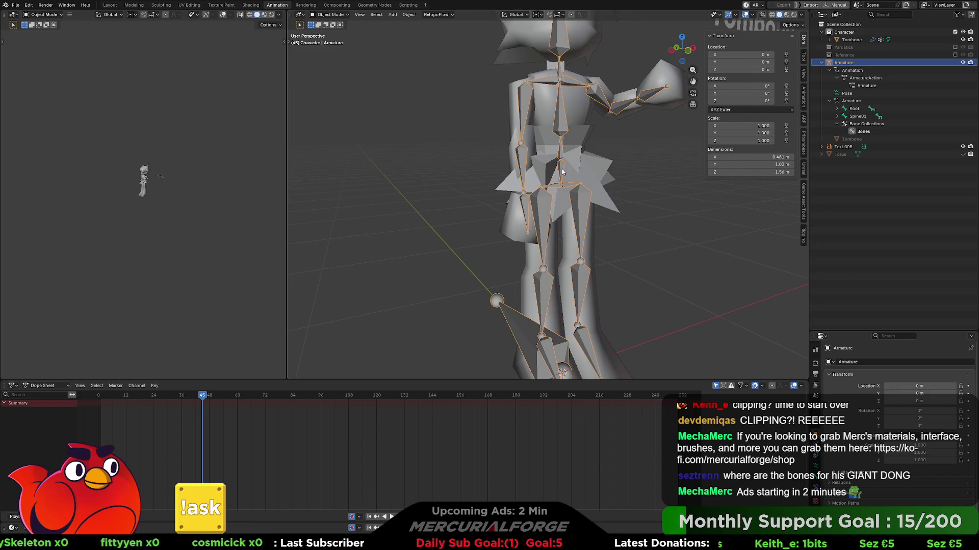
{"action": "left_click", "coordinate": [836, 109], "text": "shift"}
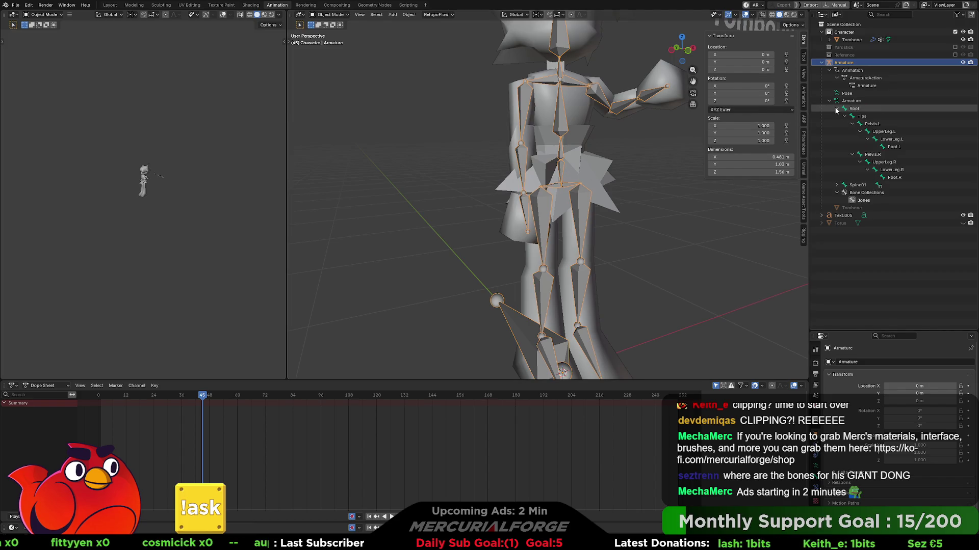
{"action": "left_click", "coordinate": [837, 185], "text": "shift"}
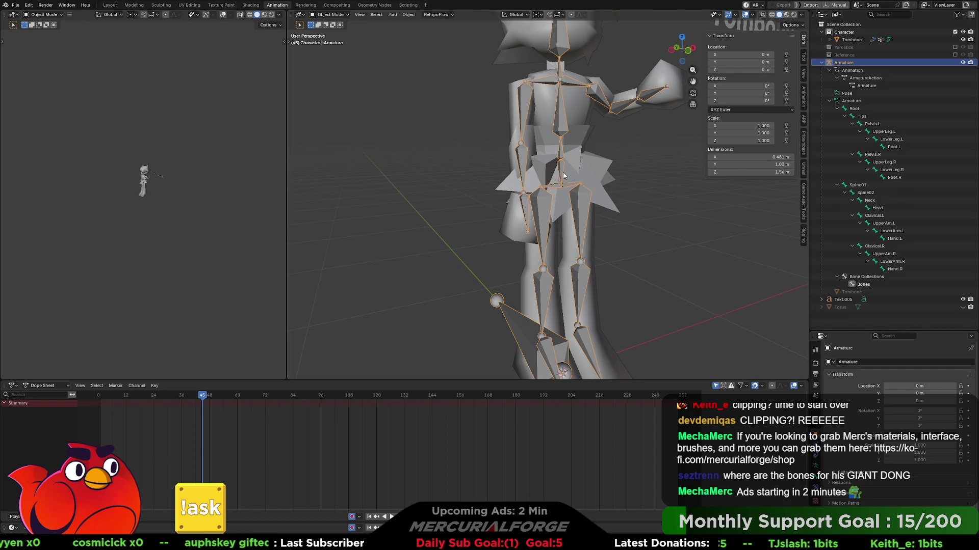
- In Edit Mode, parent Spine01 to Hips with Keep Offset, then return to Object Mode
{"action": "key", "text": "Tab"}
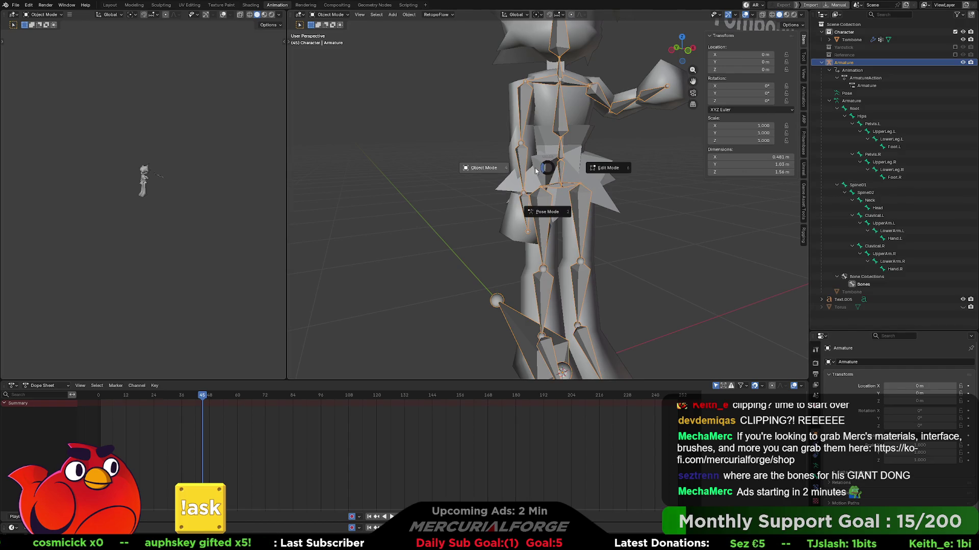
{"action": "left_click", "coordinate": [564, 166]}
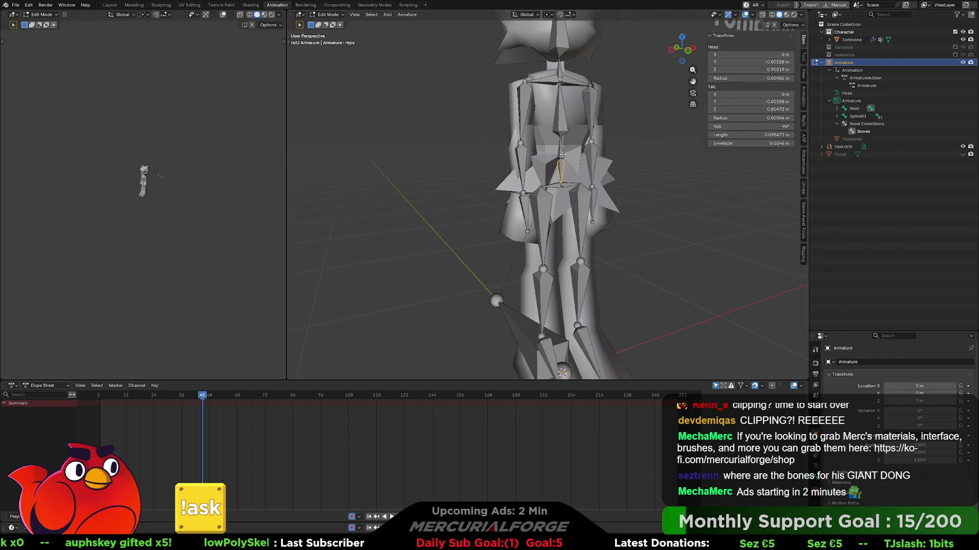
{"action": "left_click", "coordinate": [562, 155]}
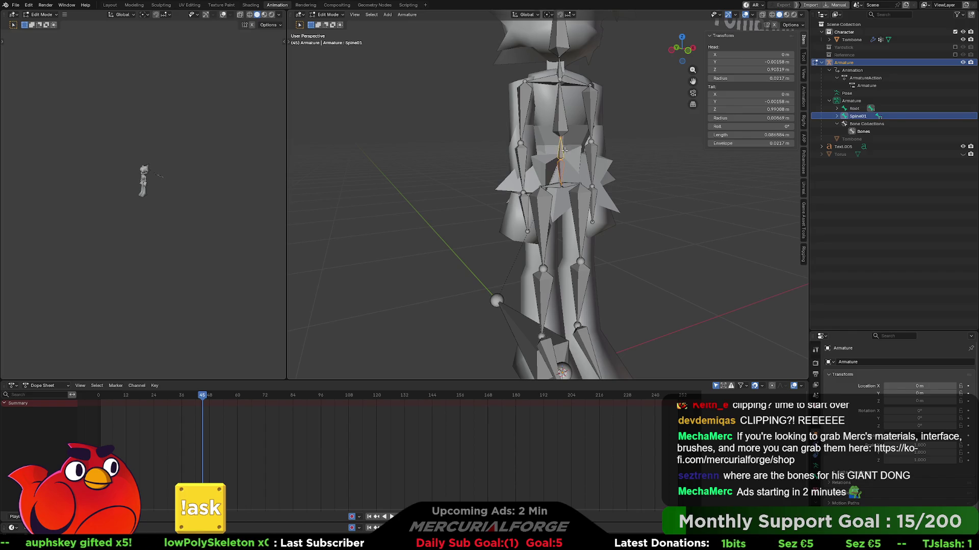
{"action": "left_click", "coordinate": [561, 165]}
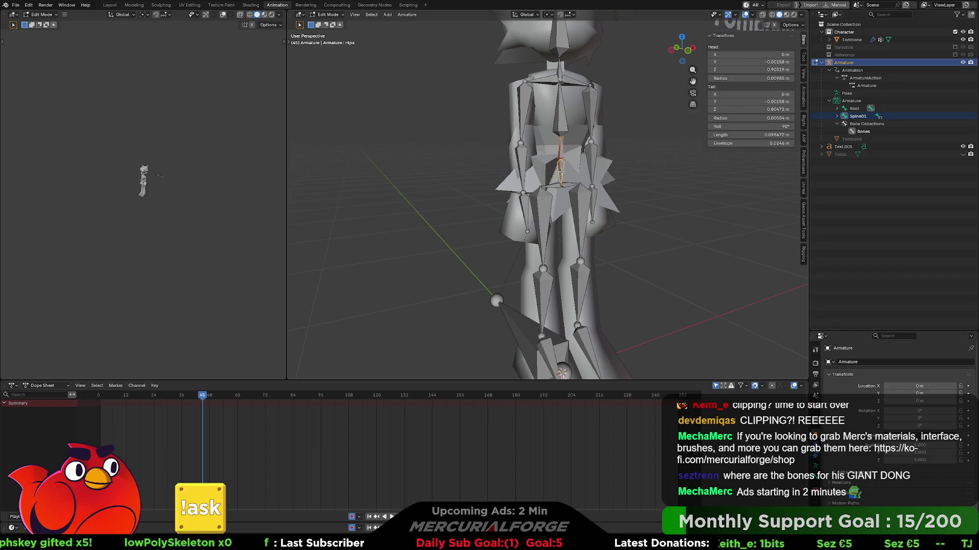
{"action": "key", "text": "ctrl+p"}
{"action": "left_click", "coordinate": [560, 171]}
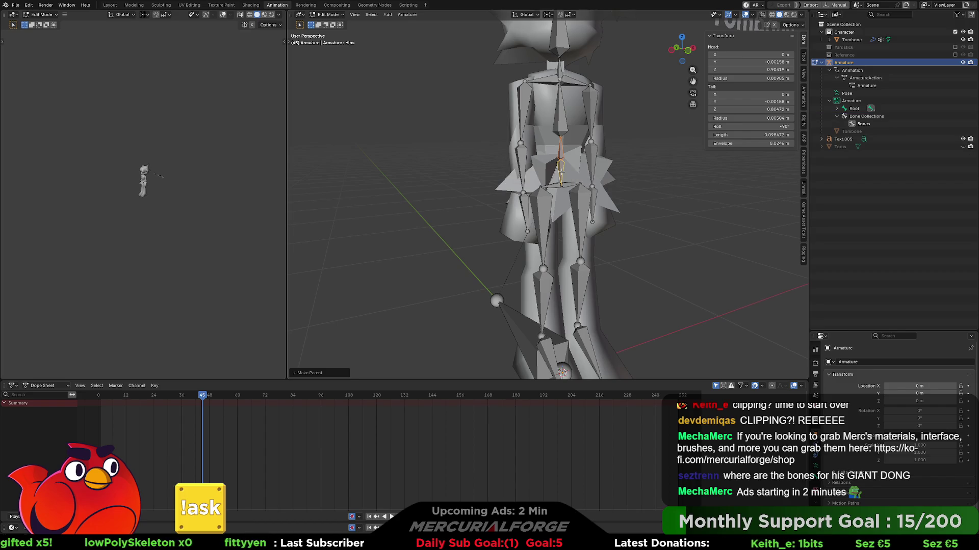
{"action": "key", "text": "Tab"}
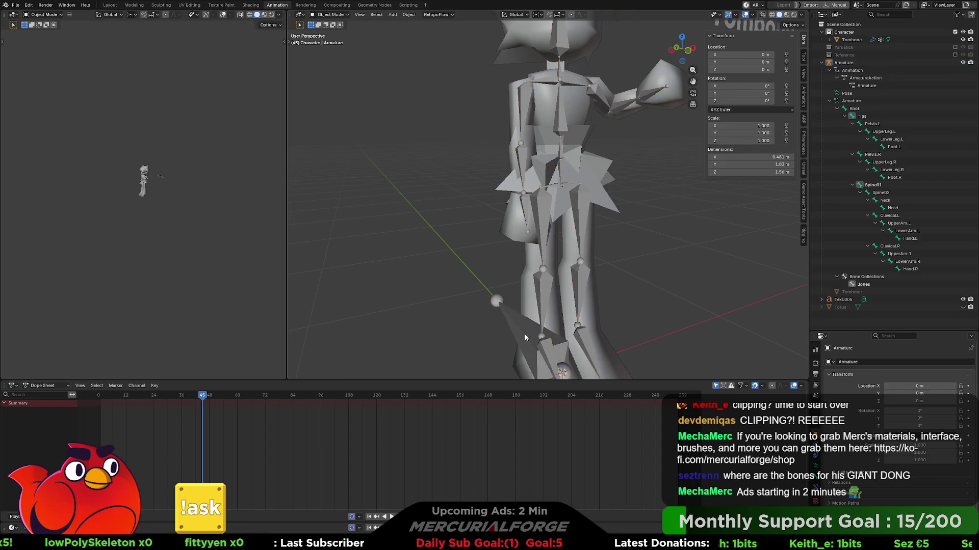
{"action": "mouse_move", "coordinate": [202, 397]}
{"action": "left_mouse_down"}
{"action": "mouse_move", "coordinate": [388, 406]}
{"action": "mouse_move", "coordinate": [101, 400]}
{"action": "mouse_move", "coordinate": [422, 405]}
{"action": "mouse_move", "coordinate": [74, 399]}
{"action": "mouse_move", "coordinate": [392, 409]}
{"action": "mouse_move", "coordinate": [101, 401]}
{"action": "left_mouse_up"}
- Return the timeline to frame 1, select the armature, and show its Unreal sidebar tools
{"action": "mouse_move", "coordinate": [454, 230]}
{"action": "middle_mouse_down"}
{"action": "mouse_move", "coordinate": [453, 219]}
{"action": "mouse_move", "coordinate": [439, 221]}
{"action": "mouse_move", "coordinate": [514, 207]}
{"action": "middle_mouse_up"}
{"action": "scroll", "coordinate": [439, 221], "scroll_direction": "down", "scroll_amount": 2}
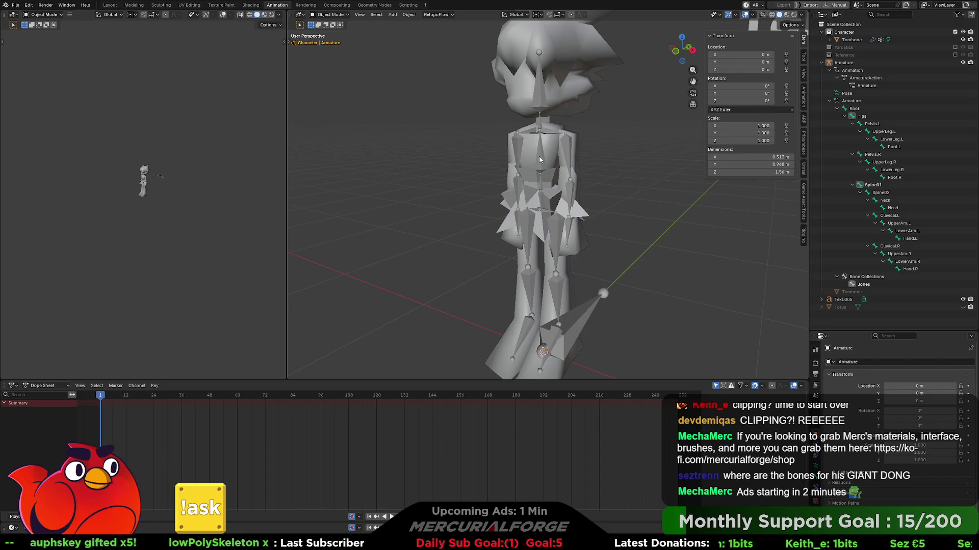
{"action": "left_click", "coordinate": [551, 152]}
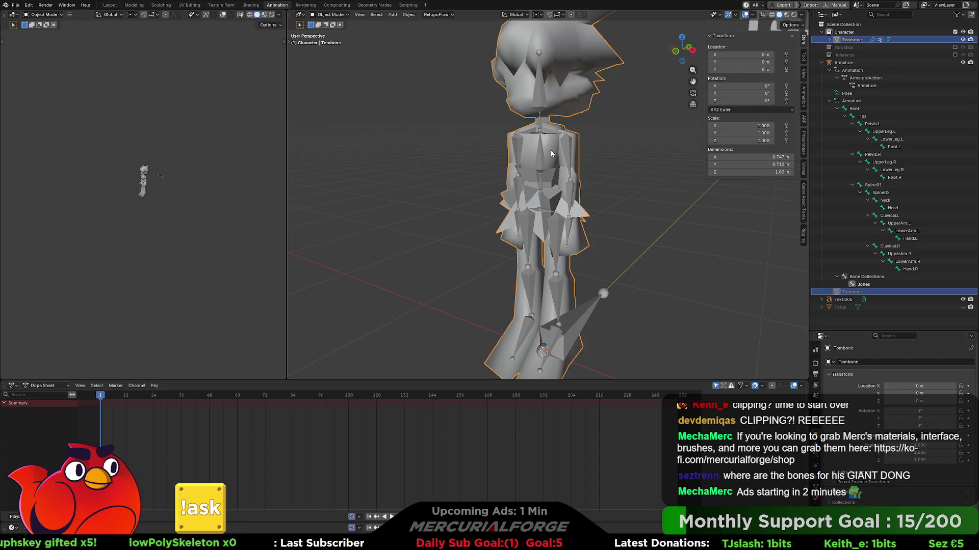
{"action": "left_click", "coordinate": [540, 165]}
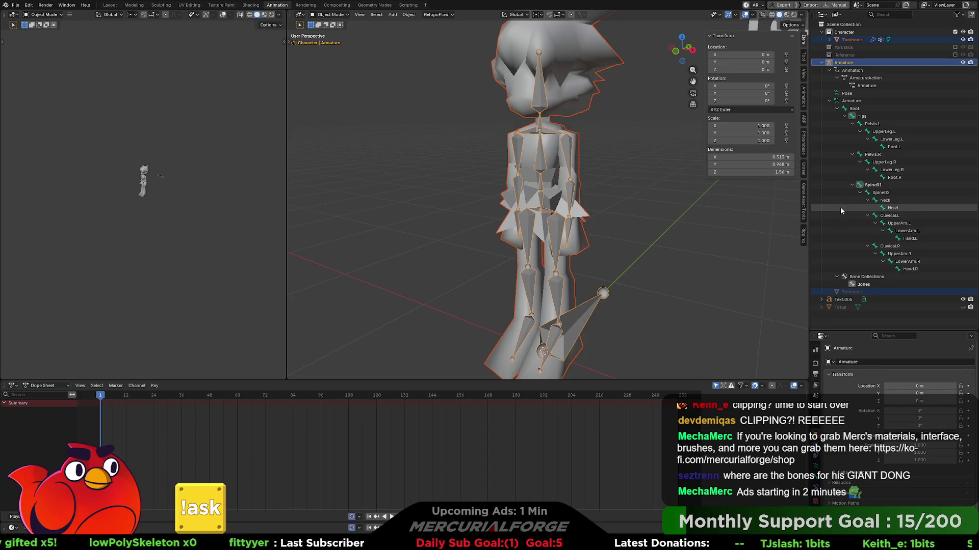
{"action": "left_click", "coordinate": [805, 200]}
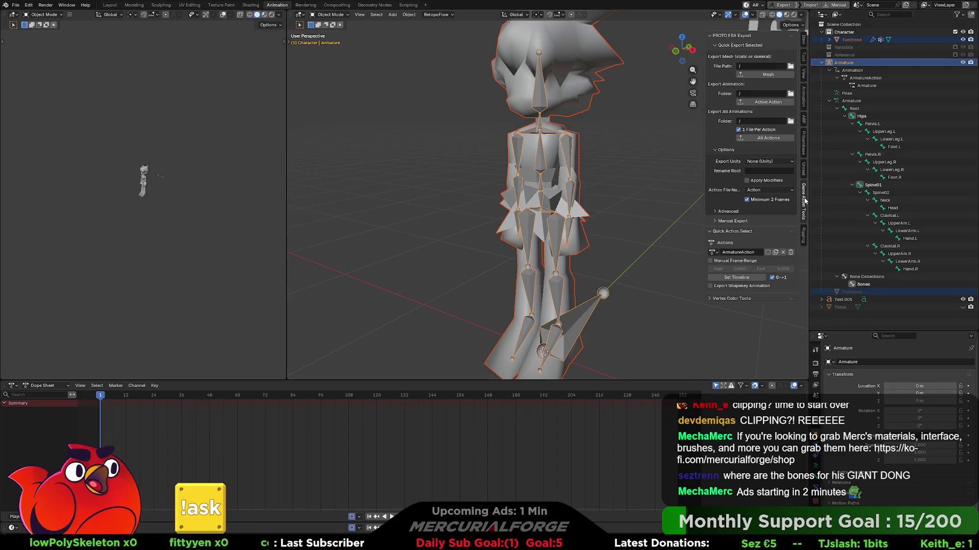
- In the Game Asset Tools export panel, set Export Units to Centimeters
{"action": "left_click", "coordinate": [805, 175]}
{"action": "left_click", "coordinate": [804, 195]}
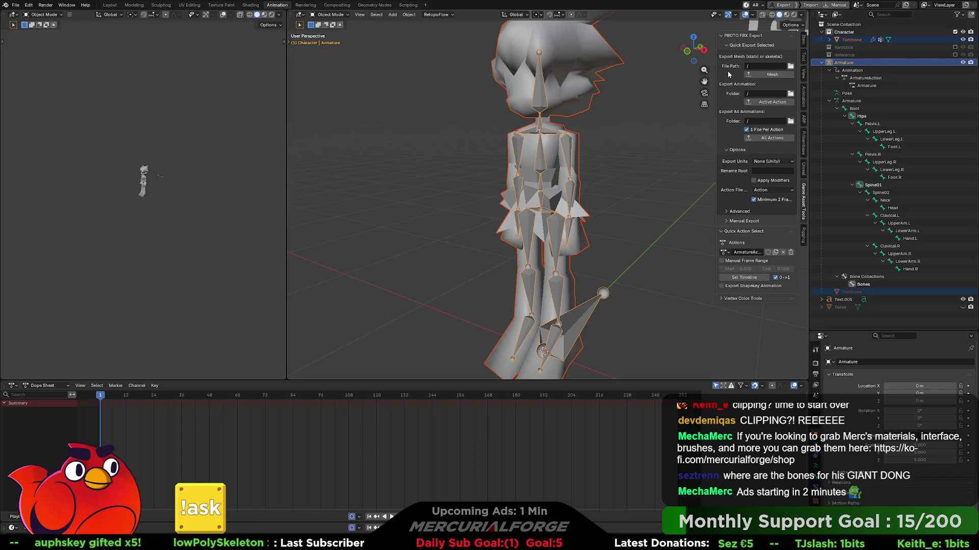
{"action": "left_click", "coordinate": [789, 162]}
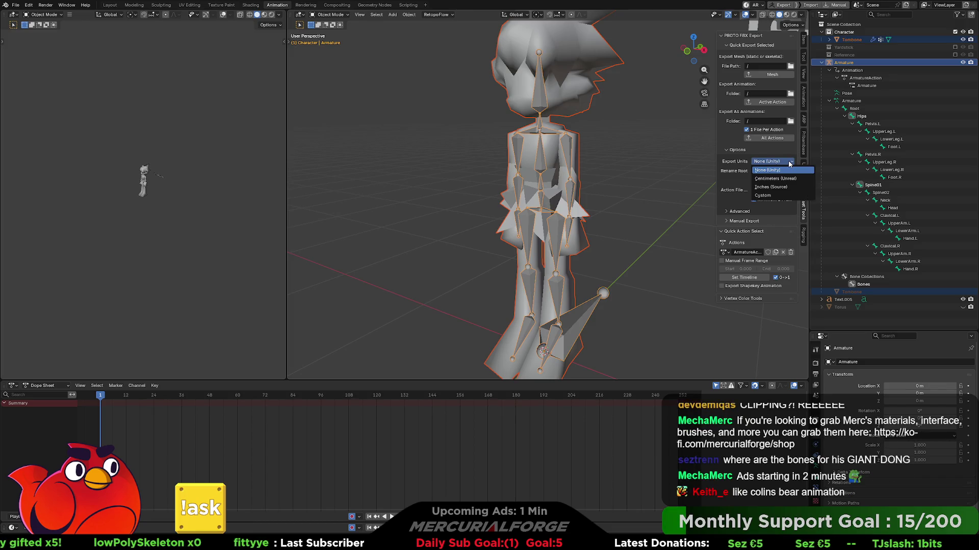
{"action": "left_click", "coordinate": [786, 179]}
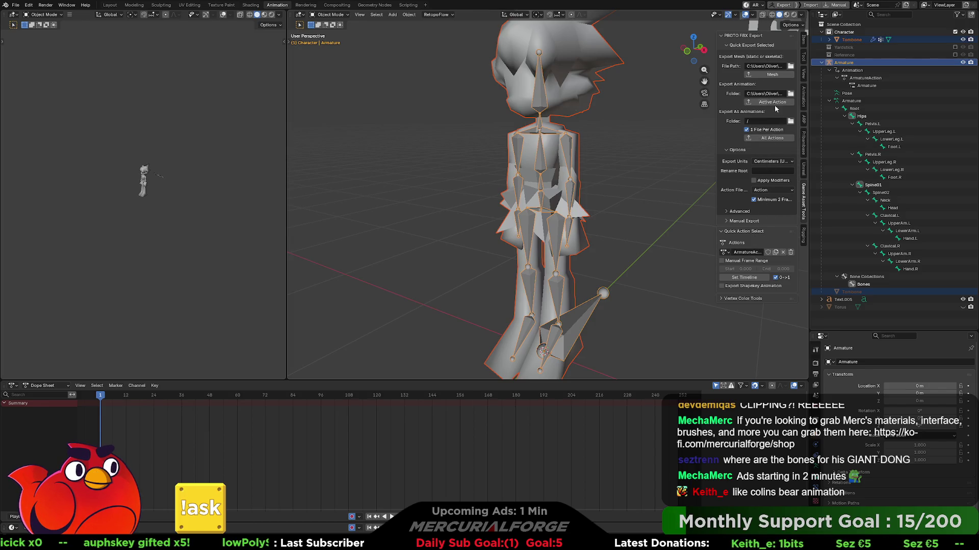
- Export the character mesh as FBX and edit its file path in the Downloads folder
{"action": "left_click", "coordinate": [773, 74]}
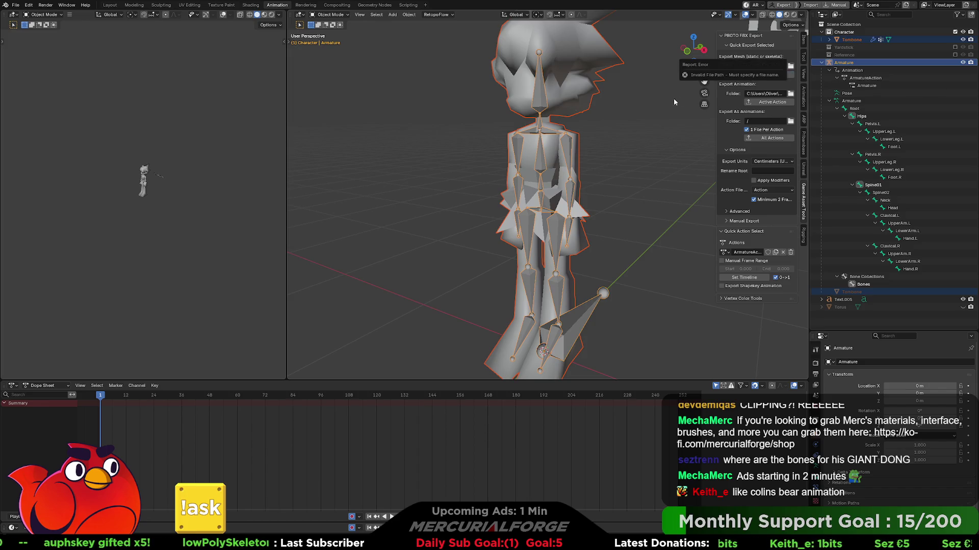
{"action": "left_click", "coordinate": [779, 66]}
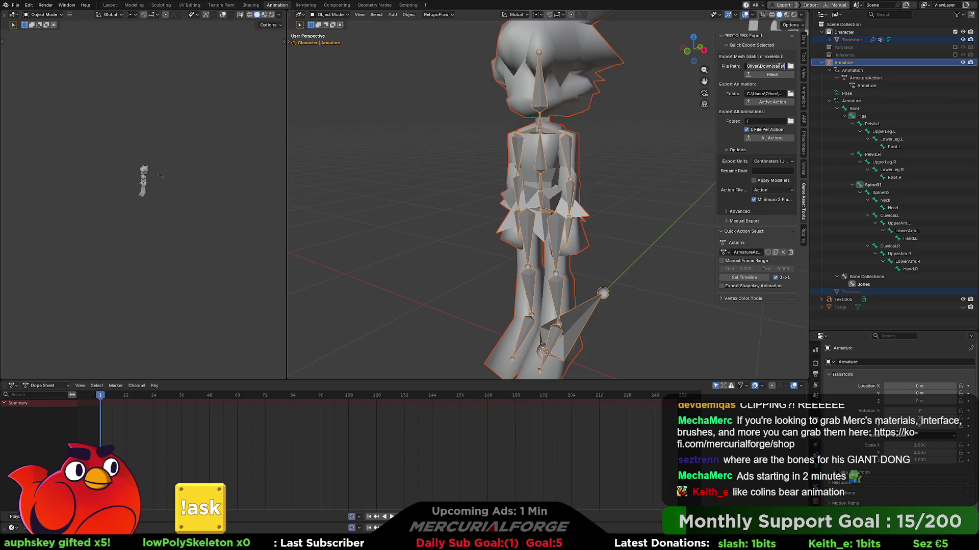
{"action": "key", "text": "Escape"}
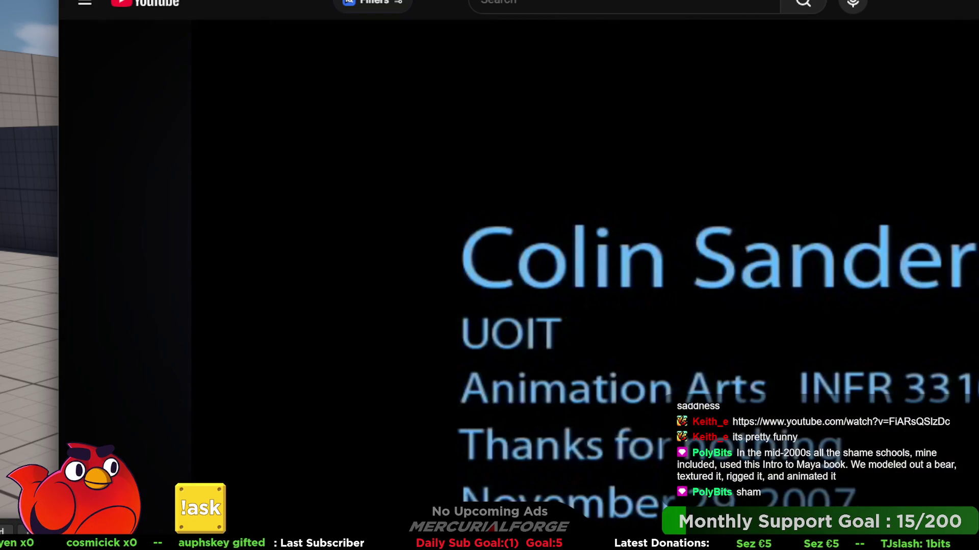
- Once the video reaches its credits, switch from the browser back to the Unreal Engine level
{"action": "key", "text": "alt+Tab"}
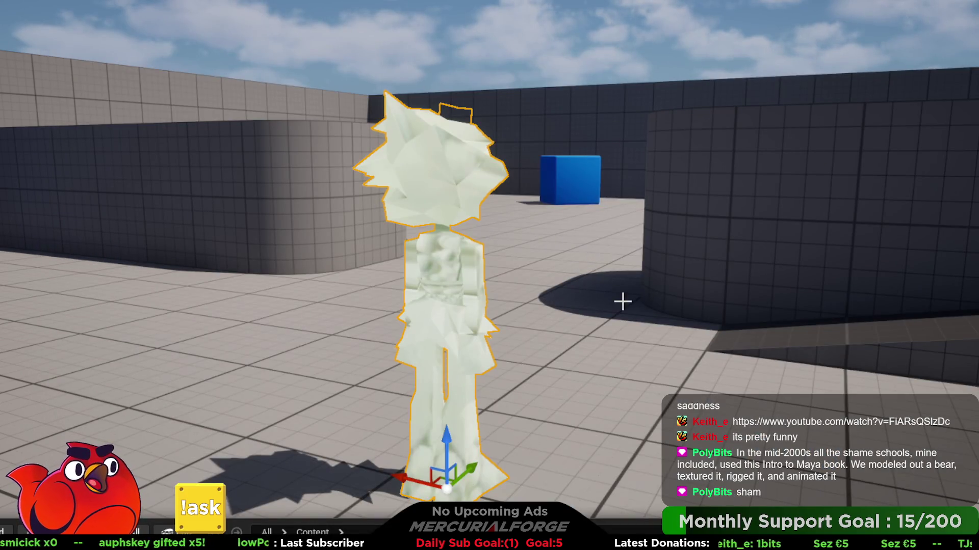
- Fly the camera to the character, then open TomBone1 from the content drawer in the skeletal mesh editor
{"action": "mouse_move", "coordinate": [622, 300]}
{"action": "right_mouse_down"}
{"action": "mouse_move", "coordinate": [622, 352]}
{"action": "mouse_move", "coordinate": [479, 331]}
{"action": "mouse_move", "coordinate": [530, 331]}
{"action": "right_mouse_up"}
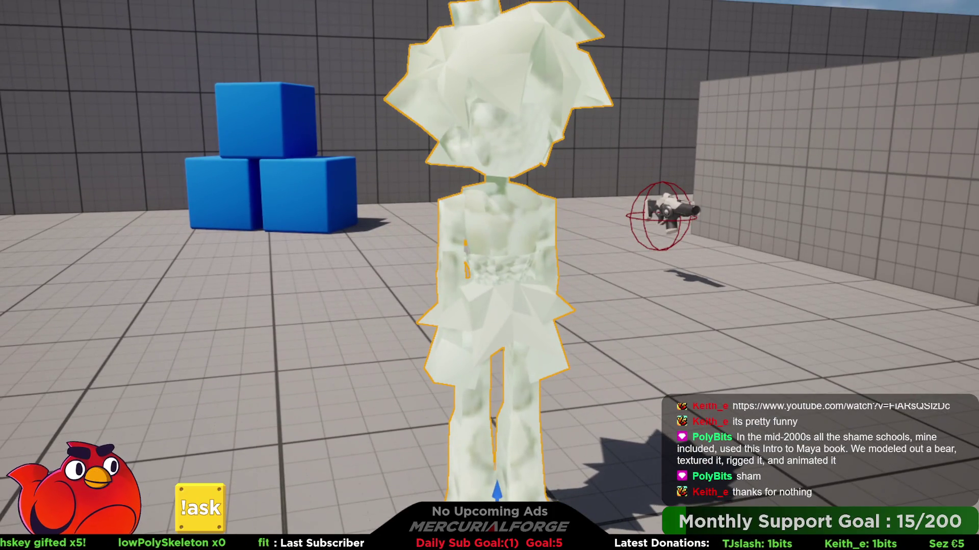
{"action": "key", "text": "ctrl+space"}
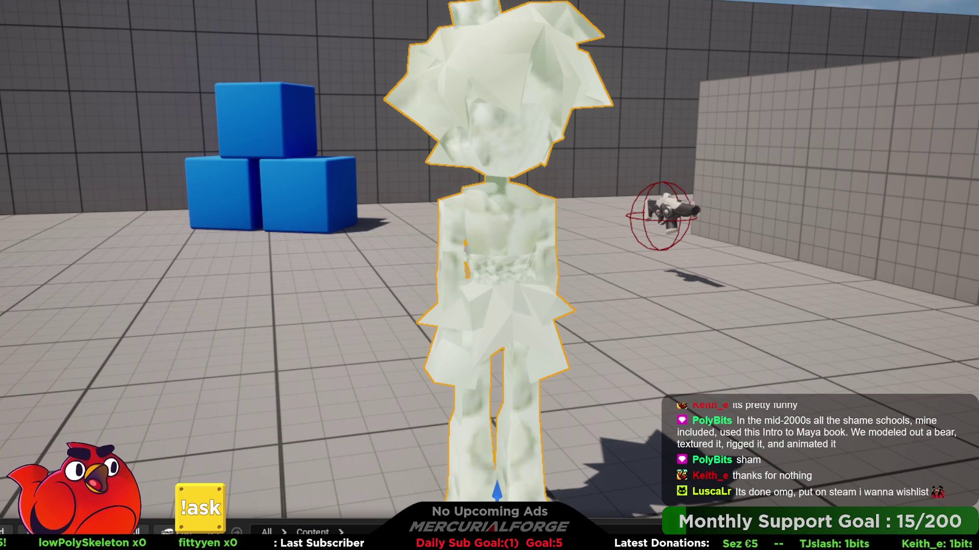
{"action": "key", "text": "ctrl+e"}
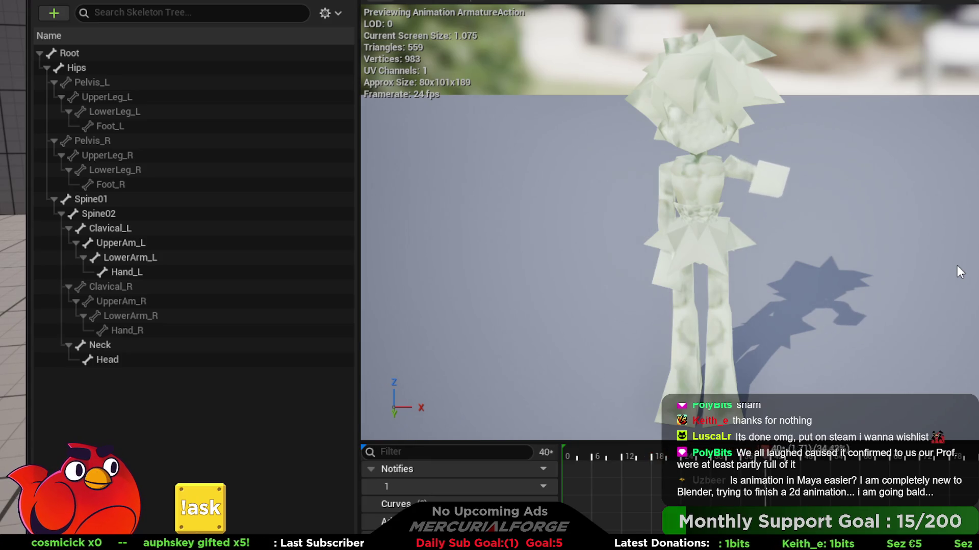
- Orbit and zoom the preview camera around the character while ArmatureAction plays
{"action": "right_click_drag", "start_coordinate": [957, 265], "coordinate": [816, 306]}
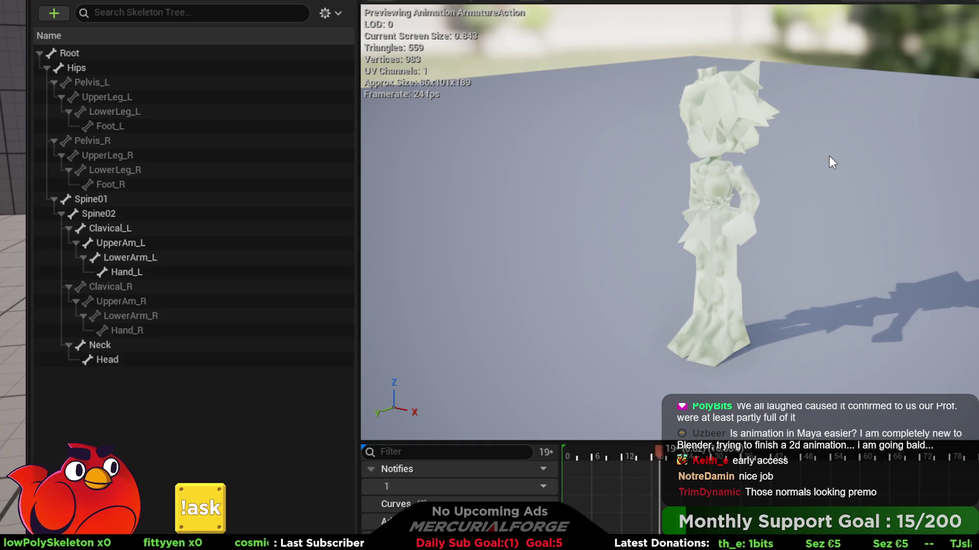
{"action": "scroll", "coordinate": [830, 157], "scroll_direction": "up", "scroll_amount": 5}
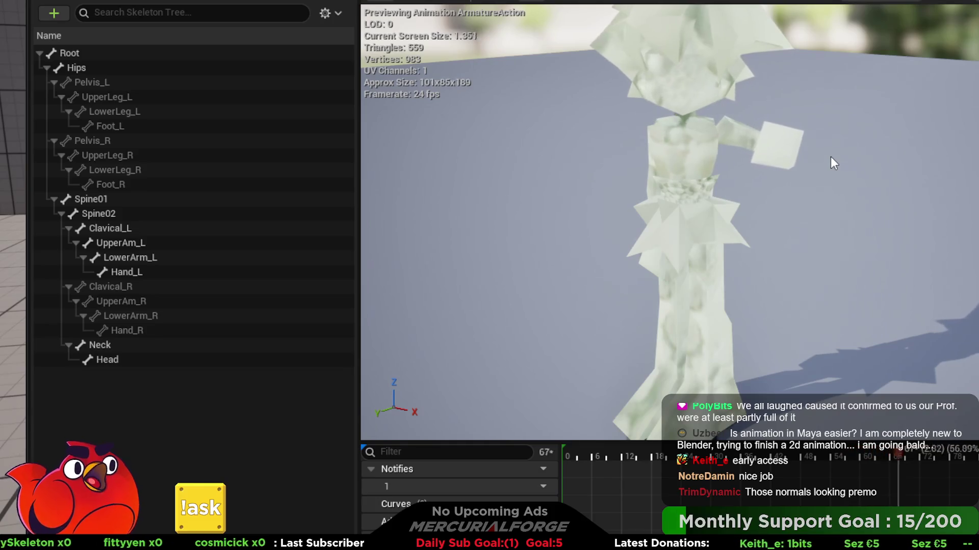
{"action": "scroll", "coordinate": [831, 157], "scroll_direction": "up", "scroll_amount": 3}
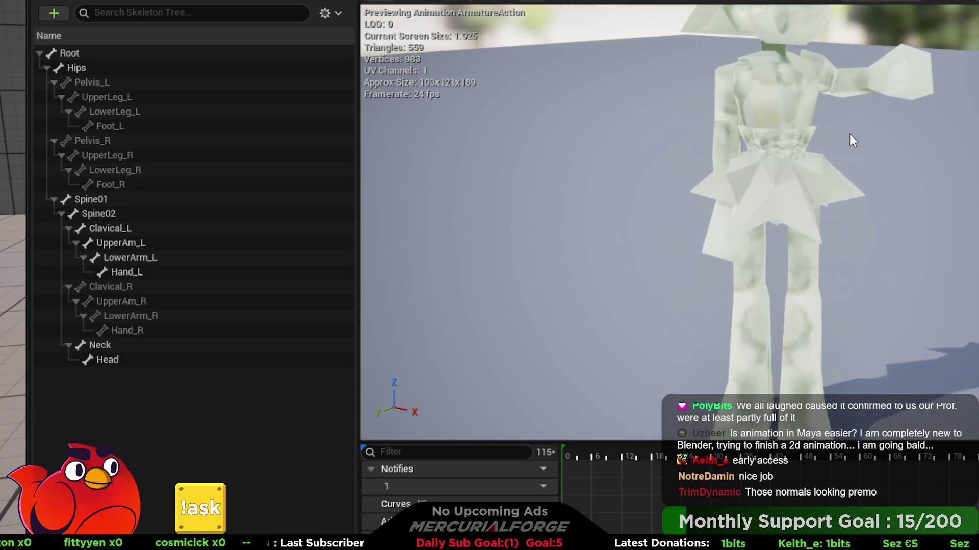
{"action": "scroll", "coordinate": [849, 133], "scroll_direction": "down", "scroll_amount": 4}
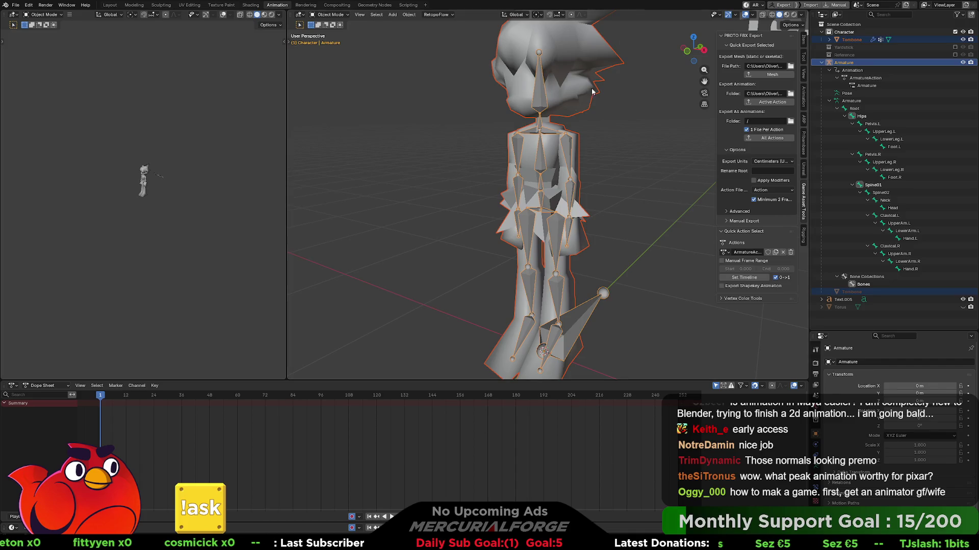
- Inspect the character from several angles in the Sculpting workspace, then return to Modeling
{"action": "mouse_move", "coordinate": [556, 242]}
{"action": "middle_mouse_down"}
{"action": "mouse_move", "coordinate": [618, 236]}
{"action": "mouse_move", "coordinate": [590, 237]}
{"action": "middle_mouse_up"}
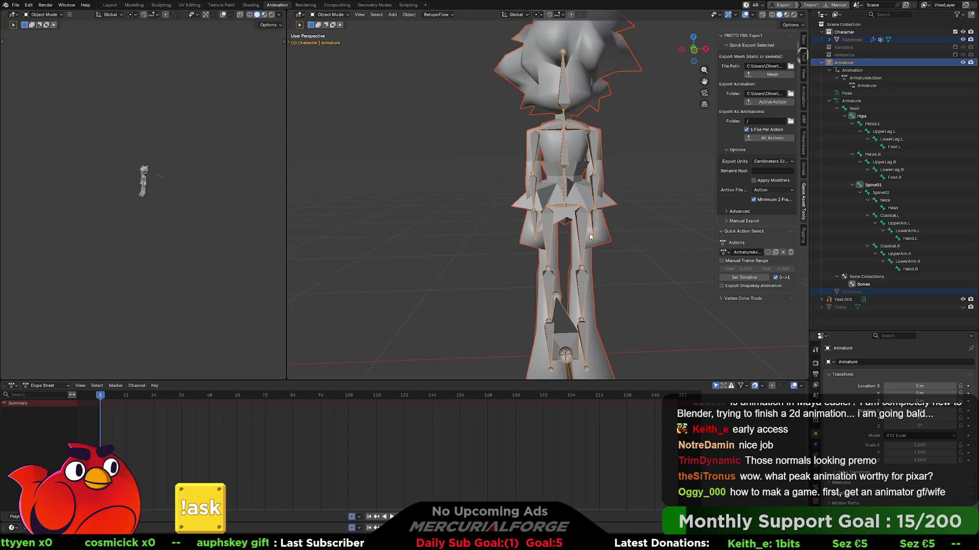
{"action": "left_click", "coordinate": [161, 4]}
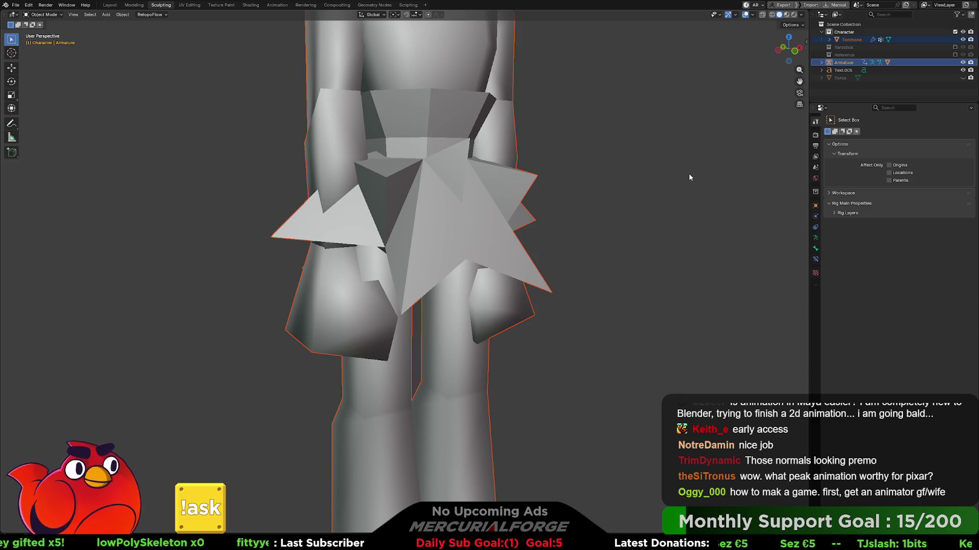
{"action": "mouse_move", "coordinate": [699, 160]}
{"action": "middle_mouse_down"}
{"action": "mouse_move", "coordinate": [675, 175]}
{"action": "mouse_move", "coordinate": [615, 166]}
{"action": "mouse_move", "coordinate": [690, 166]}
{"action": "middle_mouse_up"}
{"action": "scroll", "coordinate": [608, 179], "scroll_direction": "down", "scroll_amount": 3}
{"action": "scroll", "coordinate": [565, 196], "scroll_direction": "down", "scroll_amount": 5}
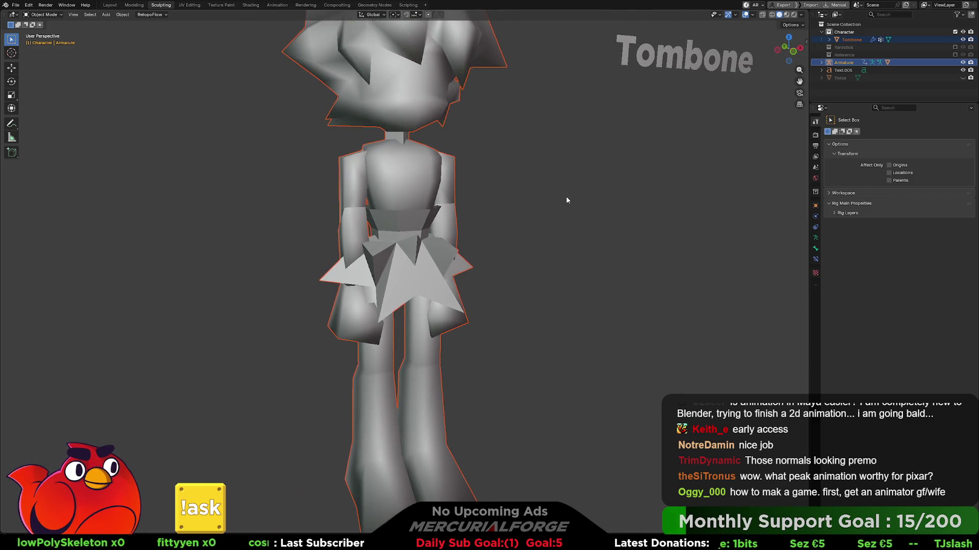
{"action": "mouse_move", "coordinate": [554, 204]}
{"action": "middle_mouse_down"}
{"action": "mouse_move", "coordinate": [616, 254]}
{"action": "mouse_move", "coordinate": [547, 189]}
{"action": "mouse_move", "coordinate": [412, 110]}
{"action": "middle_mouse_up"}
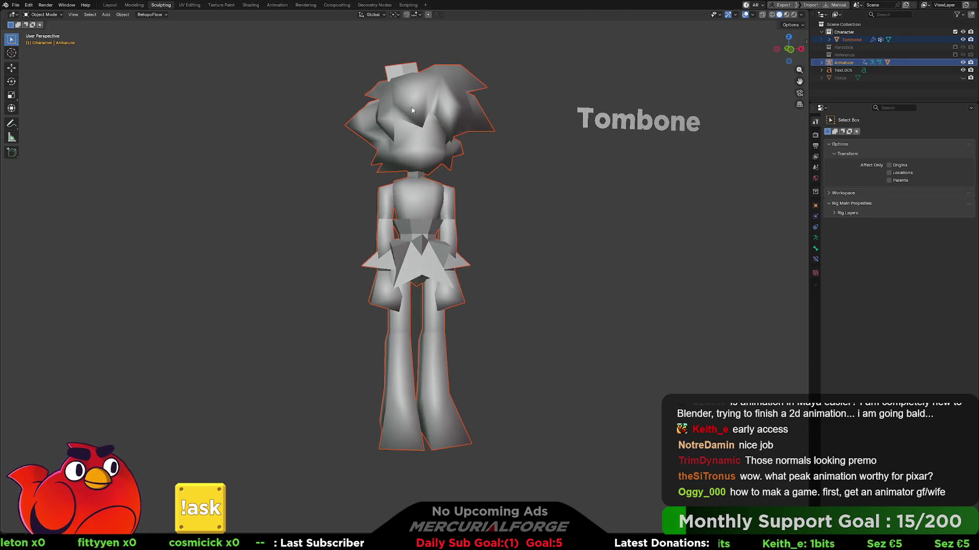
{"action": "left_click", "coordinate": [141, 7]}
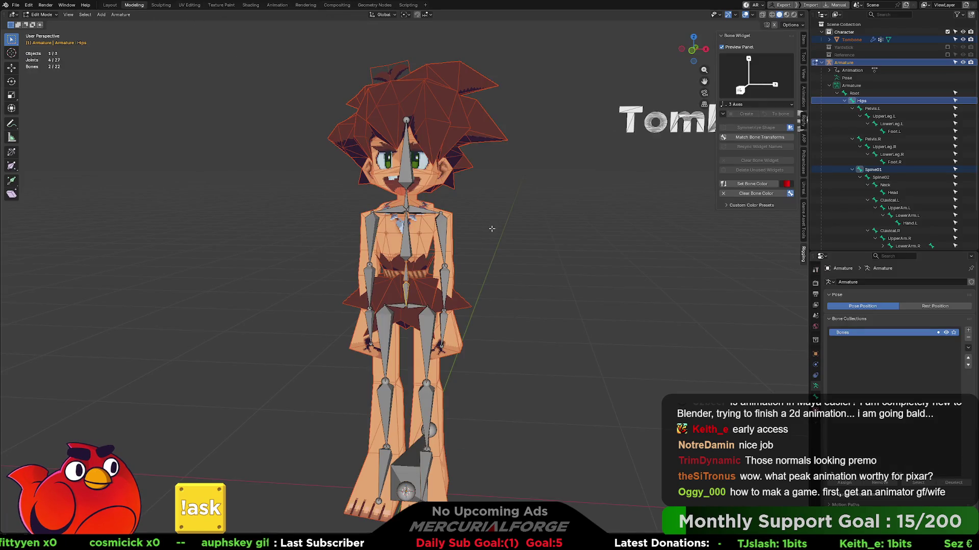
- Bring the character mesh back to Object Mode and select the armature
{"action": "mouse_move", "coordinate": [499, 242]}
{"action": "middle_mouse_down"}
{"action": "mouse_move", "coordinate": [512, 213]}
{"action": "mouse_move", "coordinate": [530, 218]}
{"action": "middle_mouse_up"}
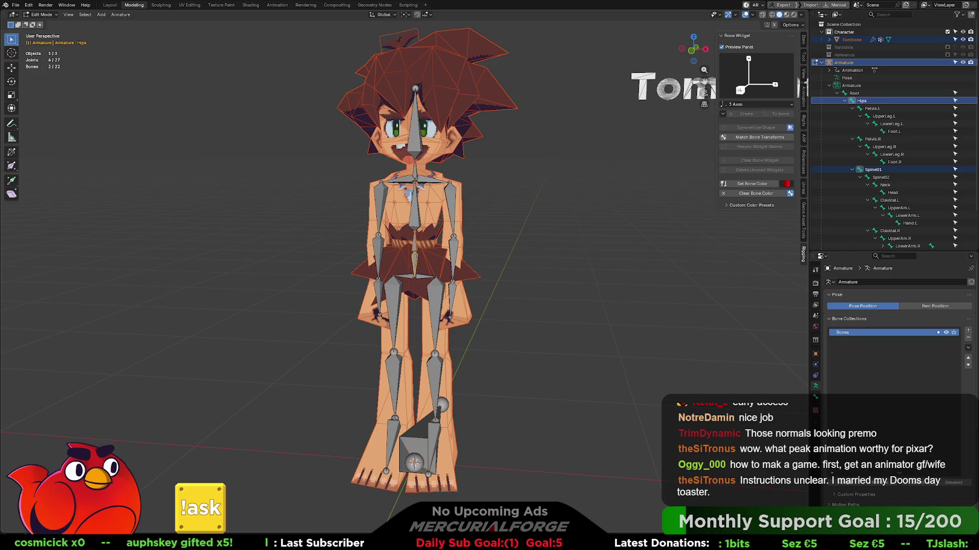
{"action": "key", "text": "Tab"}
{"action": "left_click", "coordinate": [420, 257]}
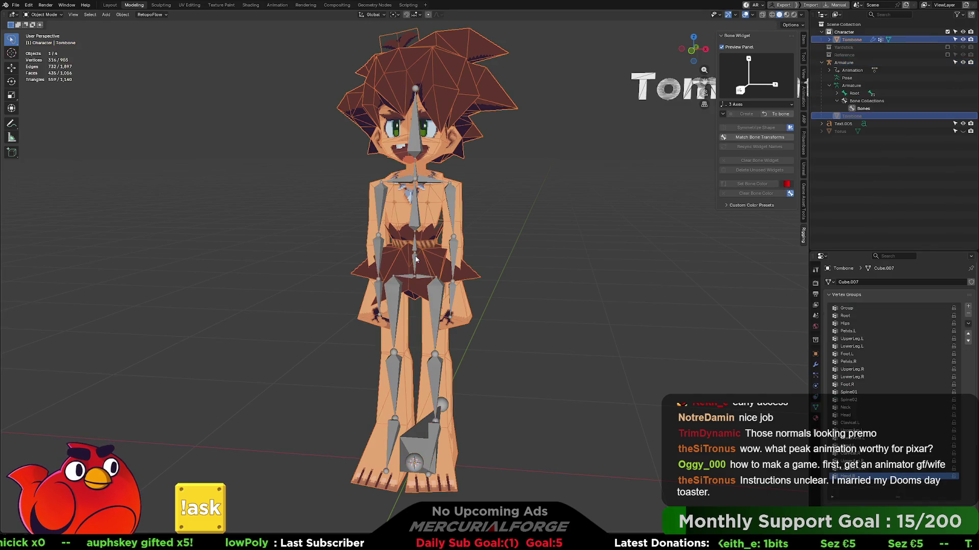
{"action": "middle_click_drag", "start_coordinate": [420, 257], "coordinate": [417, 221]}
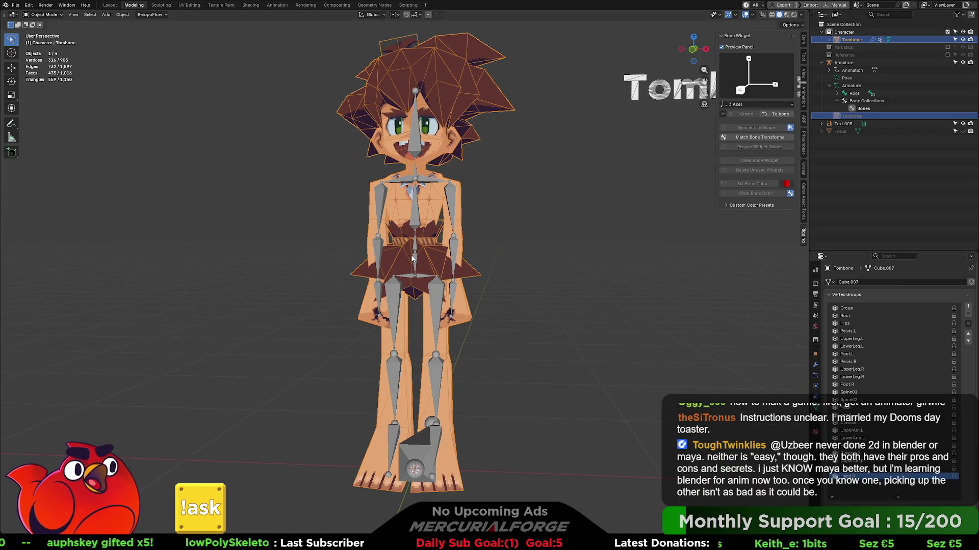
{"action": "key", "text": "Tab"}
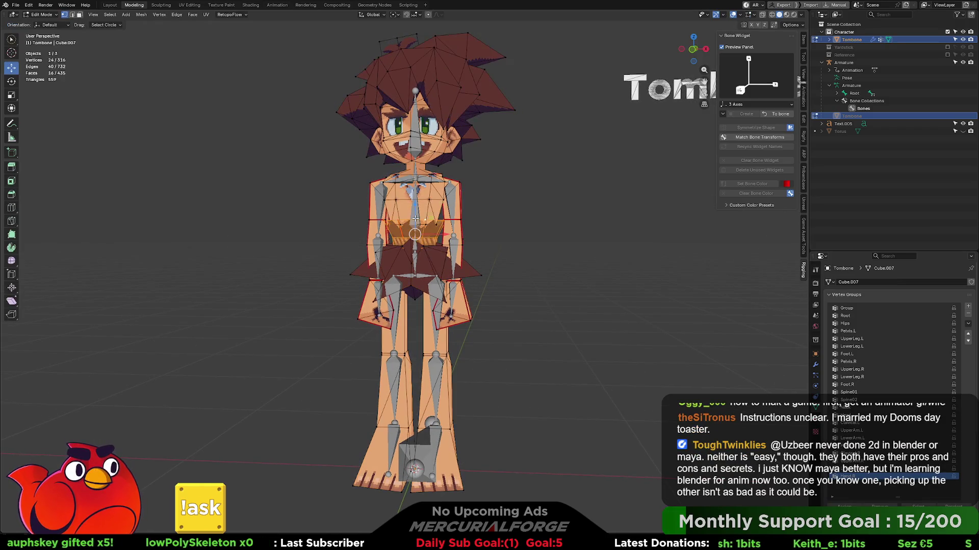
{"action": "key", "text": "ctrl+Tab"}
{"action": "left_click", "coordinate": [365, 221]}
{"action": "left_click", "coordinate": [414, 218]}
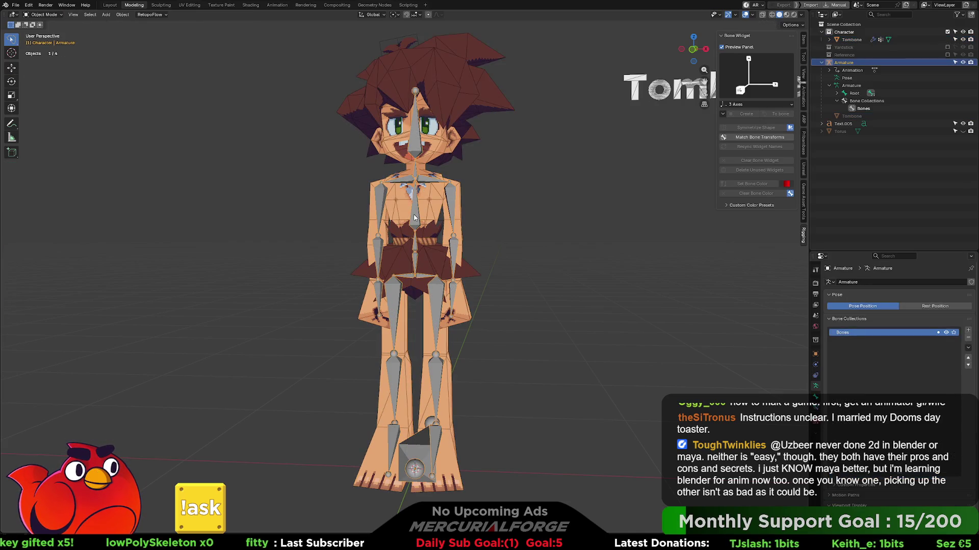
- In the armature's Edit Mode, select all bones and duplicate them
{"action": "key", "text": "Tab"}
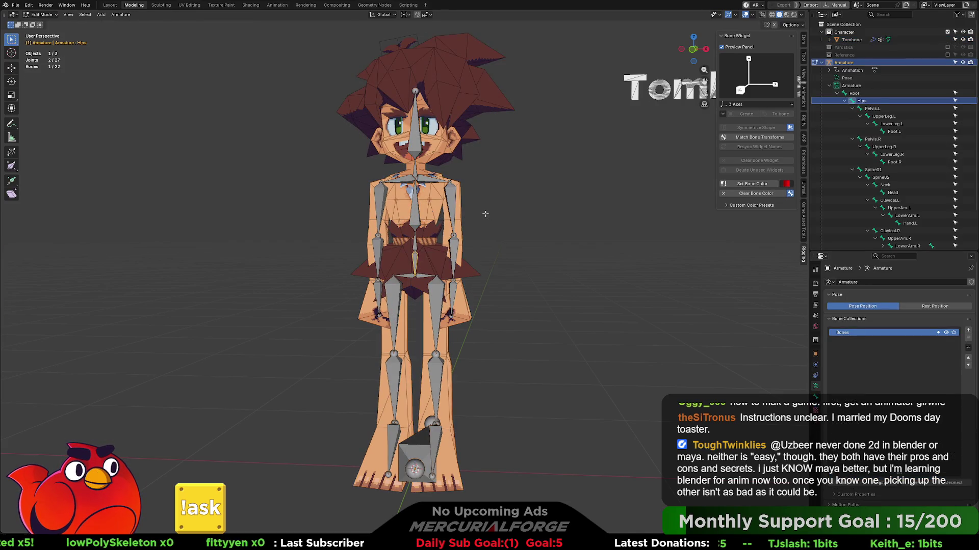
{"action": "scroll", "coordinate": [498, 147], "scroll_direction": "down", "scroll_amount": 4}
{"action": "key", "text": "a"}
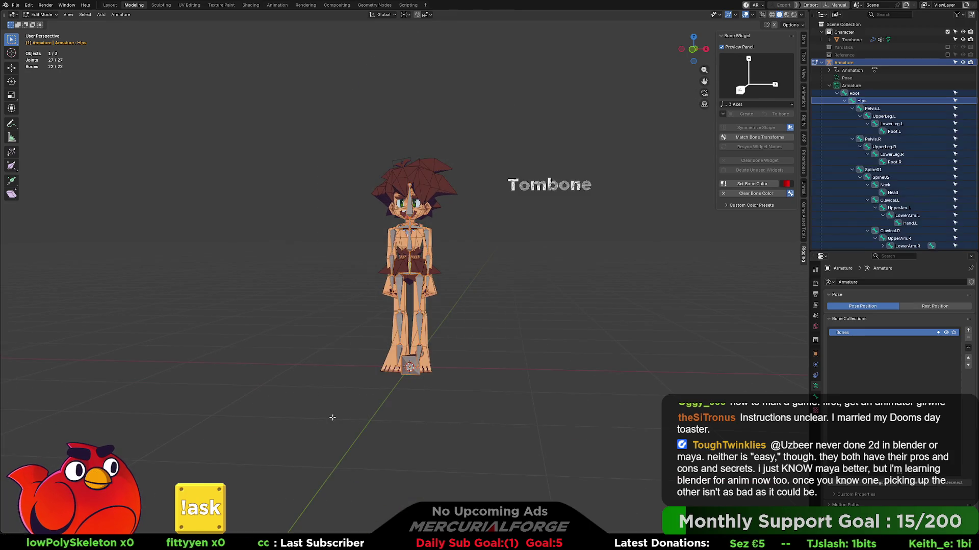
{"action": "scroll", "coordinate": [509, 299], "scroll_direction": "up", "scroll_amount": 4}
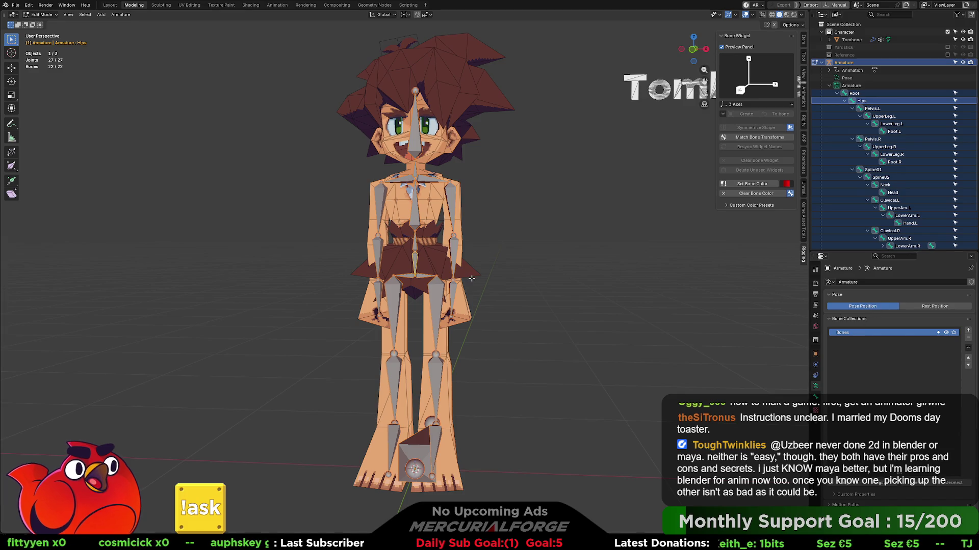
{"action": "key", "text": "shift+d"}
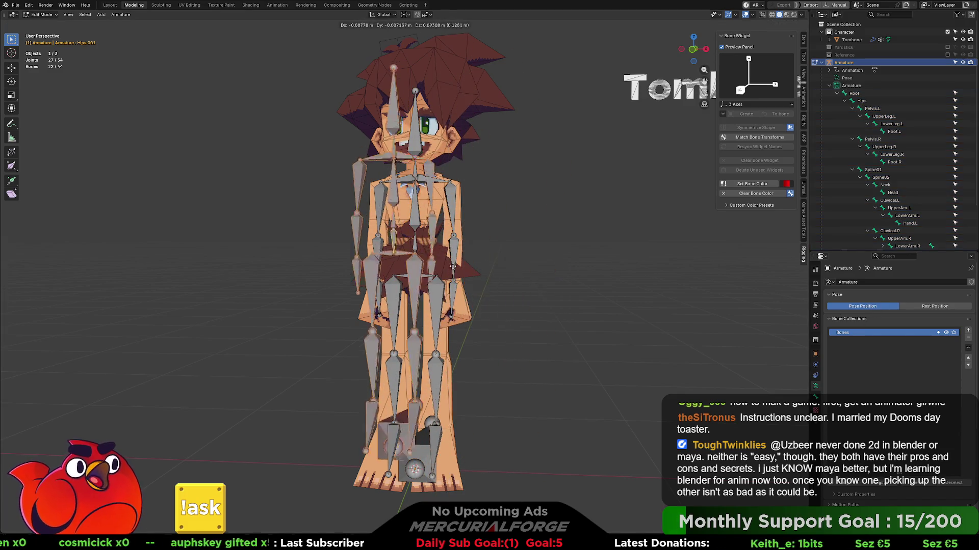
- Leave the copies in place, assign them to a new 'Drivers' bone collection, and remove them from Bones
{"action": "right_click", "coordinate": [520, 295]}
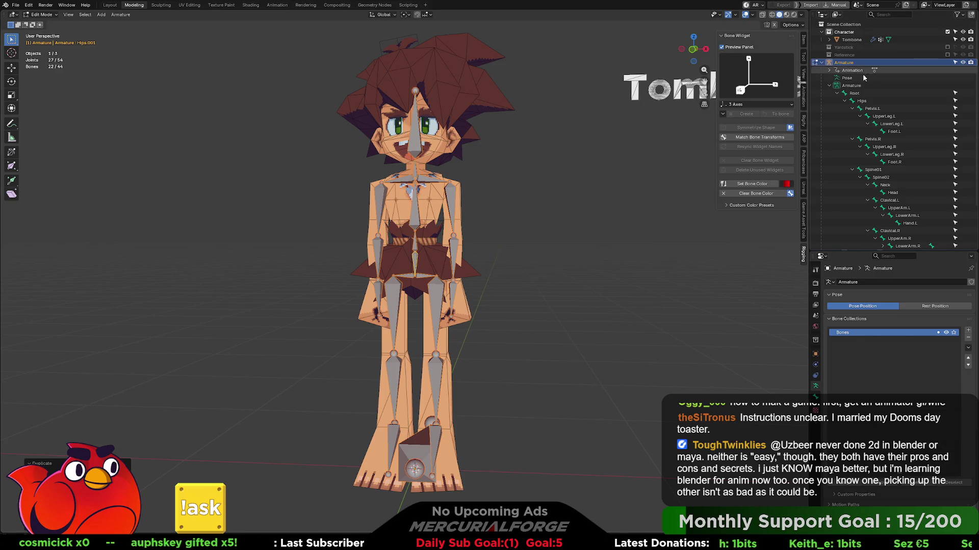
{"action": "scroll", "coordinate": [848, 120], "scroll_direction": "down", "scroll_amount": 3}
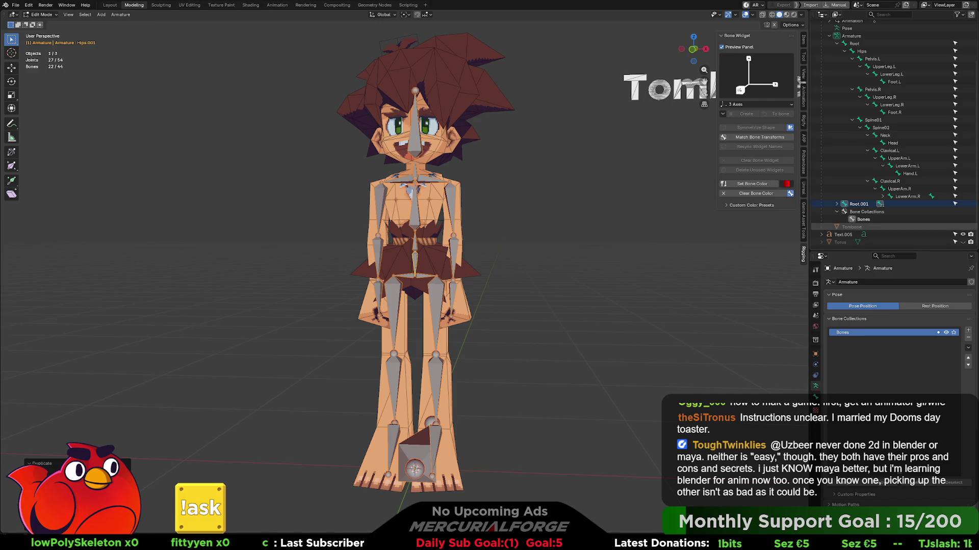
{"action": "key", "text": "shift+m"}
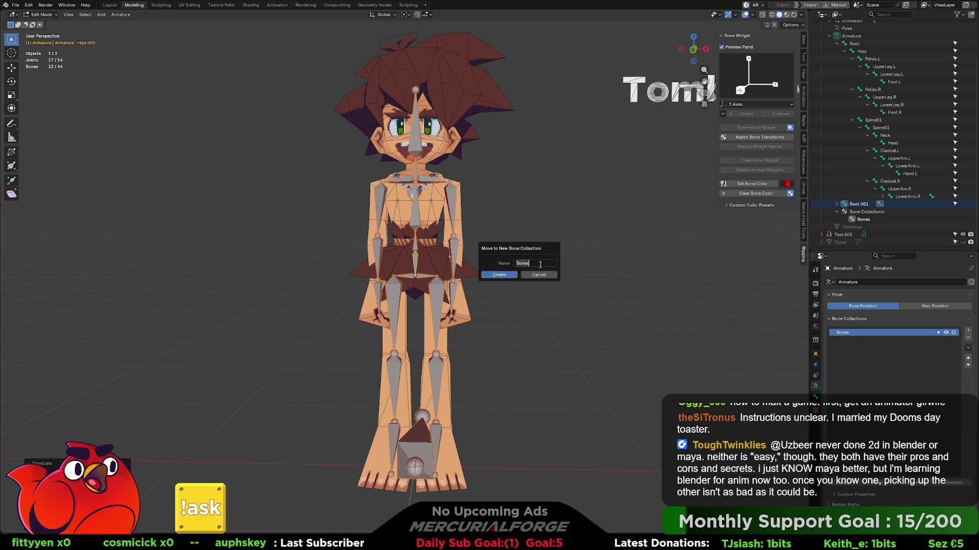
{"action": "type", "text": "Drivers"}
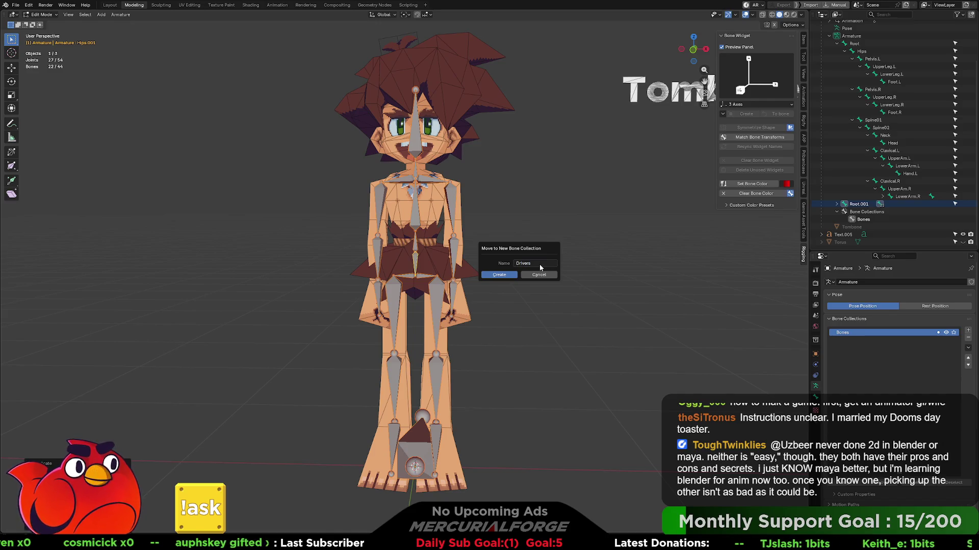
{"action": "left_click", "coordinate": [499, 274]}
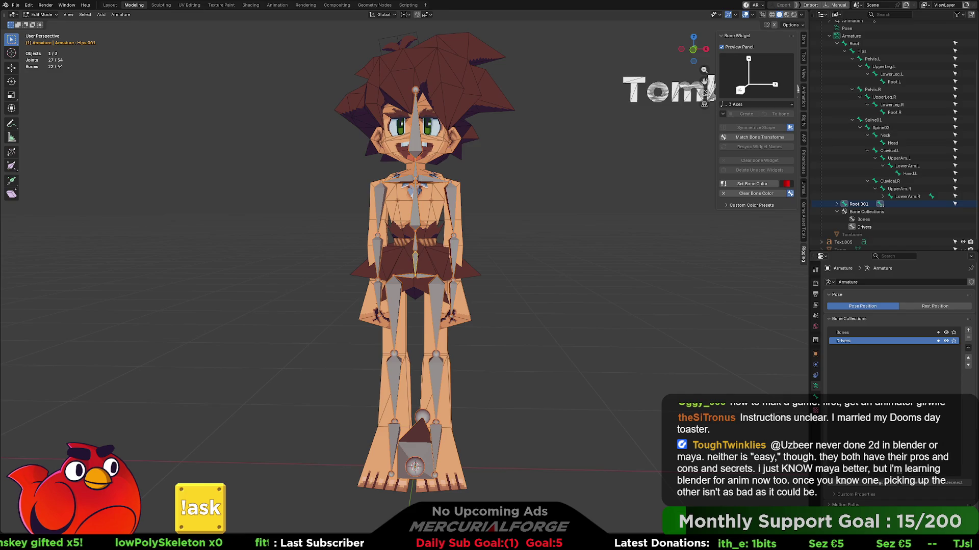
{"action": "left_click", "coordinate": [856, 333]}
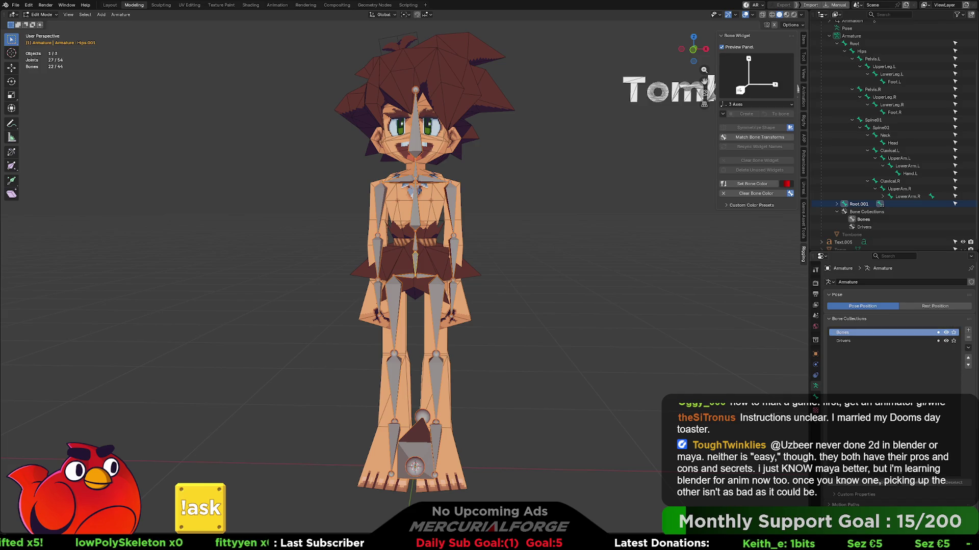
{"action": "left_click", "coordinate": [898, 472]}
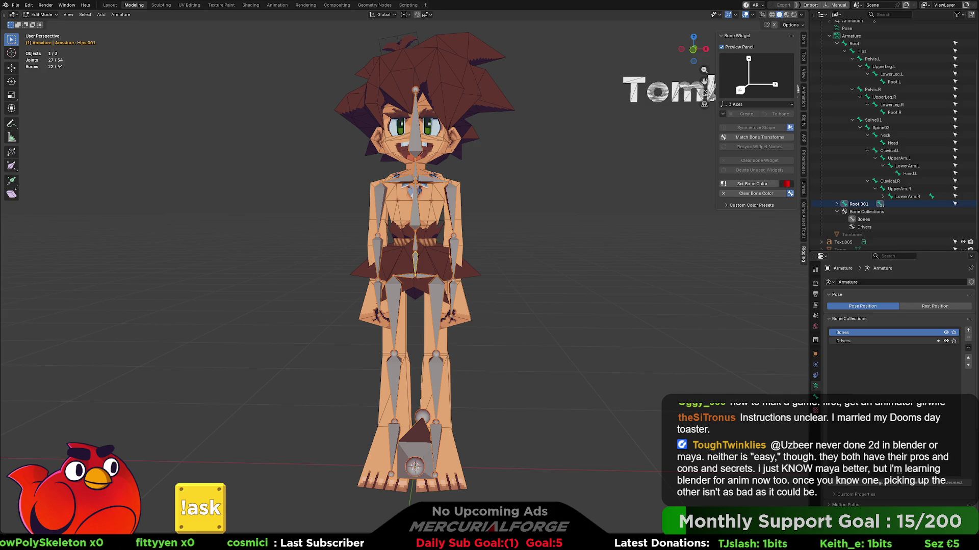
- Rename the Bones collection to DEF and the Drivers collection to DRIVER
{"action": "double_click", "coordinate": [845, 333]}
{"action": "type", "text": "DEF"}
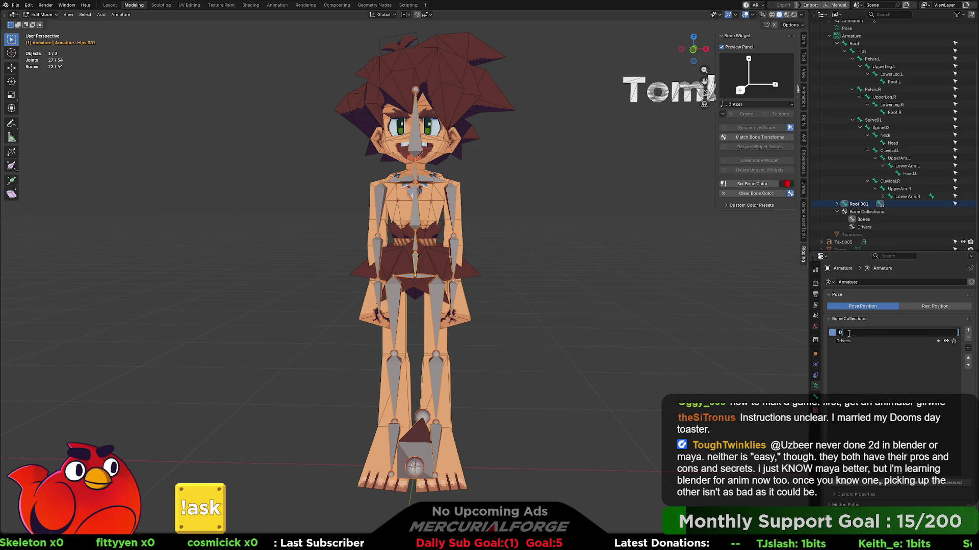
{"action": "key", "text": "Return"}
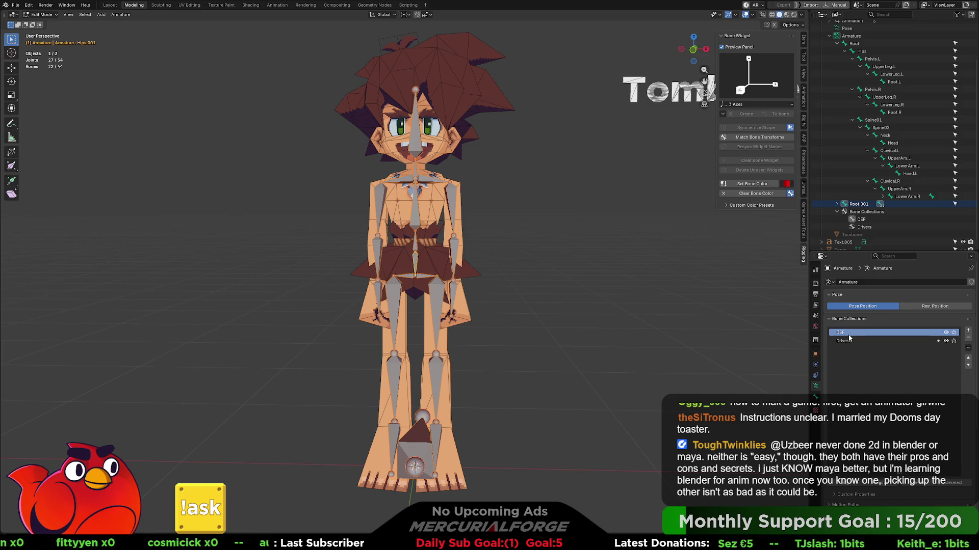
{"action": "left_click", "coordinate": [848, 342]}
{"action": "double_click", "coordinate": [847, 342]}
{"action": "type", "text": "DRIVER"}
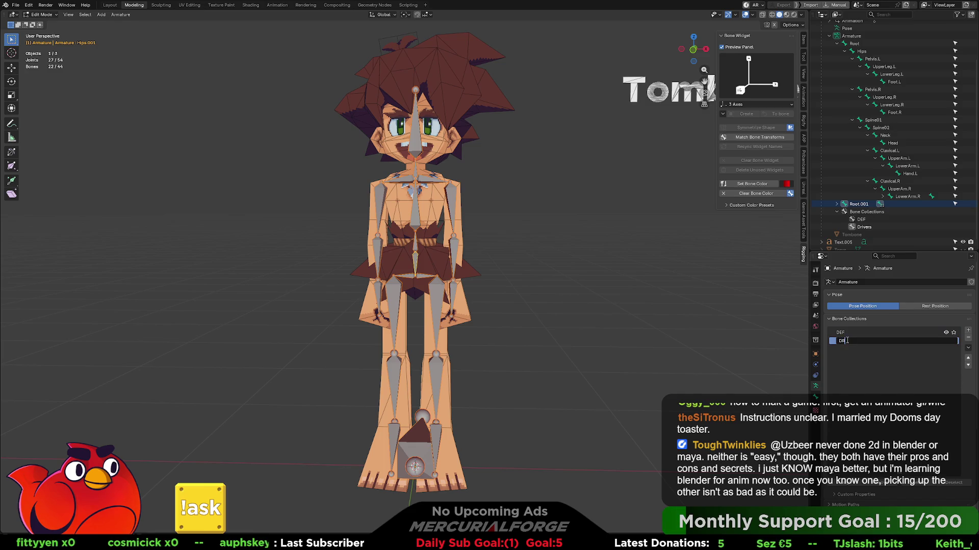
{"action": "key", "text": "Return"}
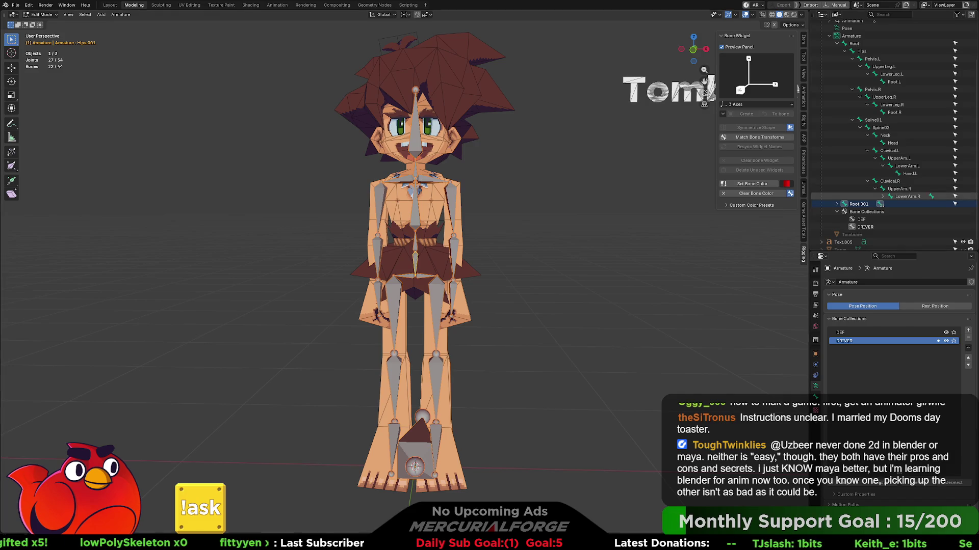
- Select the Root.001 bone, undo that selection, and review the undo history
{"action": "left_click", "coordinate": [865, 204]}
{"action": "key", "text": "ctrl+z"}
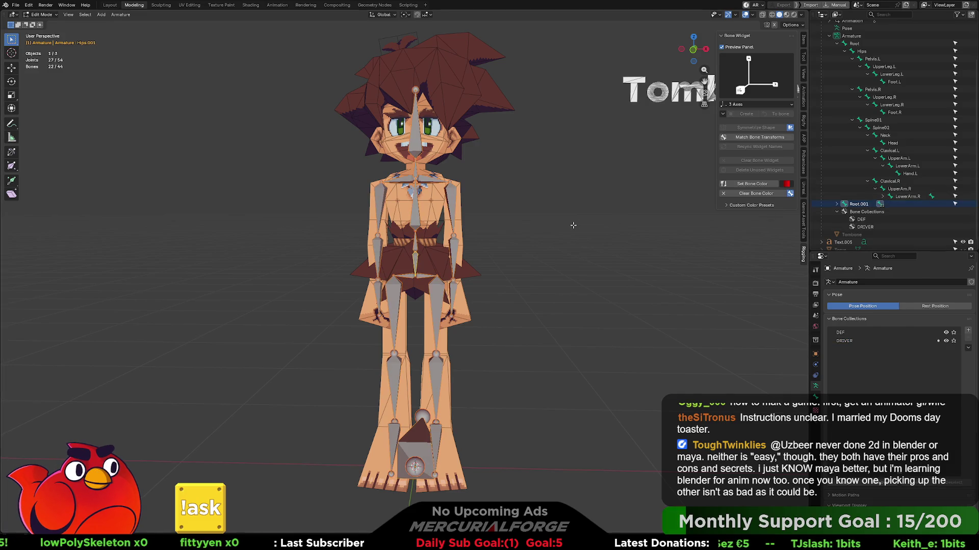
{"action": "key", "text": "ctrl+alt+z"}
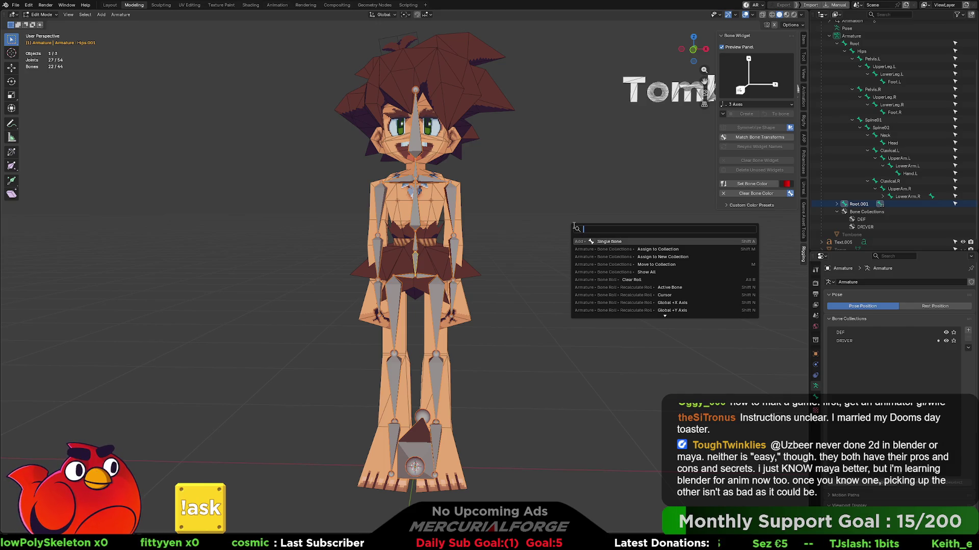
- Open Batch Rename and set it to rename Bones using Set Name
{"action": "key", "text": "Escape"}
{"action": "key", "text": "F3"}
{"action": "type", "text": "batch"}
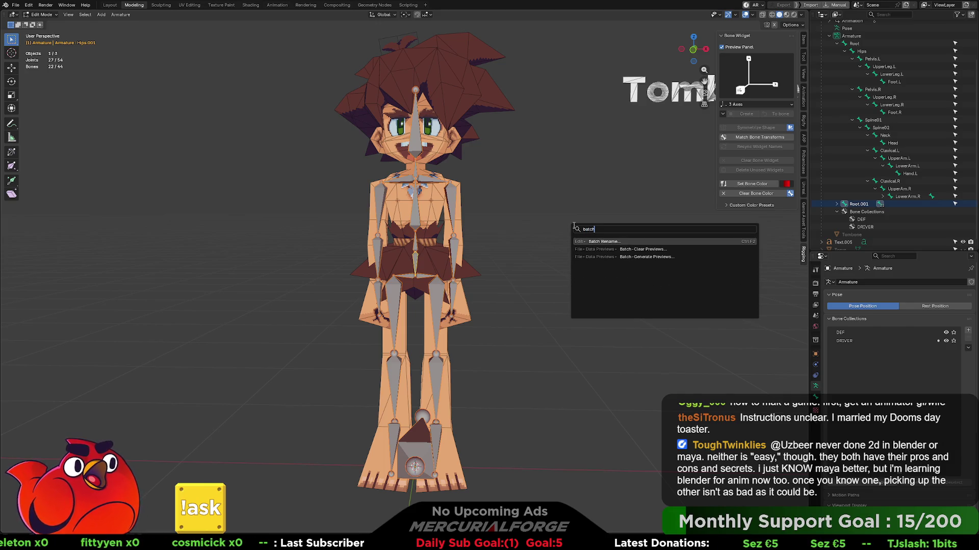
{"action": "key", "text": "Return"}
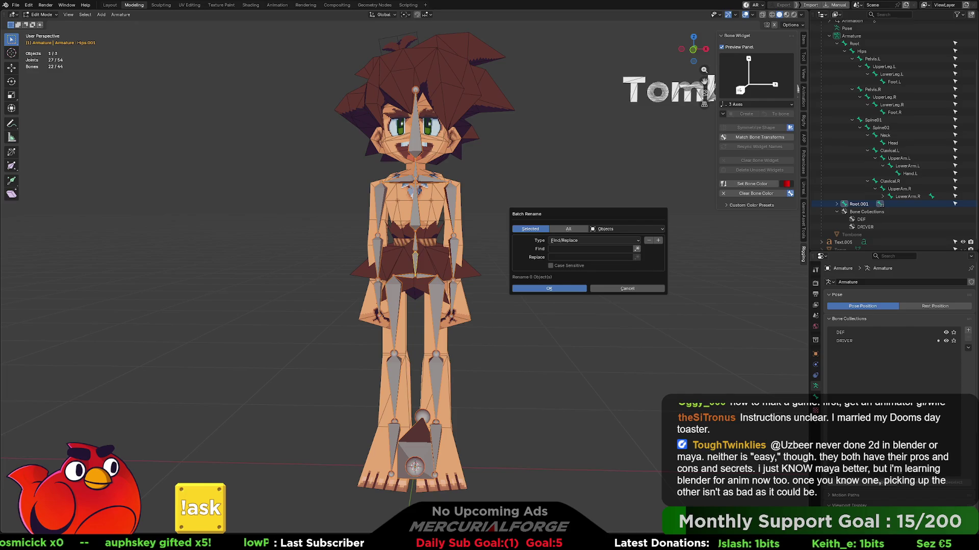
{"action": "left_click", "coordinate": [611, 229]}
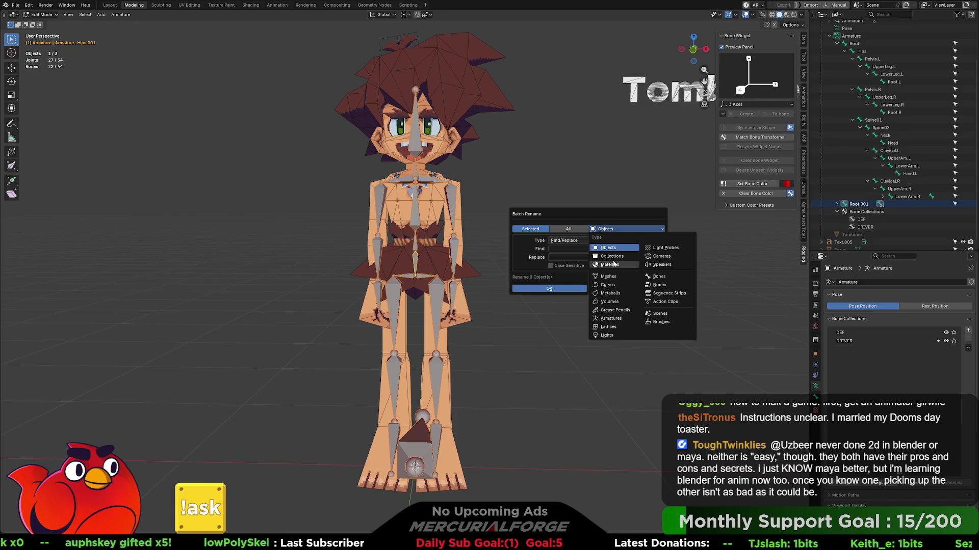
{"action": "left_click", "coordinate": [669, 276]}
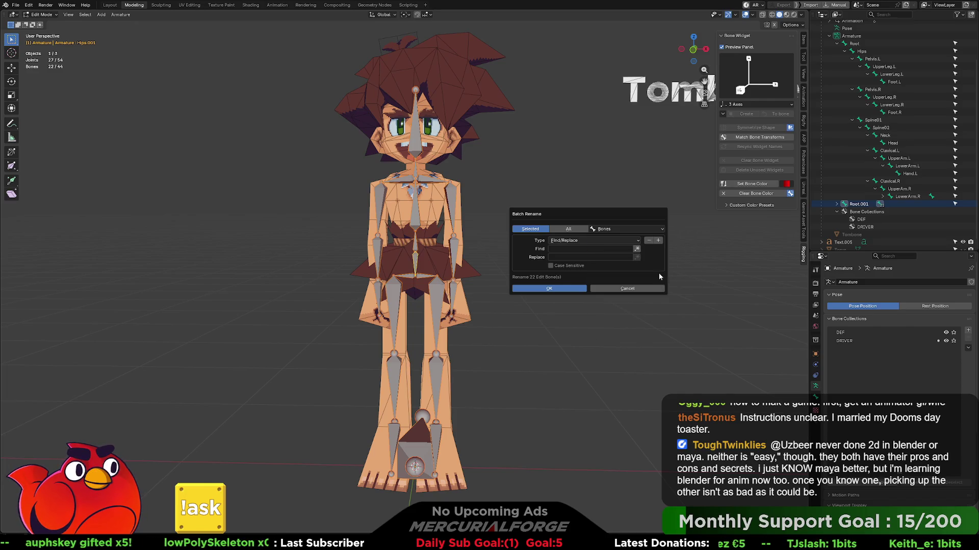
{"action": "left_click", "coordinate": [588, 238]}
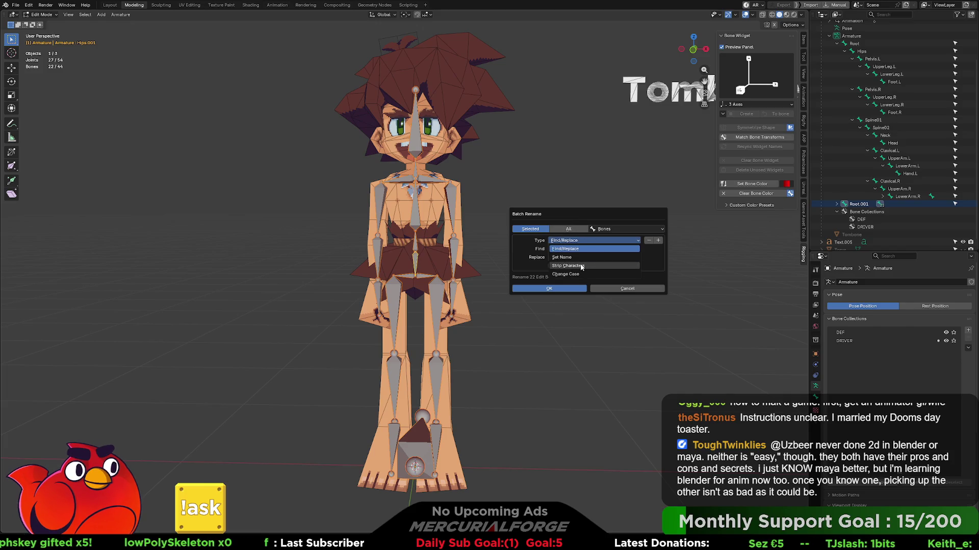
{"action": "left_click", "coordinate": [581, 257]}
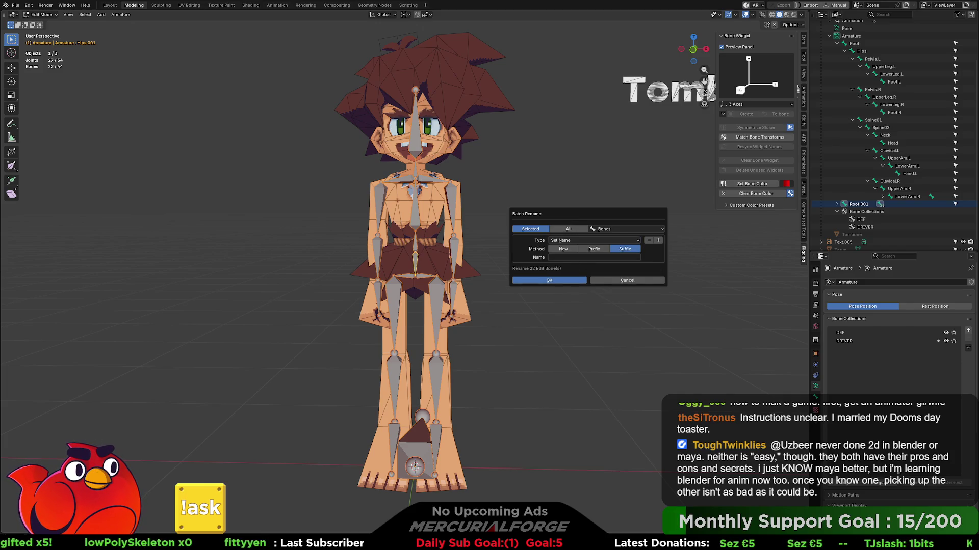
- Add 'DRV_' as a prefix to the duplicated bone names
{"action": "left_click", "coordinate": [593, 249]}
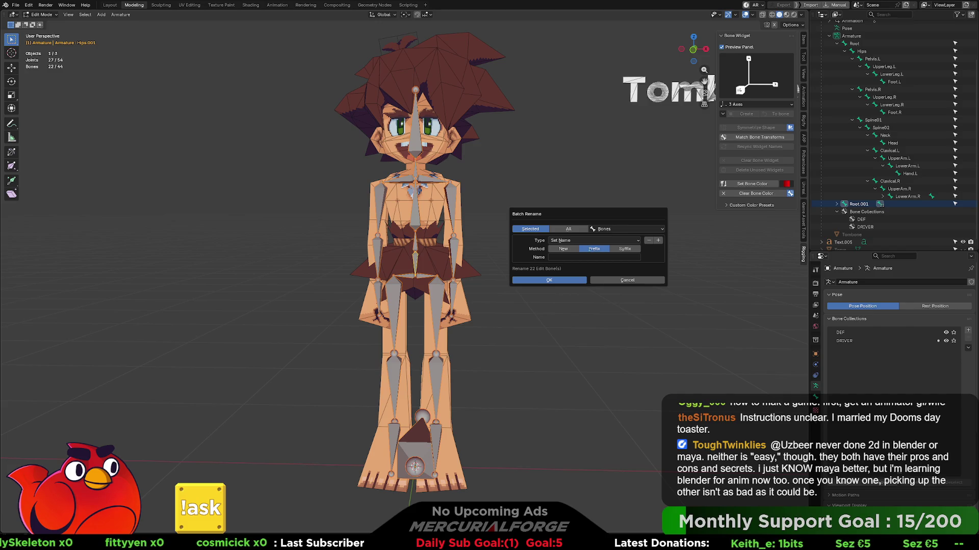
{"action": "left_click", "coordinate": [594, 257]}
{"action": "type", "text": "D"}
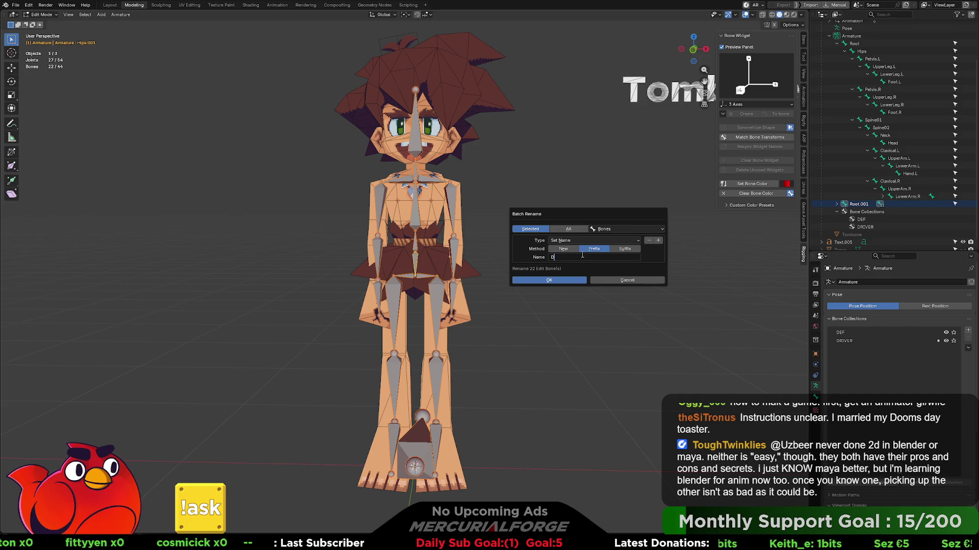
{"action": "type", "text": "RV_"}
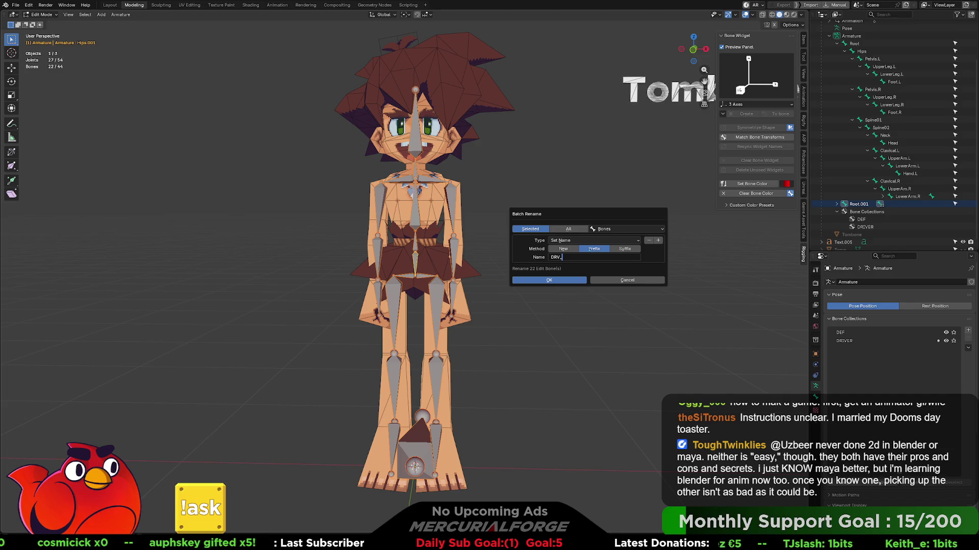
{"action": "key", "text": "Return"}
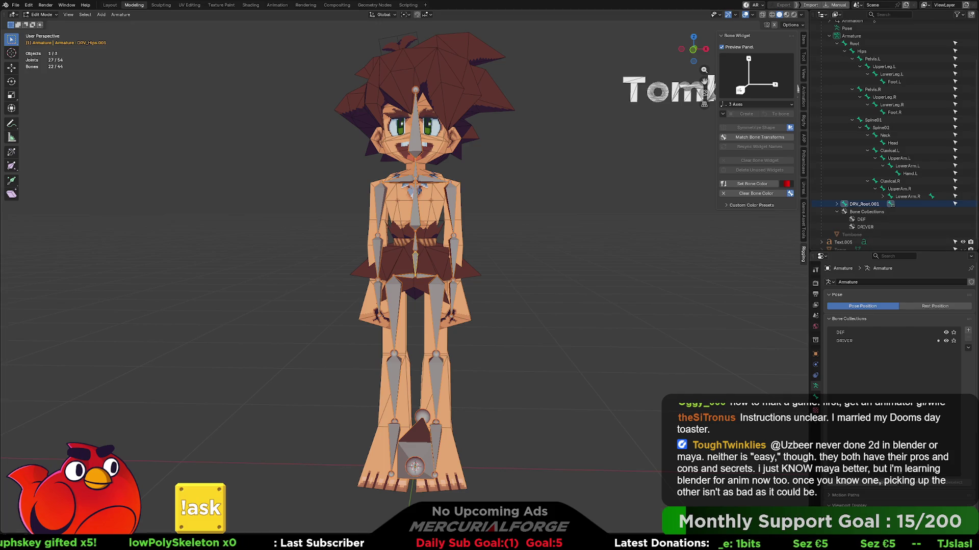
{"action": "key", "text": "F3"}
- Open Batch Rename with its first operation set to Strip Characters
{"action": "type", "text": "bath"}
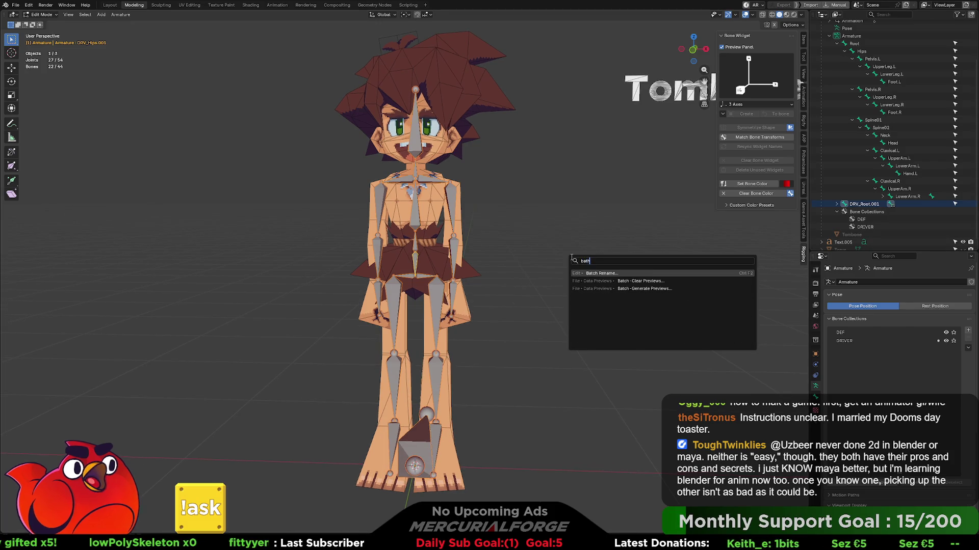
{"action": "key", "text": "Return"}
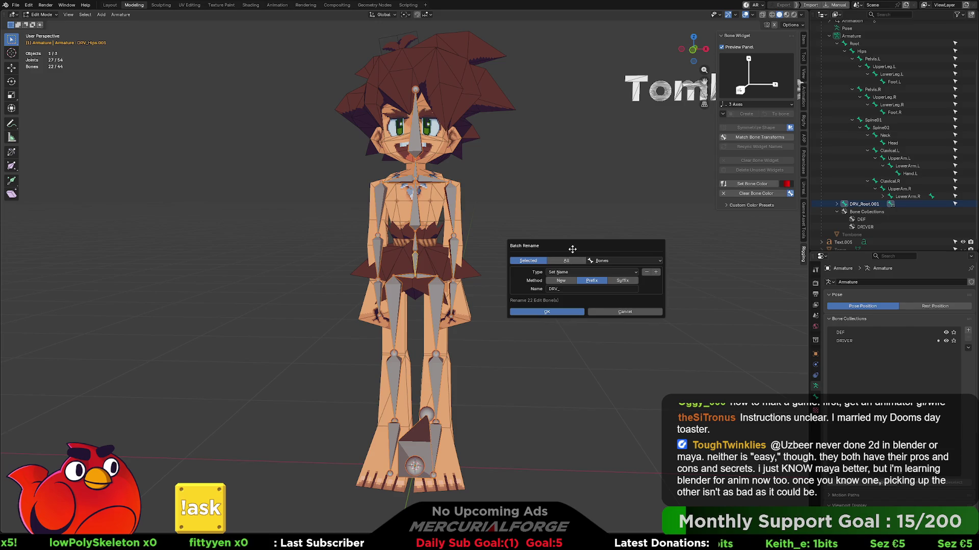
{"action": "left_click", "coordinate": [575, 272]}
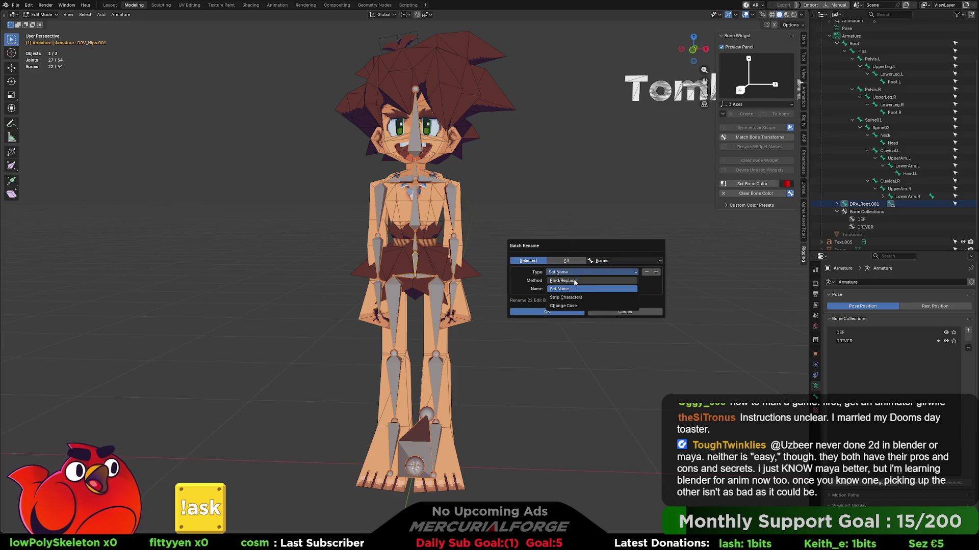
{"action": "left_click", "coordinate": [568, 298]}
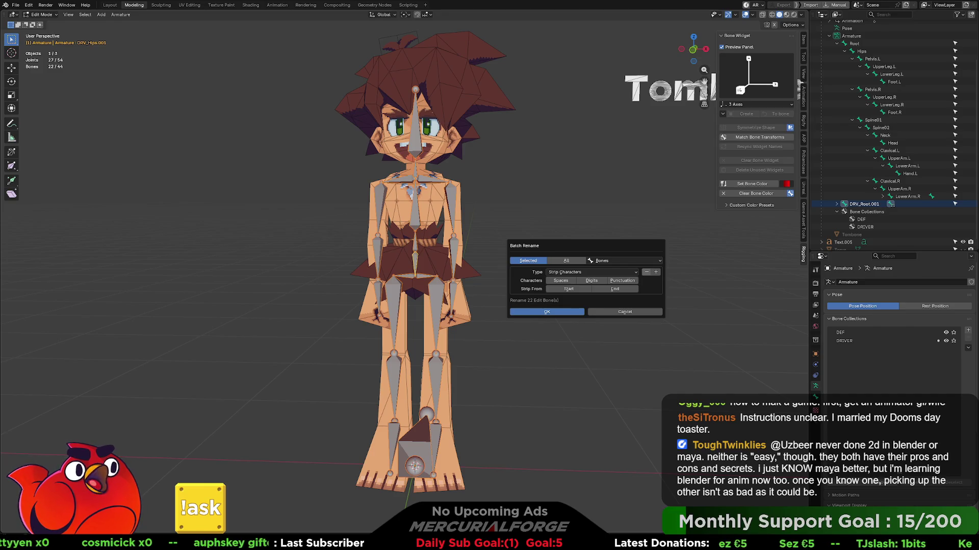
- Add a second Strip Characters operation for Digits and Punctuation, then cancel and expand DRV_Root.001
{"action": "left_click", "coordinate": [656, 272]}
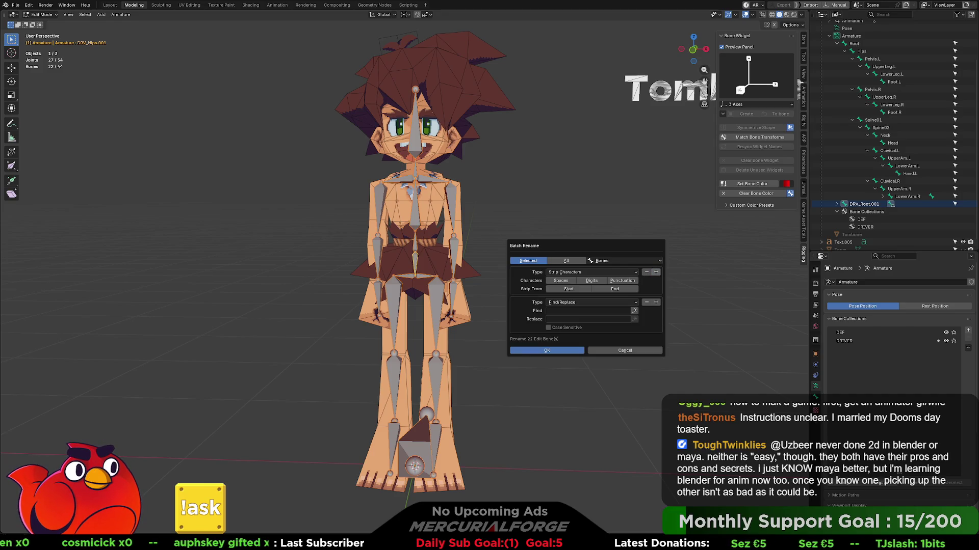
{"action": "left_click", "coordinate": [607, 302]}
{"action": "left_click", "coordinate": [566, 327]}
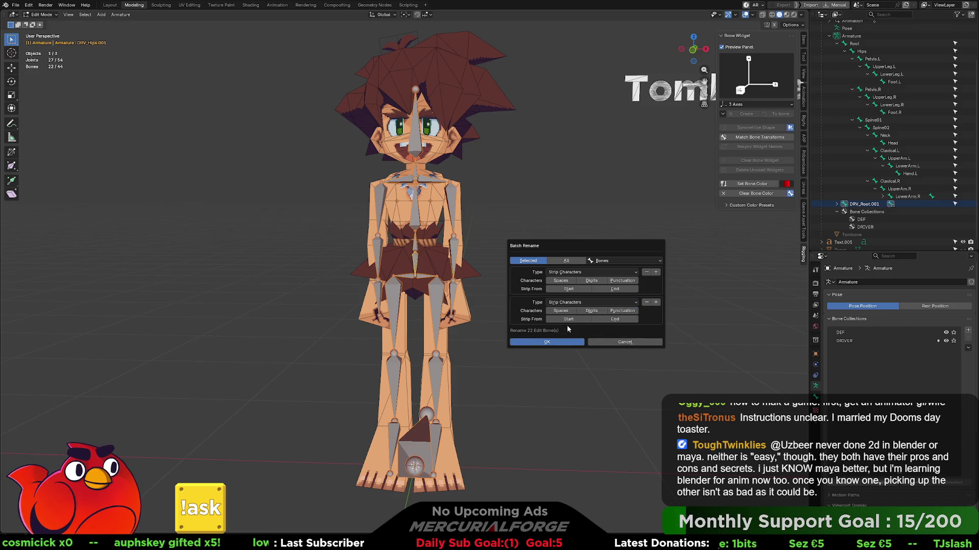
{"action": "left_click", "coordinate": [591, 281]}
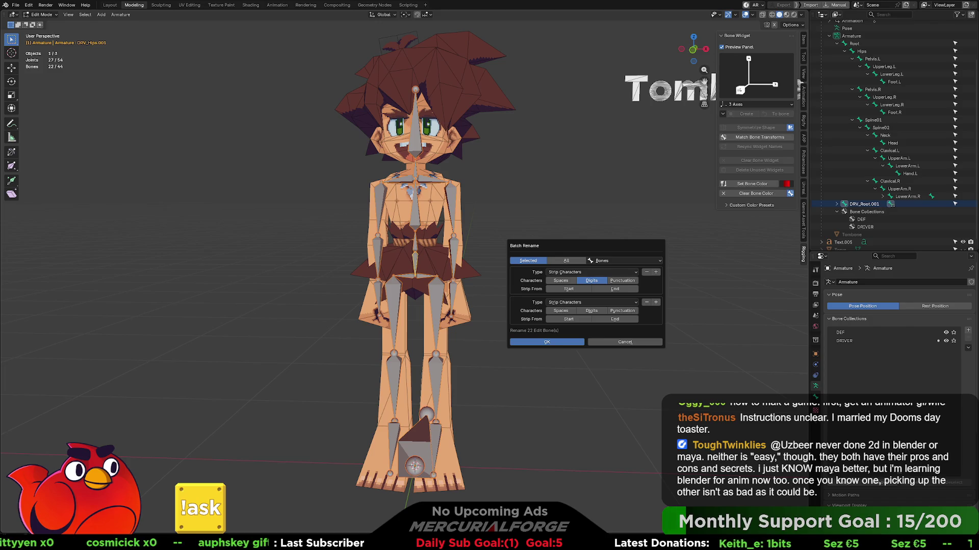
{"action": "left_click", "coordinate": [622, 311]}
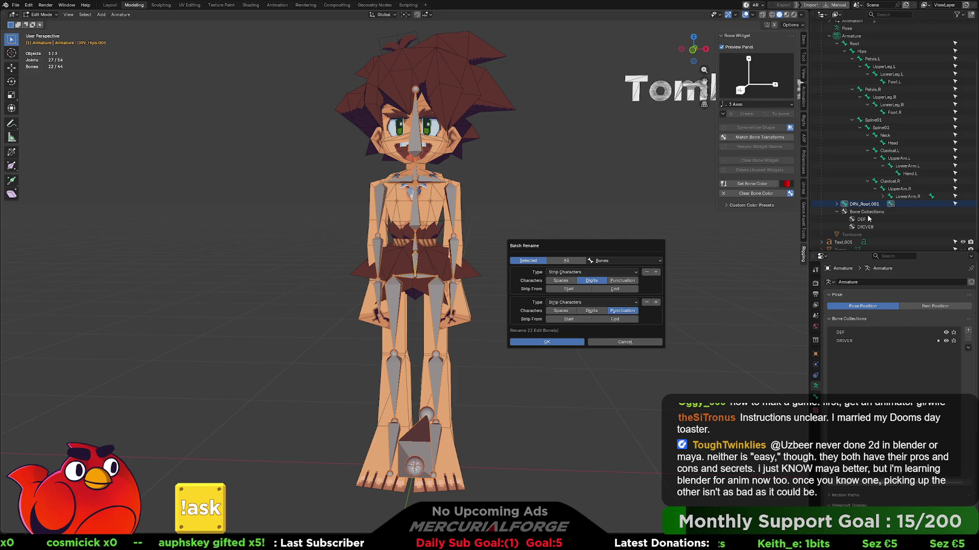
{"action": "left_click", "coordinate": [838, 204]}
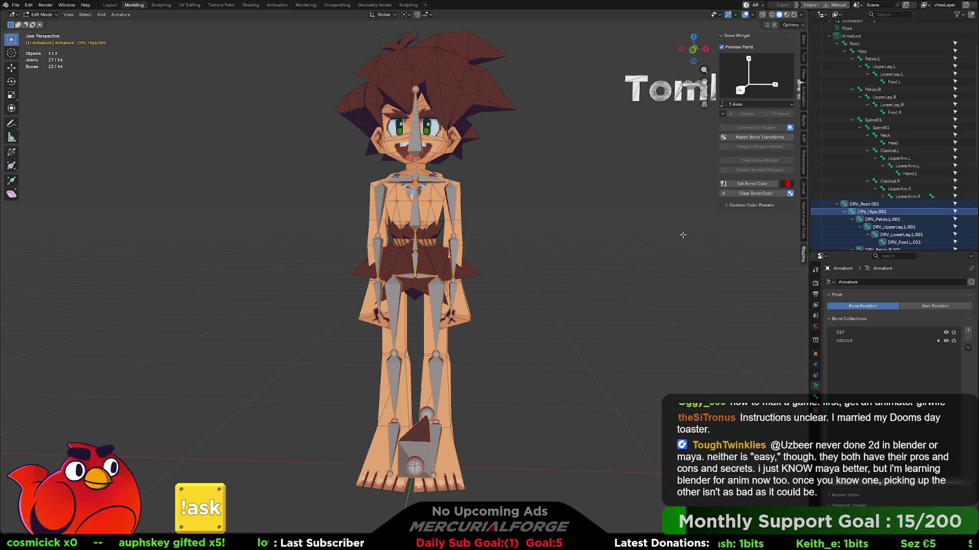
- Run Batch Rename with two Strip Characters operations removing digits and punctuation
{"action": "scroll", "coordinate": [665, 248], "scroll_direction": "down", "scroll_amount": 2}
{"action": "scroll", "coordinate": [892, 153], "scroll_direction": "down", "scroll_amount": 6}
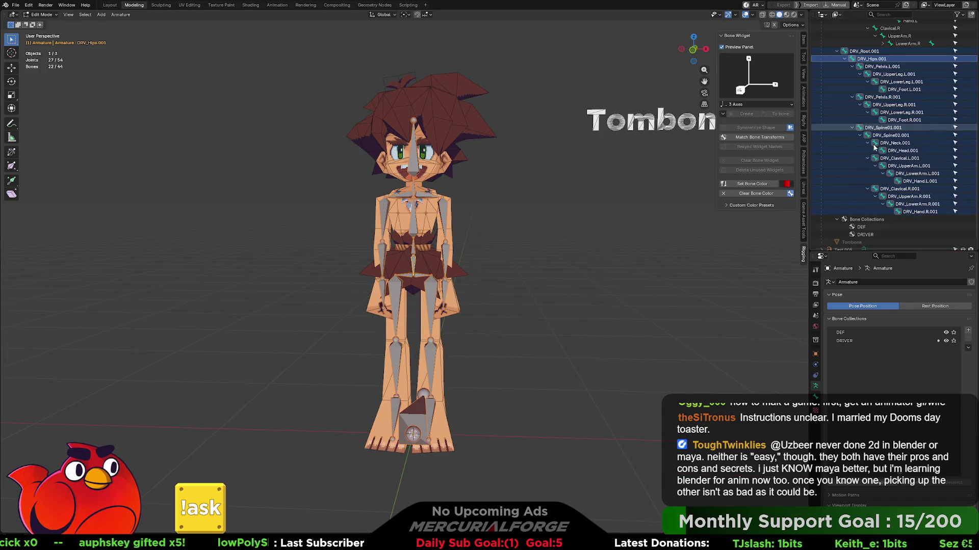
{"action": "key", "text": "F3"}
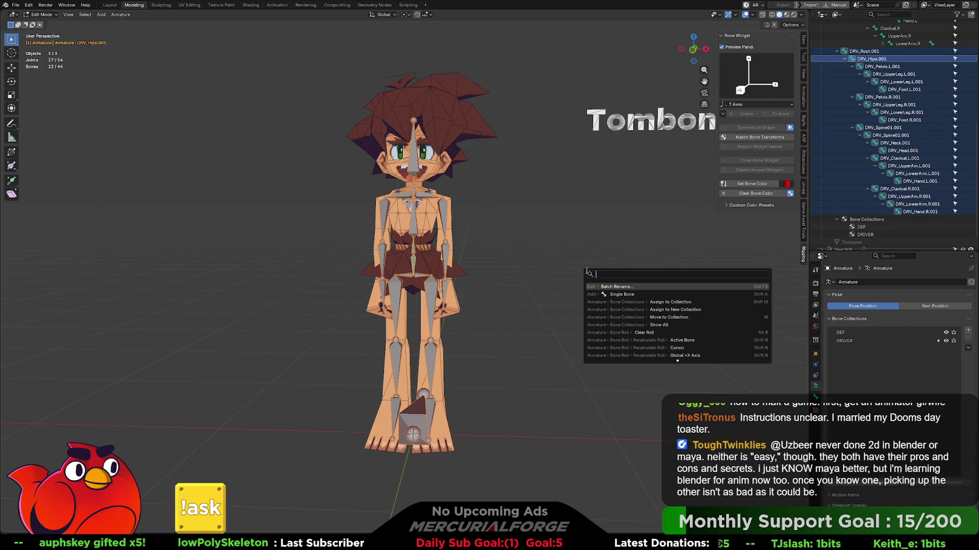
{"action": "type", "text": "bat"}
{"action": "key", "text": "Return"}
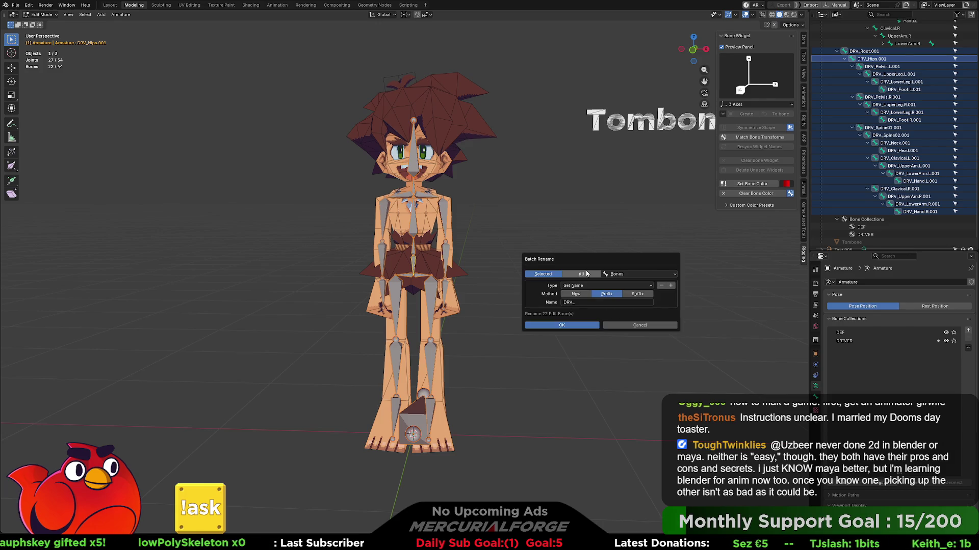
{"action": "left_click", "coordinate": [671, 286]}
{"action": "left_click", "coordinate": [619, 286]}
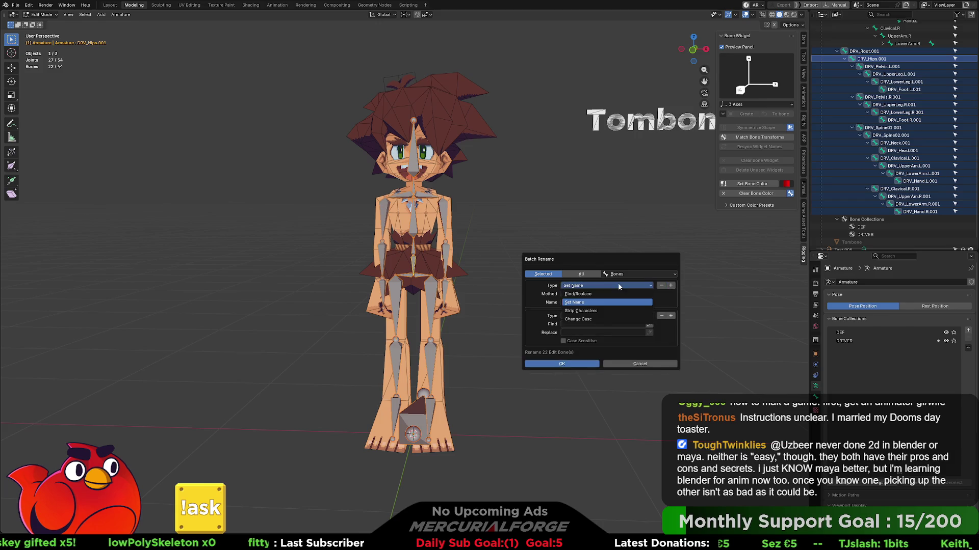
{"action": "left_click", "coordinate": [601, 310]}
{"action": "left_click", "coordinate": [610, 316]}
{"action": "left_click", "coordinate": [585, 339]}
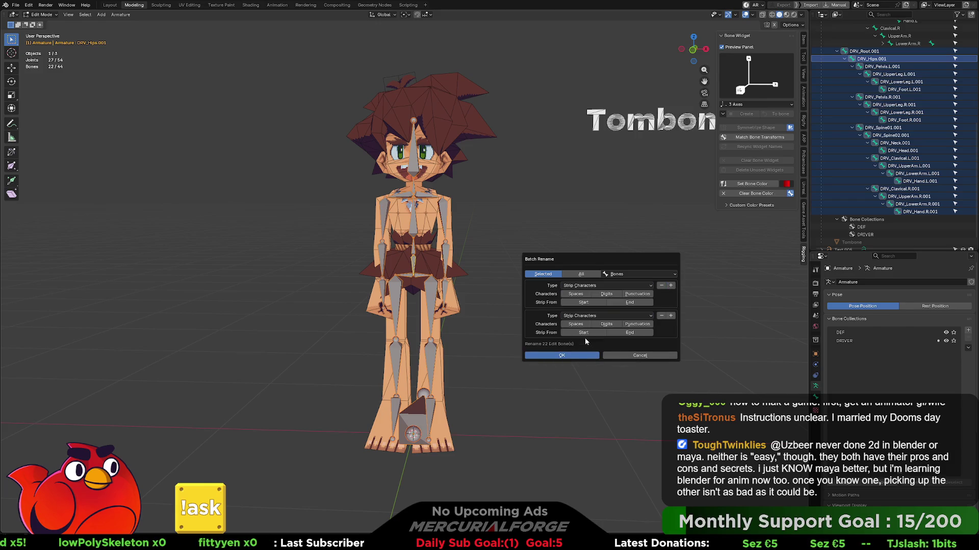
{"action": "left_click", "coordinate": [606, 294]}
{"action": "left_click", "coordinate": [637, 324]}
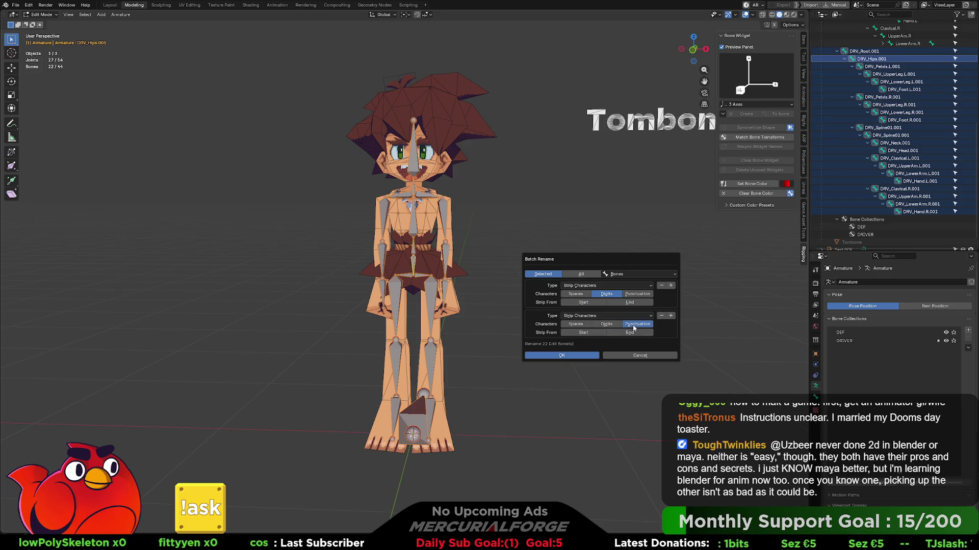
{"action": "left_click", "coordinate": [574, 354]}
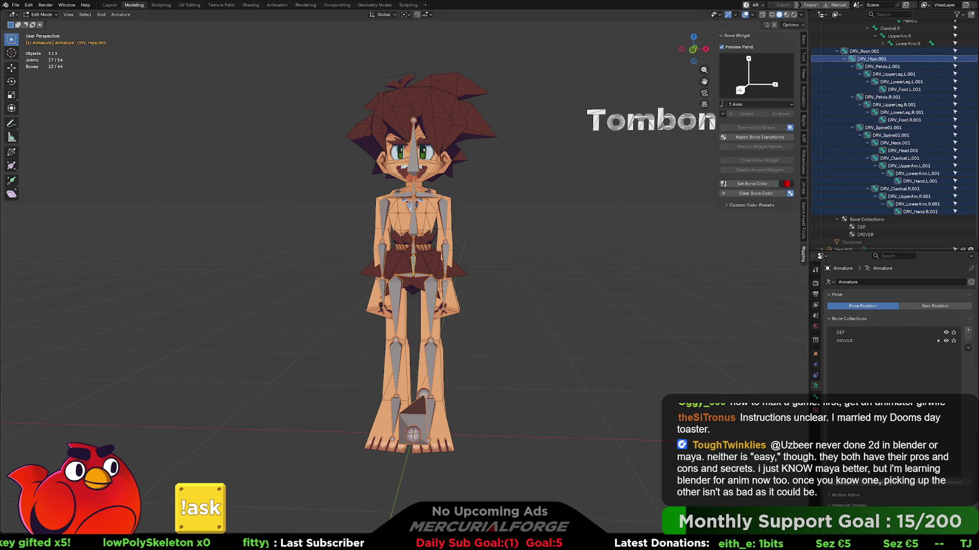
- Rerun Batch Rename with both strip rules set to strip from the End, removing the .001 suffix
{"action": "key", "text": "F3"}
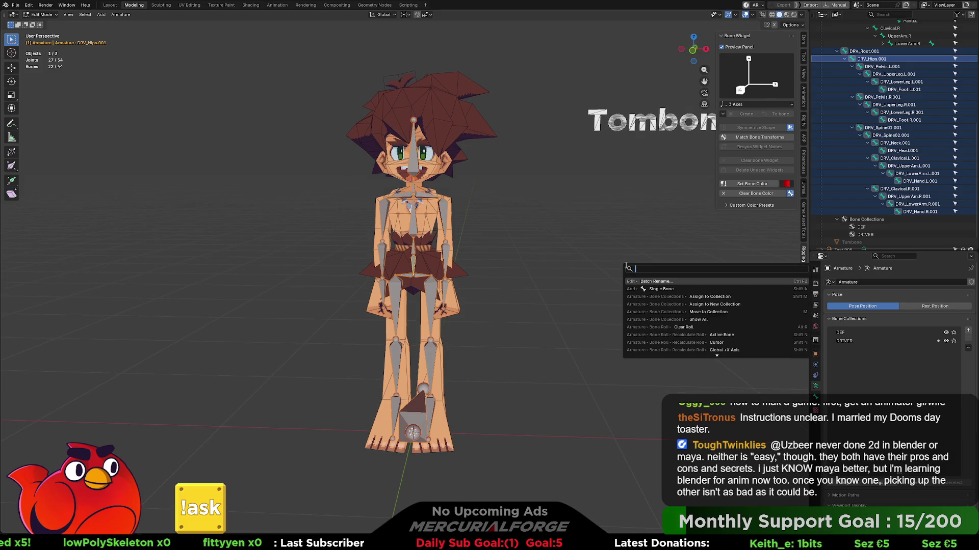
{"action": "left_click", "coordinate": [653, 282]}
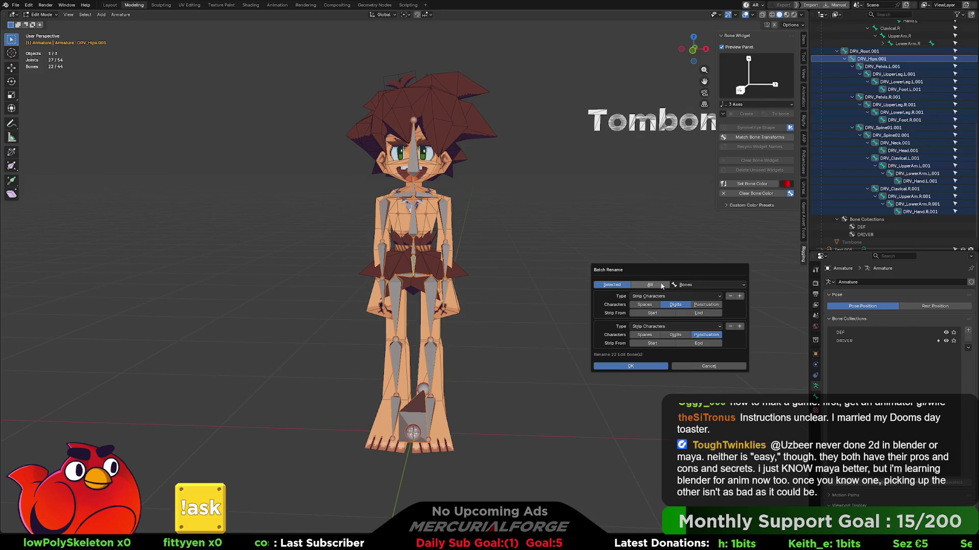
{"action": "mouse_move", "coordinate": [672, 272]}
{"action": "left_mouse_down"}
{"action": "mouse_move", "coordinate": [584, 229]}
{"action": "mouse_move", "coordinate": [597, 218]}
{"action": "left_mouse_up"}
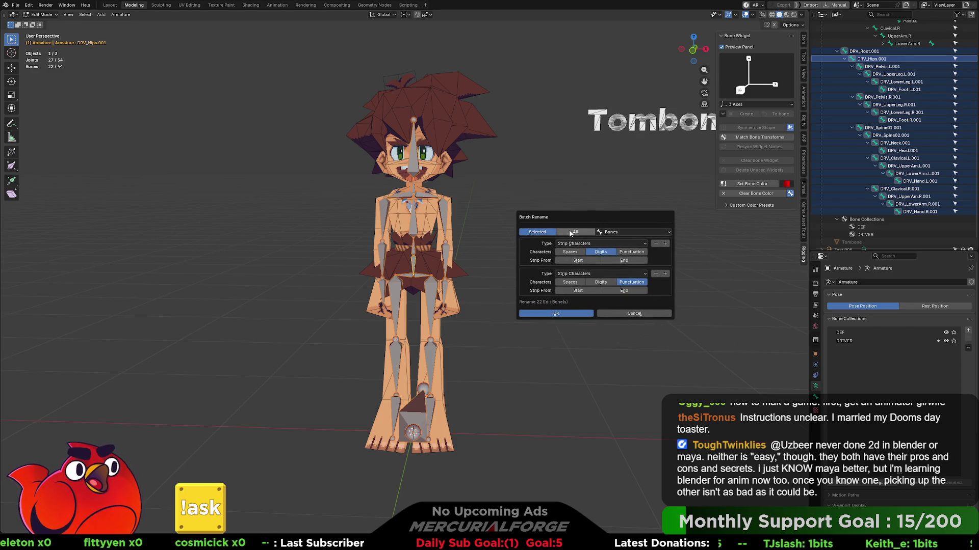
{"action": "left_click", "coordinate": [612, 261]}
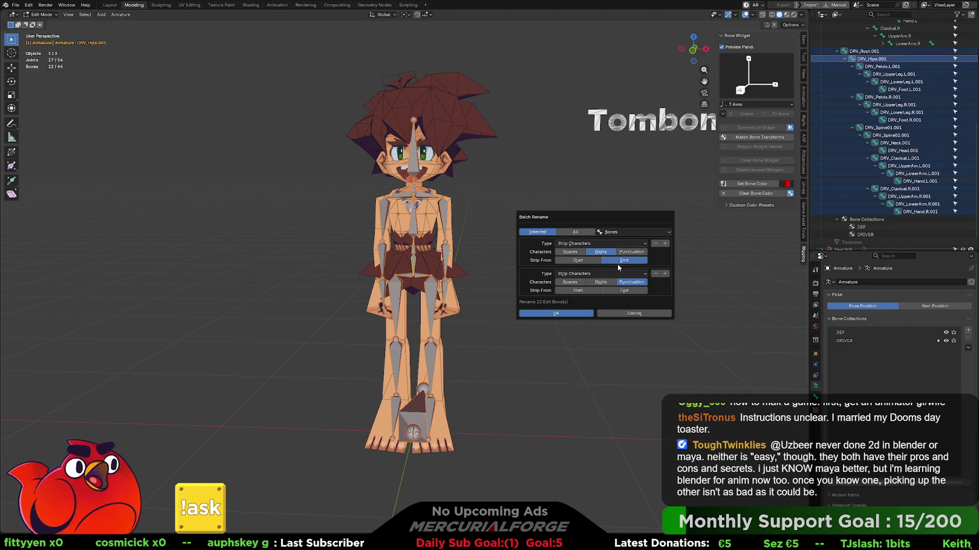
{"action": "left_click", "coordinate": [623, 291]}
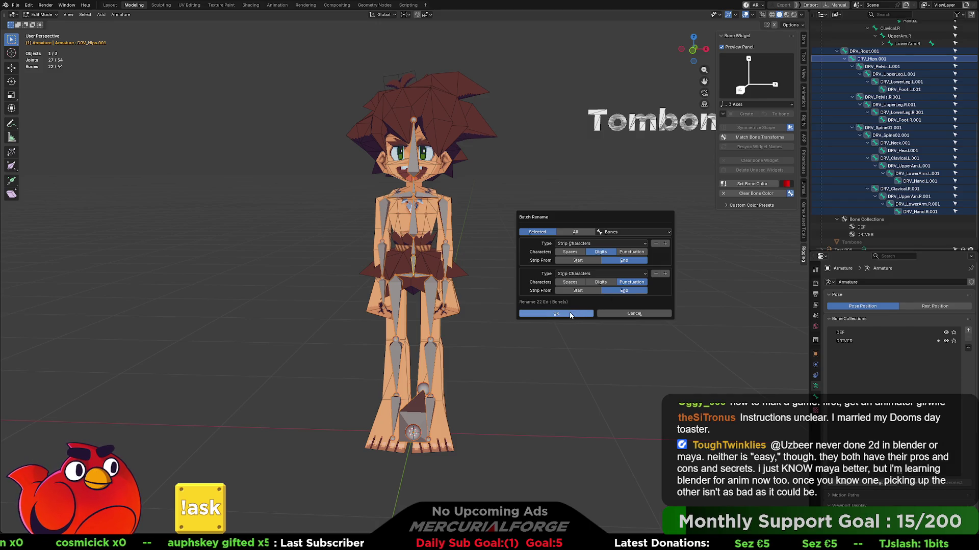
{"action": "left_click", "coordinate": [571, 314]}
{"action": "scroll", "coordinate": [612, 279], "scroll_direction": "down", "scroll_amount": 5, "text": "ctrl"}
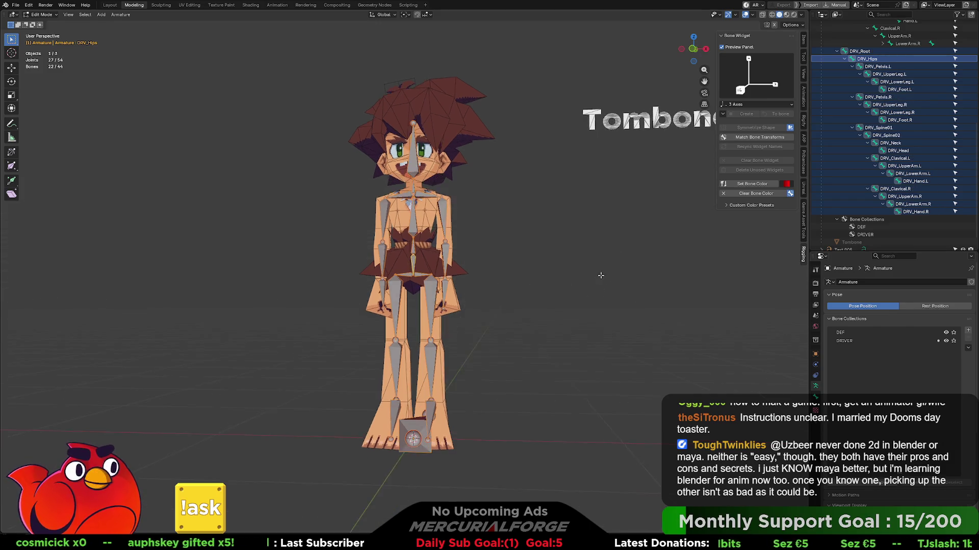
- Inspect DRV_Hips transform values in the Bone tab, then select only DRV_Hips in the Outliner
{"action": "middle_click_drag", "start_coordinate": [611, 279], "coordinate": [603, 282], "text": "shift"}
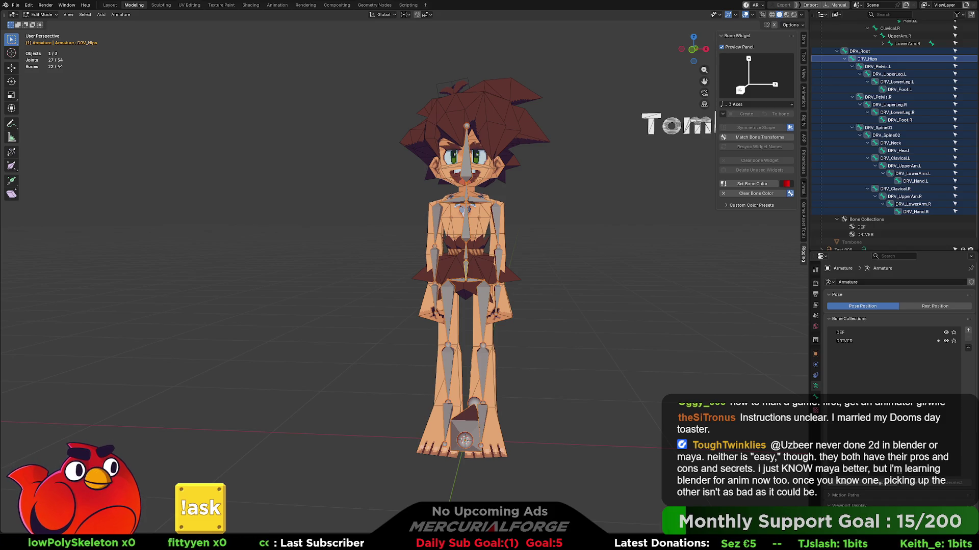
{"action": "scroll", "coordinate": [897, 357], "scroll_direction": "down", "scroll_amount": 5}
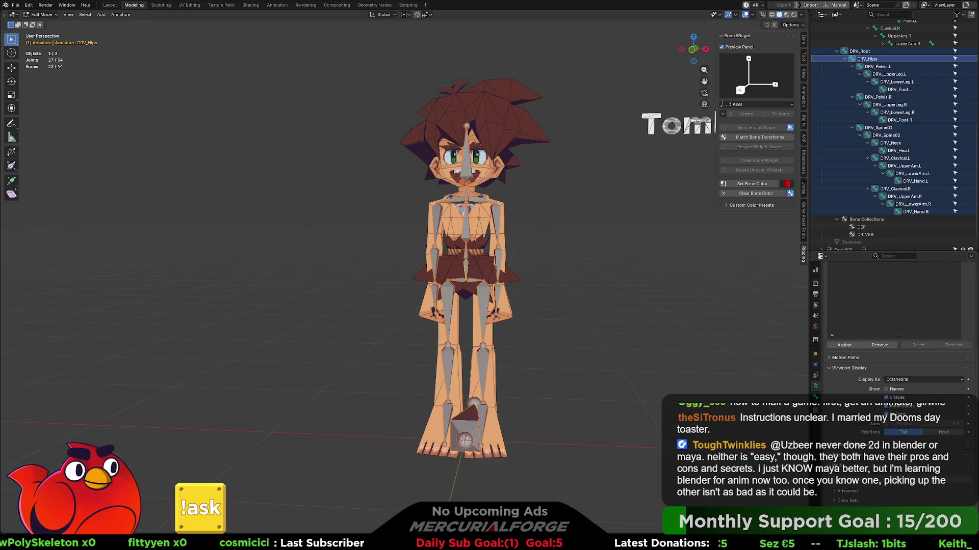
{"action": "left_click", "coordinate": [815, 397]}
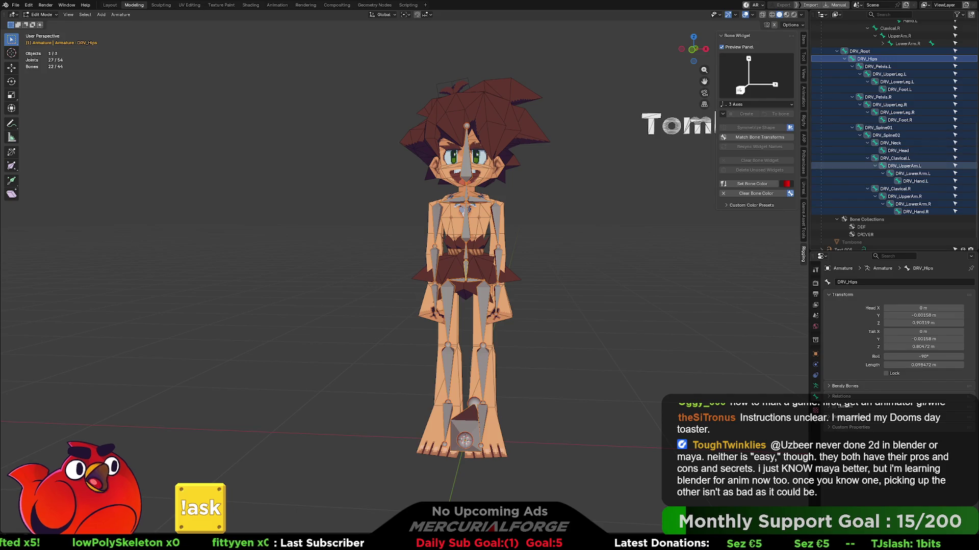
{"action": "left_click", "coordinate": [815, 386]}
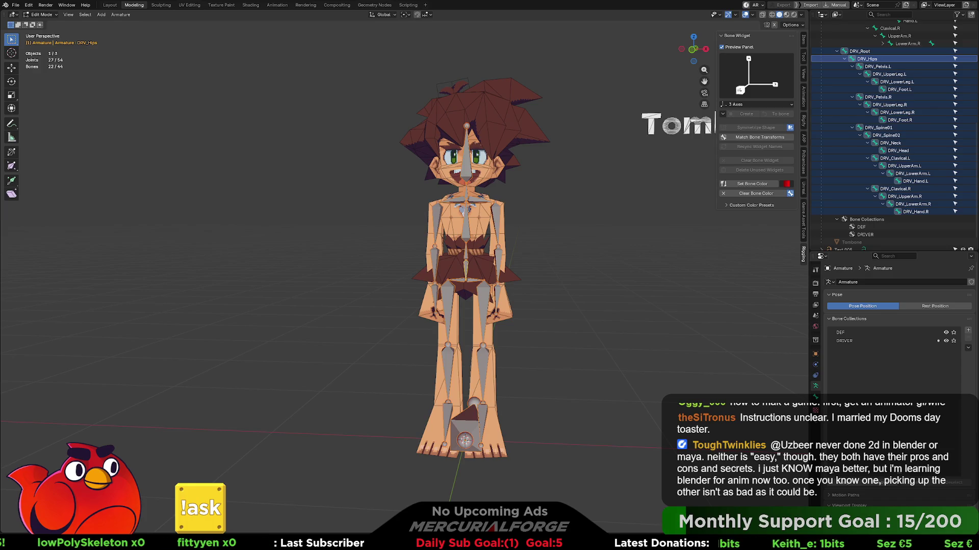
{"action": "left_click", "coordinate": [866, 58]}
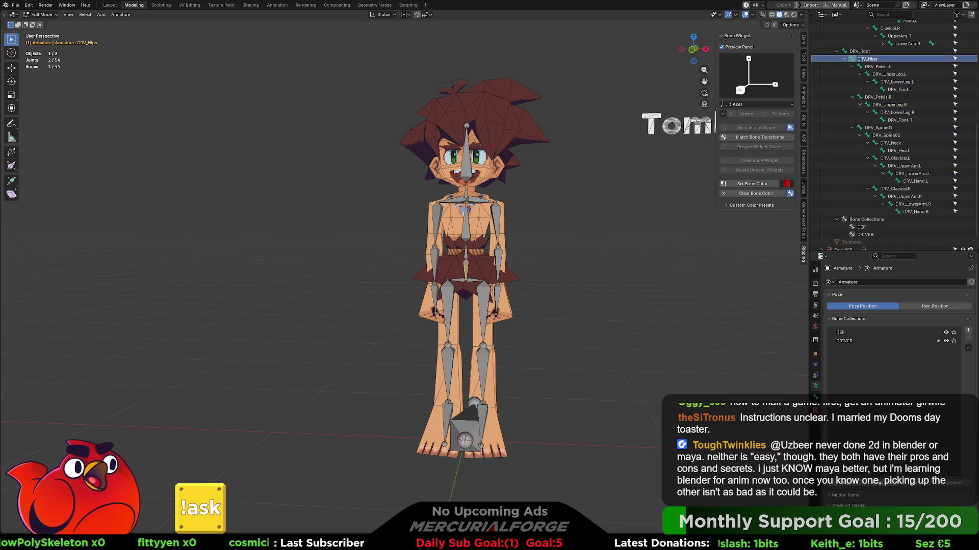
- Select the Hips hierarchy, then narrow the Outliner selection to DRV_Hips plus Hips
{"action": "middle_click_drag", "start_coordinate": [459, 255], "coordinate": [510, 255]}
{"action": "scroll", "coordinate": [510, 255], "scroll_direction": "up", "scroll_amount": 5}
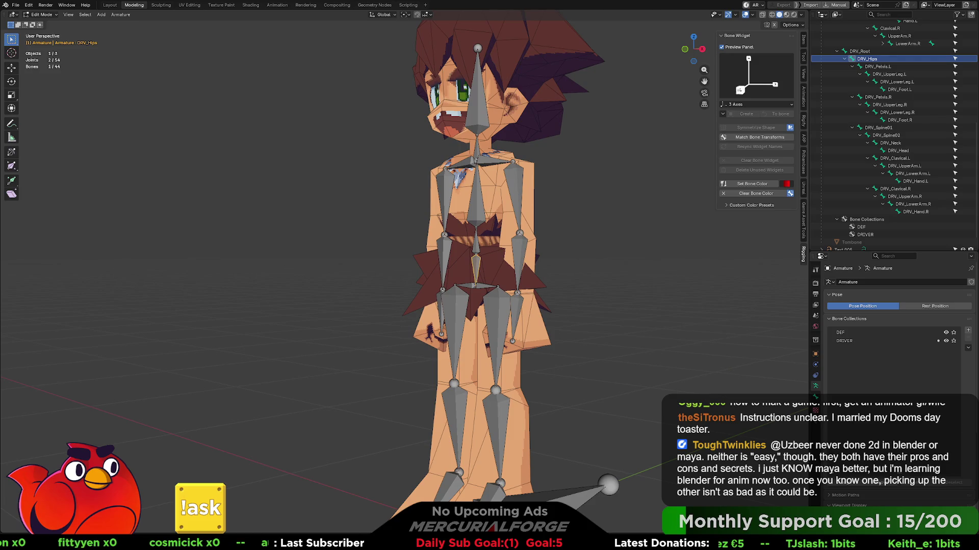
{"action": "scroll", "coordinate": [897, 120], "scroll_direction": "up", "scroll_amount": 10}
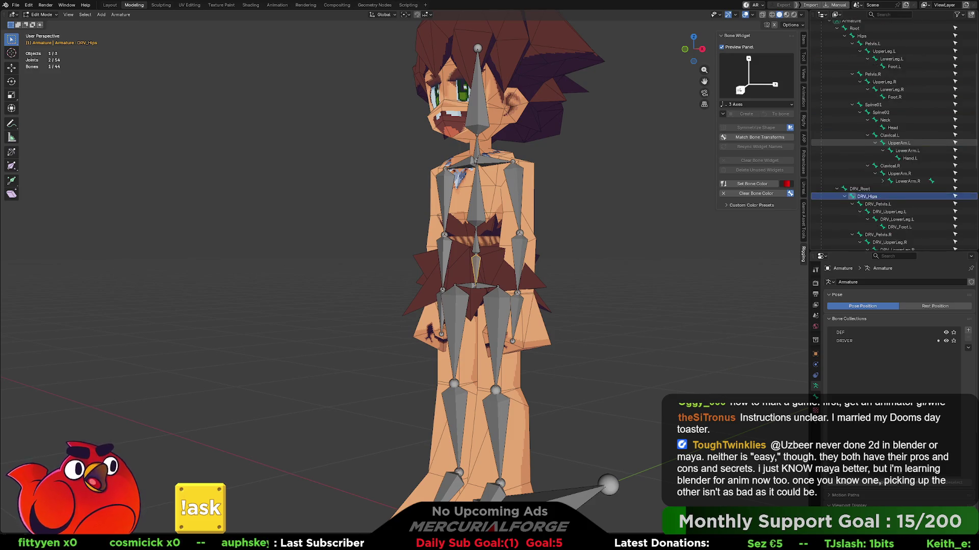
{"action": "left_click", "coordinate": [861, 97], "text": "ctrl"}
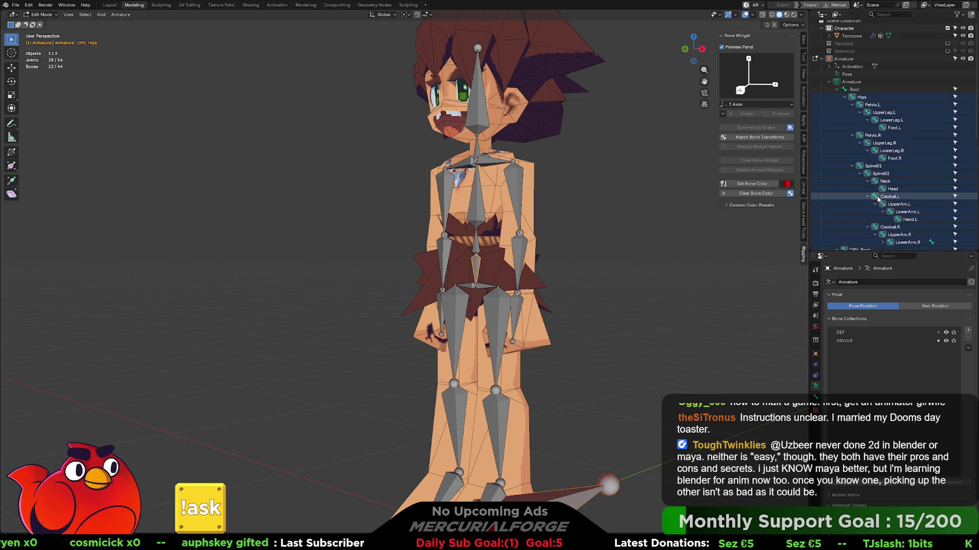
{"action": "scroll", "coordinate": [870, 220], "scroll_direction": "down", "scroll_amount": 2}
{"action": "left_click", "coordinate": [866, 227]}
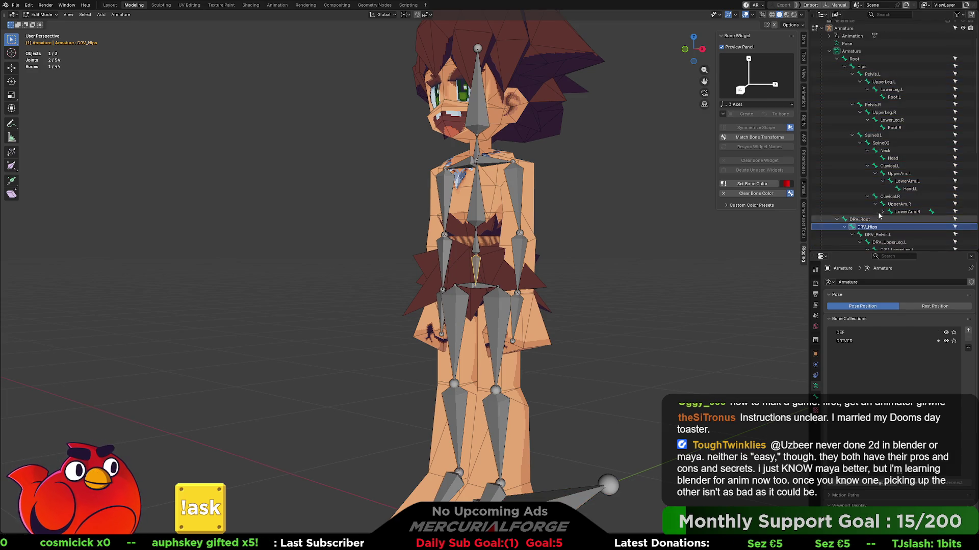
{"action": "left_click", "coordinate": [869, 66], "text": "ctrl"}
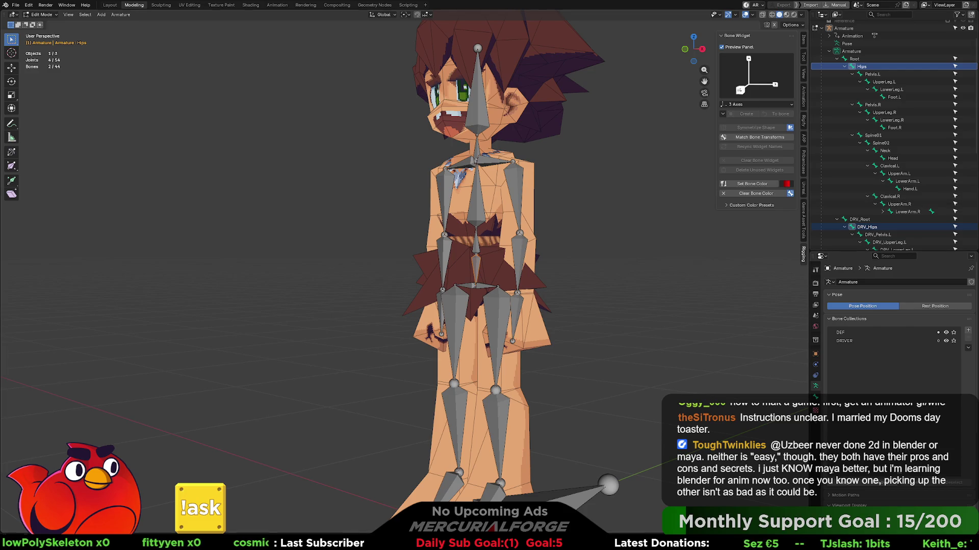
- Reselect DRV_Hips with Hips active and search the commands for 'copytrans'
{"action": "mouse_move", "coordinate": [619, 225]}
{"action": "middle_mouse_down"}
{"action": "mouse_move", "coordinate": [628, 218]}
{"action": "mouse_move", "coordinate": [610, 205]}
{"action": "mouse_move", "coordinate": [604, 226]}
{"action": "mouse_move", "coordinate": [587, 219]}
{"action": "middle_mouse_up"}
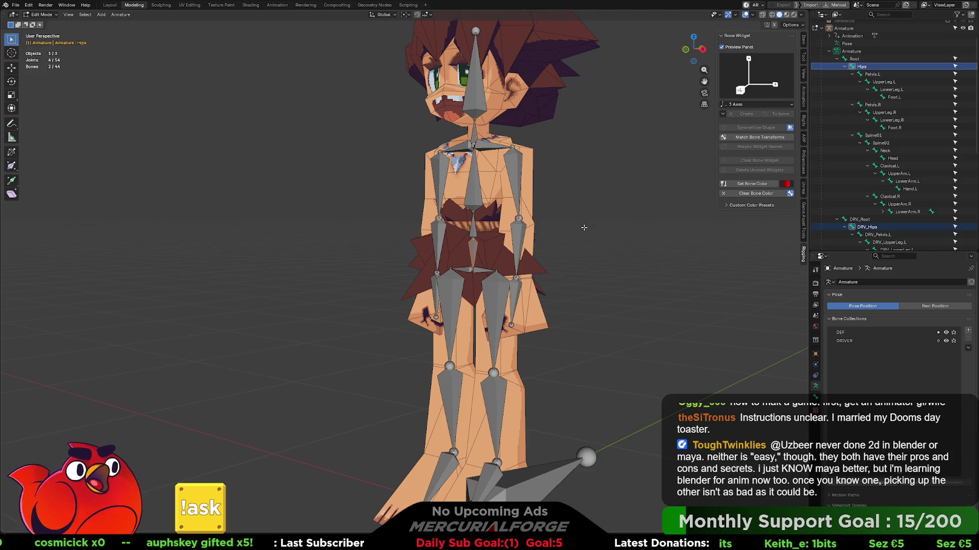
{"action": "middle_click_drag", "start_coordinate": [584, 228], "coordinate": [587, 231]}
{"action": "left_click", "coordinate": [588, 234]}
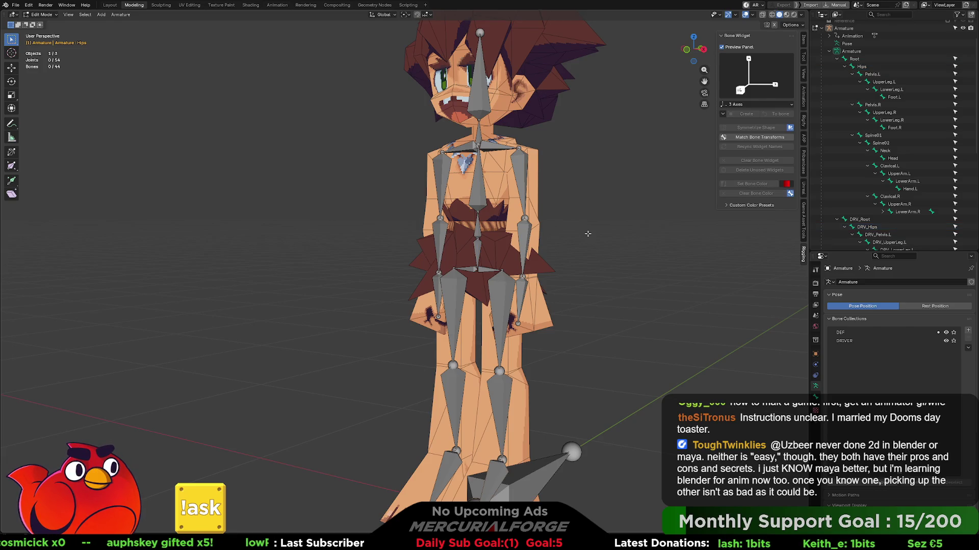
{"action": "left_click", "coordinate": [878, 228]}
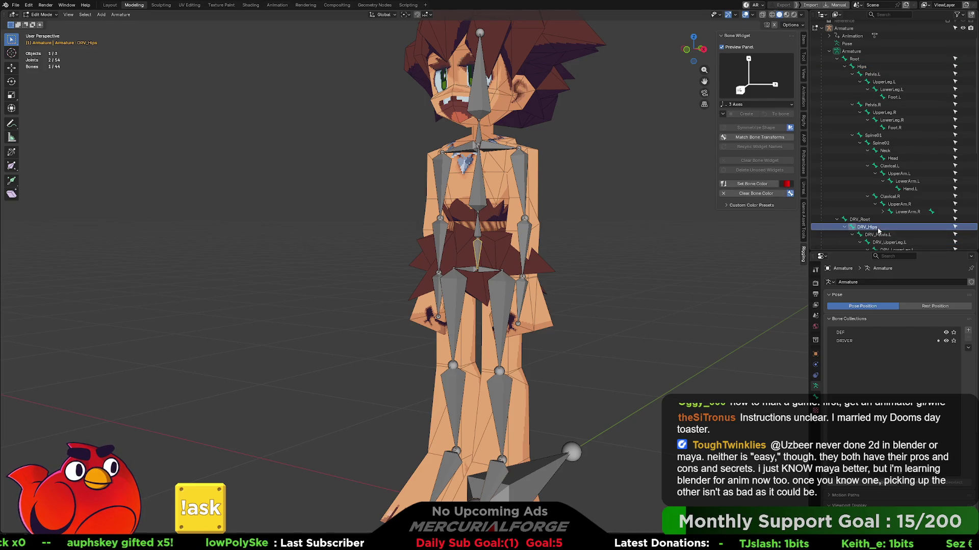
{"action": "left_click", "coordinate": [862, 67], "text": "ctrl"}
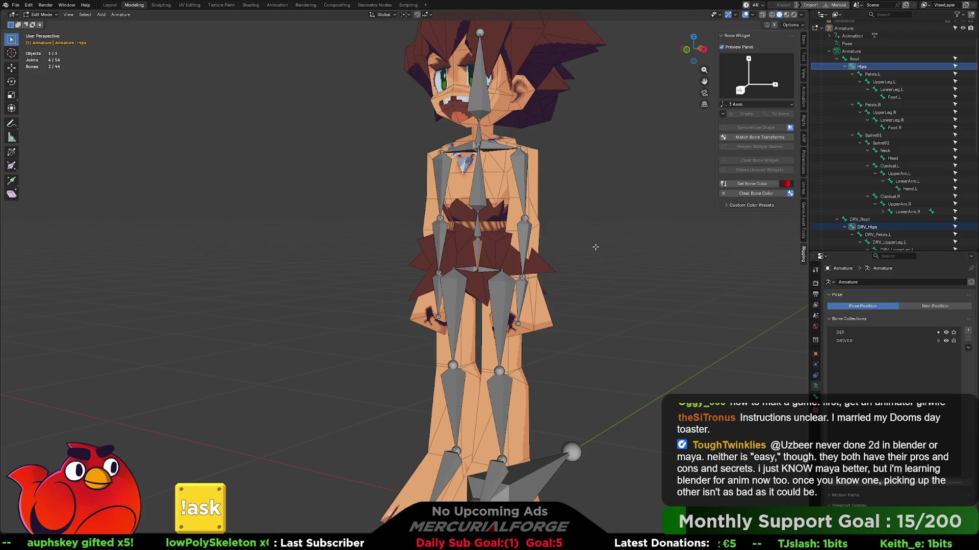
{"action": "key", "text": "F3"}
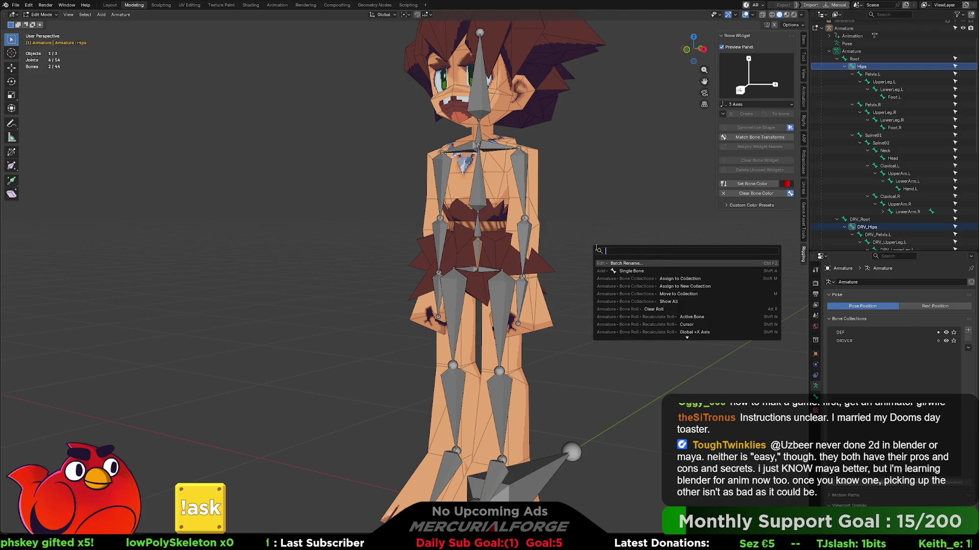
{"action": "type", "text": "copytrans"}
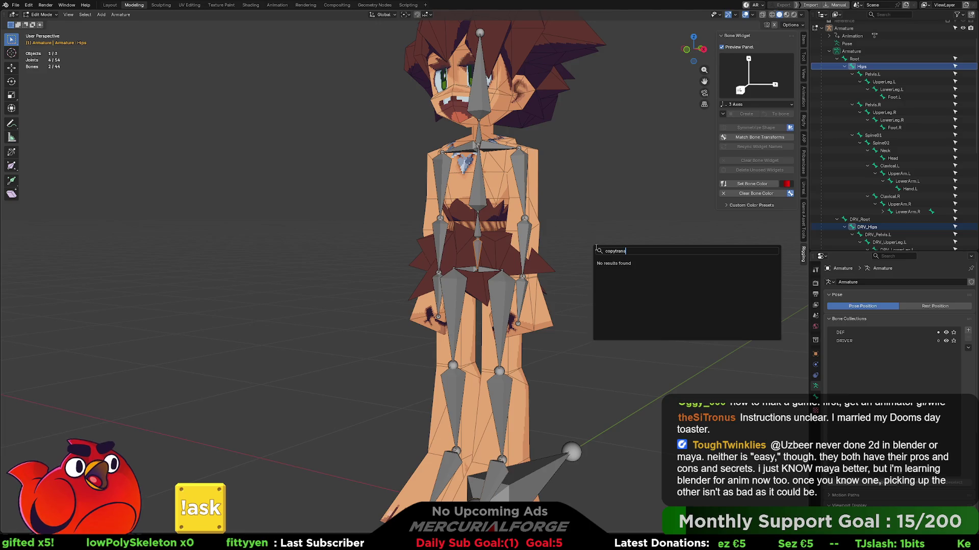
- Clear the 'copytrans' search query, close the command search, and reframe the view on the character
{"action": "key", "text": "BackSpace"}
{"action": "key", "text": "BackSpace"}
{"action": "key", "text": "BackSpace"}
{"action": "type", "text": "tra"}
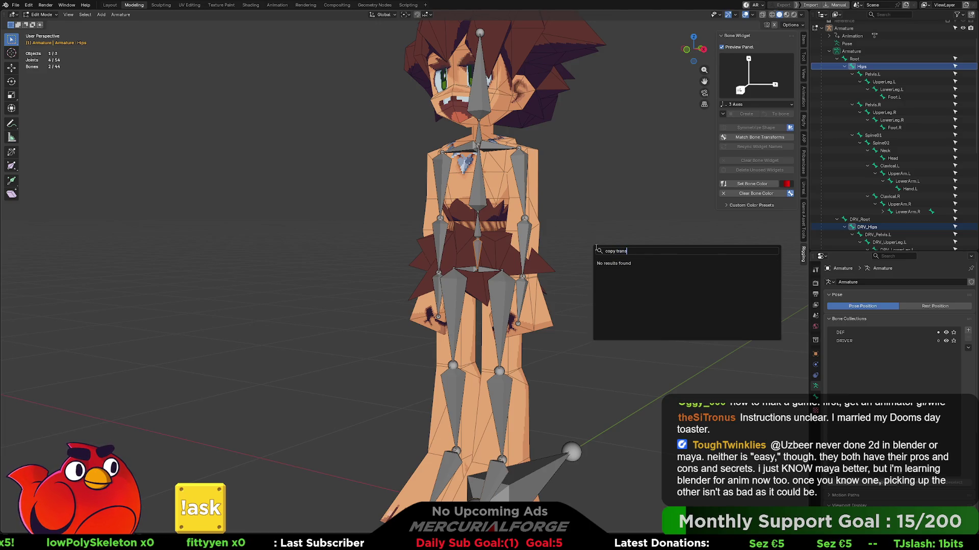
{"action": "key", "text": "ctrl+a"}
{"action": "key", "text": "BackSpace"}
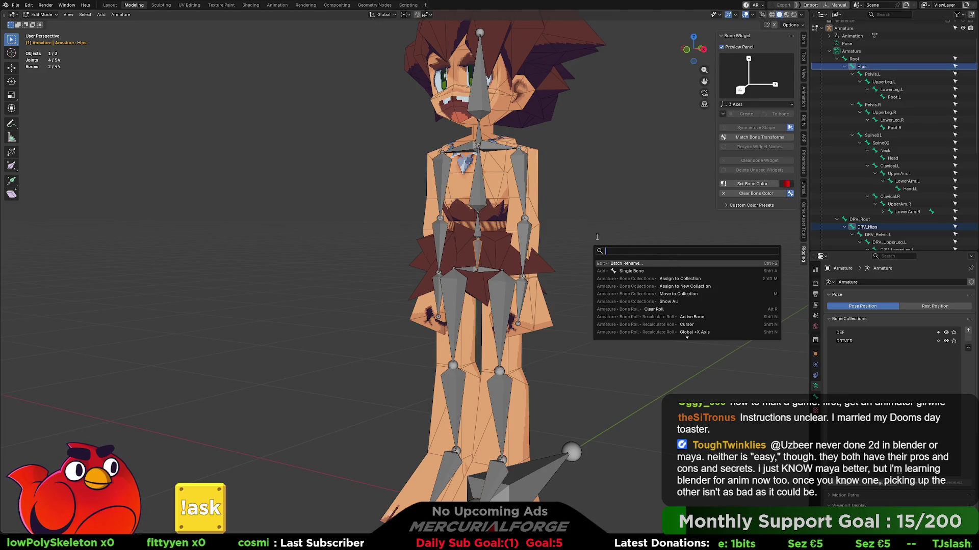
{"action": "key", "text": "Escape"}
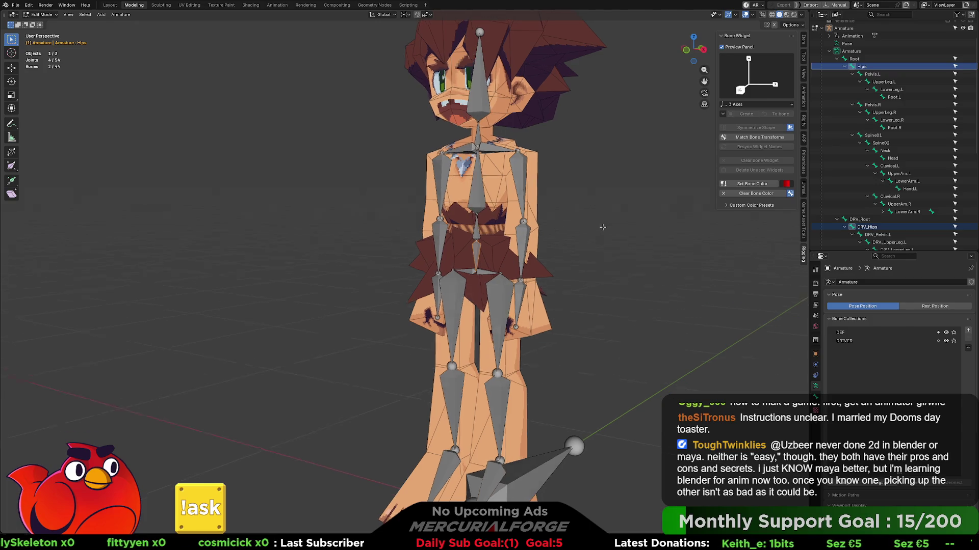
{"action": "middle_click_drag", "start_coordinate": [605, 227], "coordinate": [604, 224]}
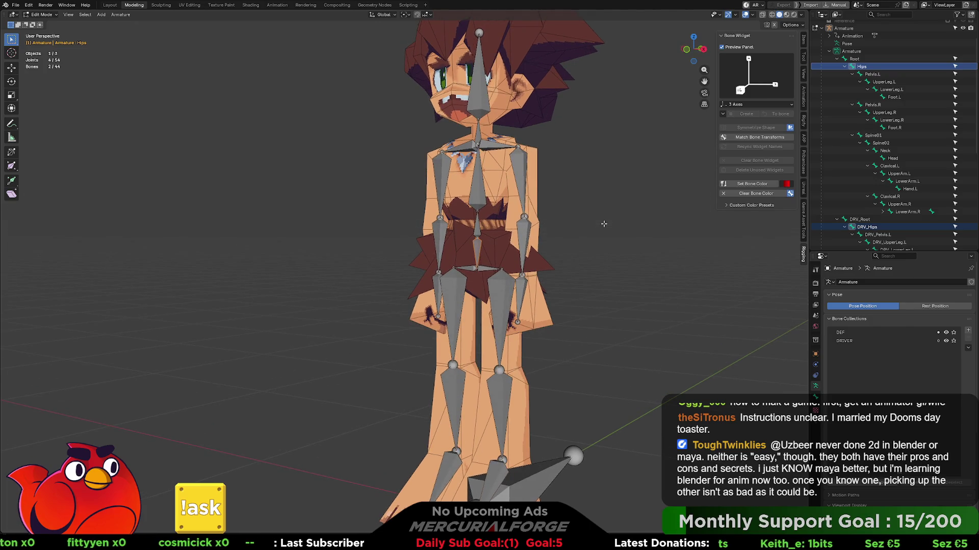
{"action": "key", "text": "Home"}
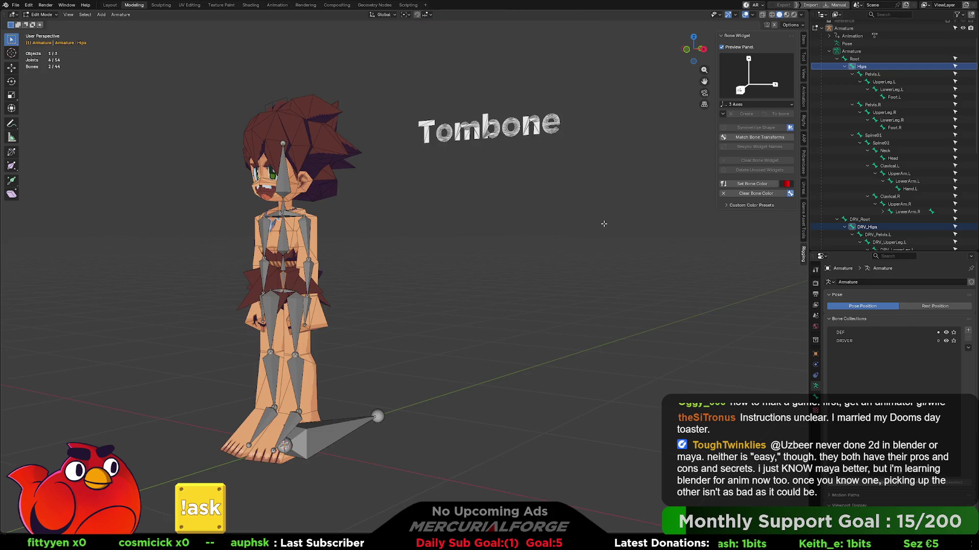
{"action": "middle_click_drag", "start_coordinate": [555, 246], "coordinate": [602, 257]}
{"action": "scroll", "coordinate": [602, 257], "scroll_direction": "up", "scroll_amount": 4}
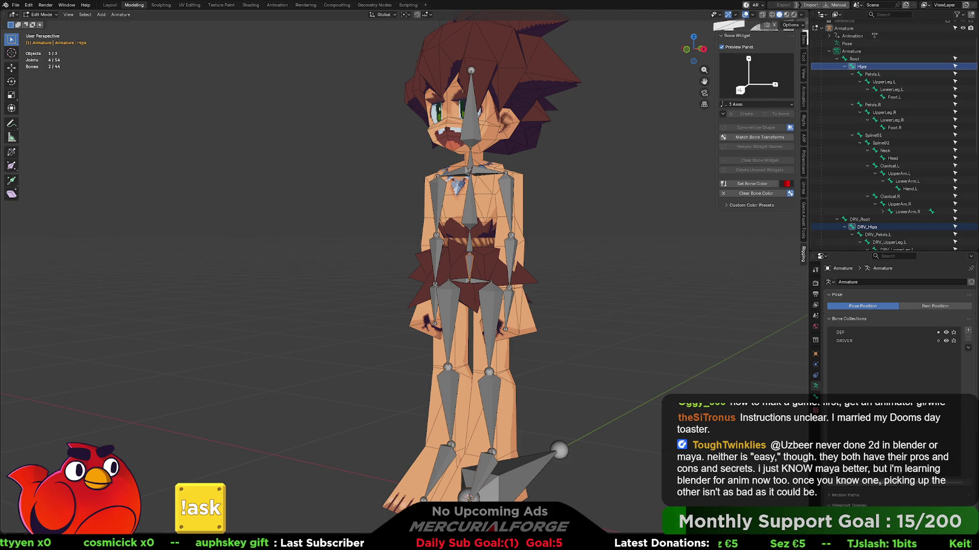
{"action": "right_click", "coordinate": [470, 261]}
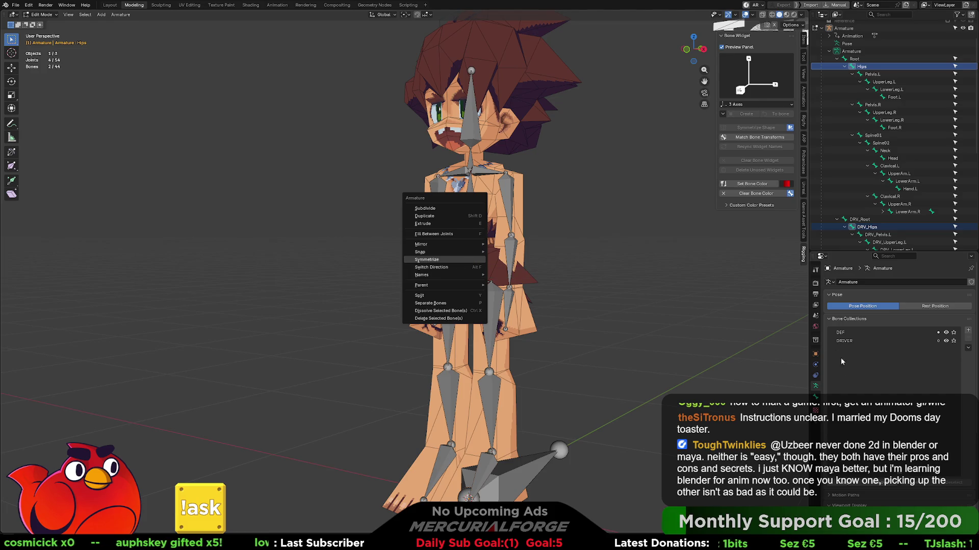
{"action": "left_click", "coordinate": [819, 376]}
{"action": "left_click", "coordinate": [815, 365]}
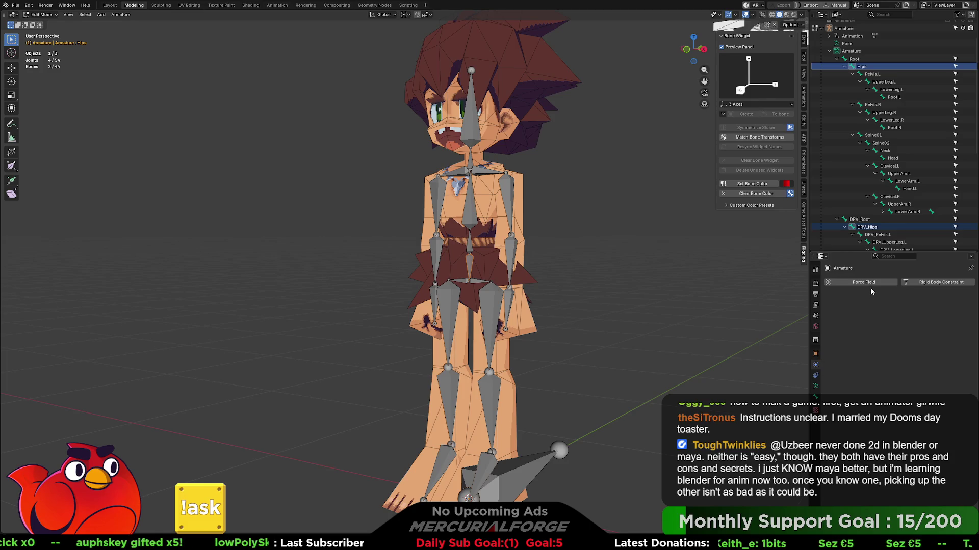
{"action": "left_click", "coordinate": [815, 376]}
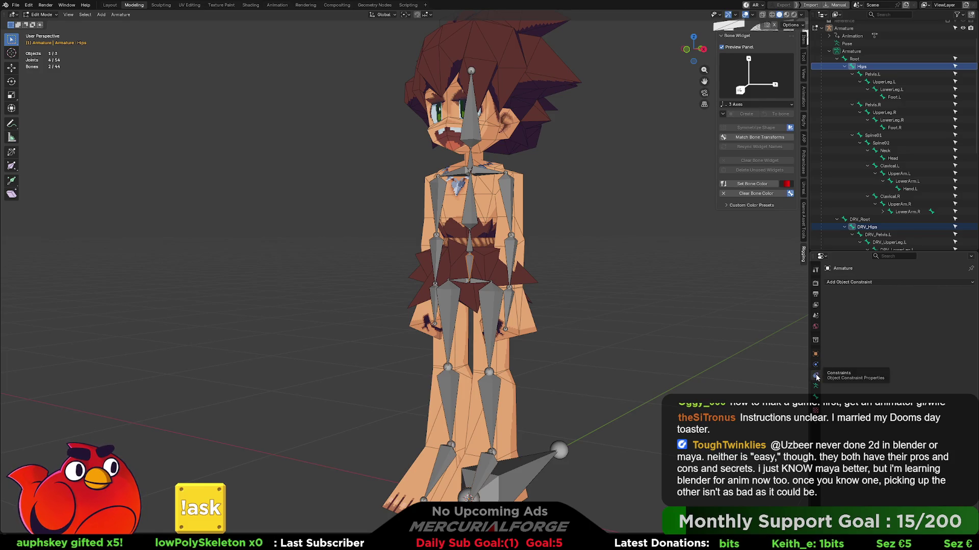
{"action": "left_click", "coordinate": [903, 283]}
{"action": "left_click", "coordinate": [900, 283]}
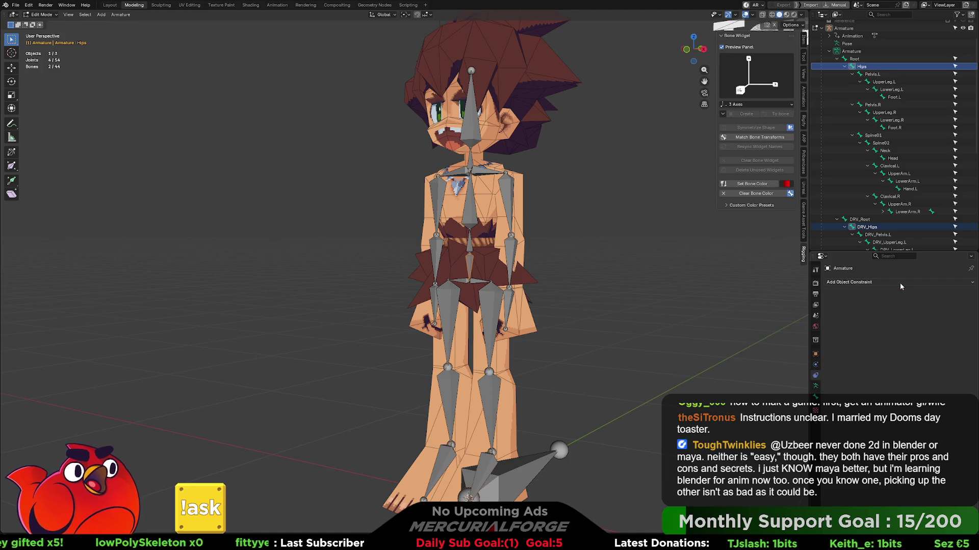
{"action": "left_click", "coordinate": [12, 6]}
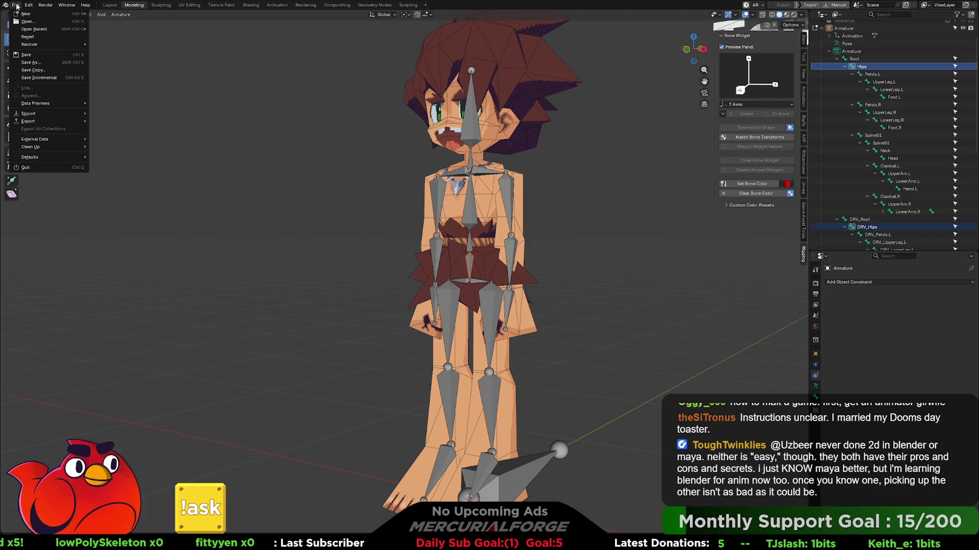
{"action": "mouse_move", "coordinate": [31, 6]}
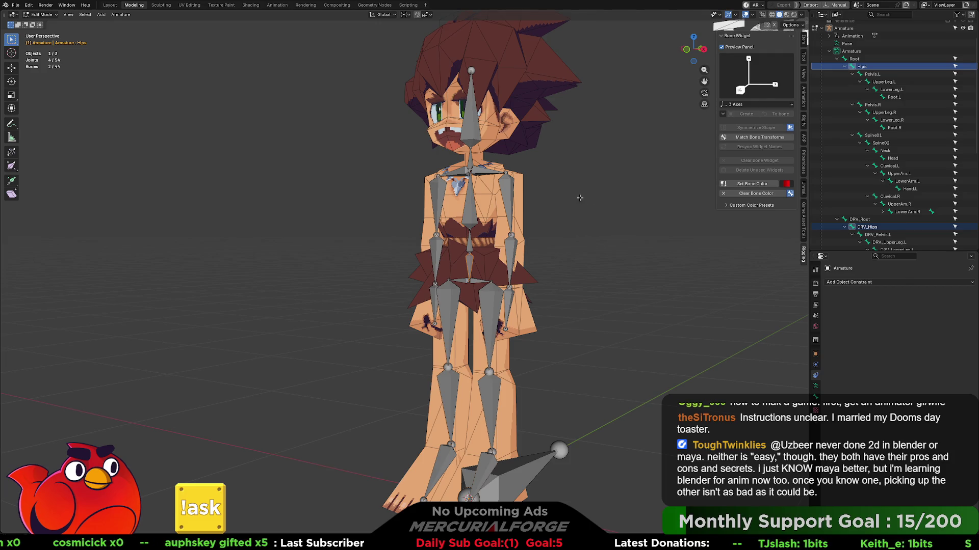
- Select DRV_Hips together with Hips as the active bone in the Outliner
{"action": "middle_click_drag", "start_coordinate": [580, 197], "coordinate": [571, 221]}
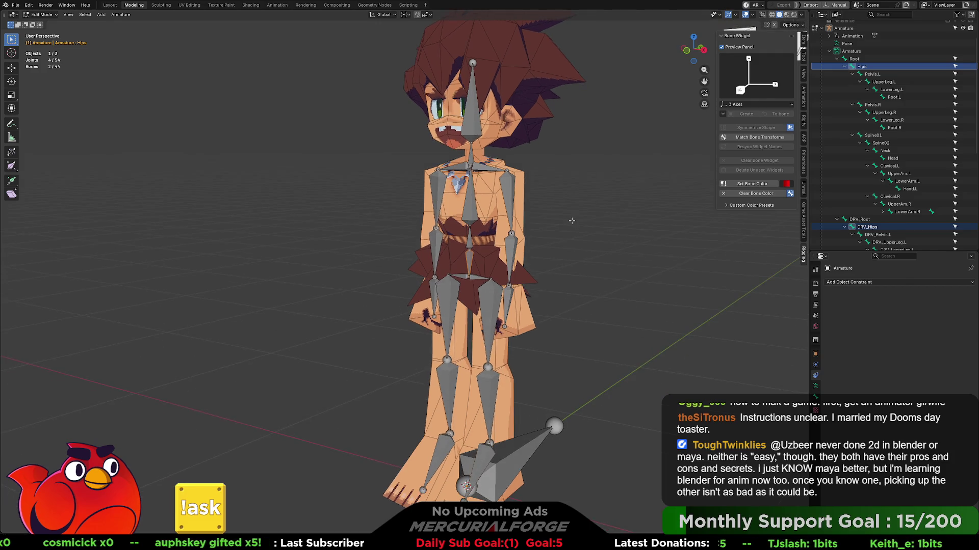
{"action": "left_click", "coordinate": [866, 226]}
{"action": "left_click", "coordinate": [865, 67]}
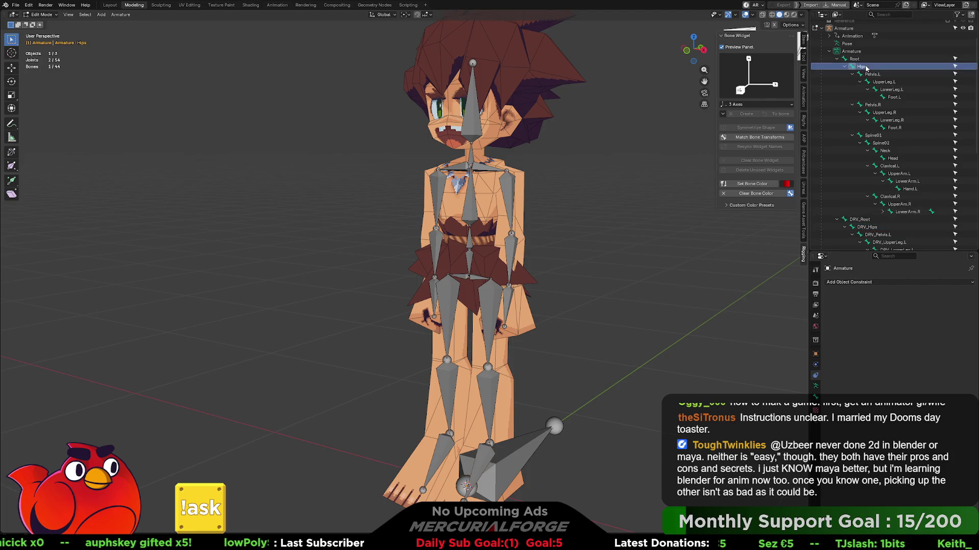
{"action": "left_click", "coordinate": [872, 227]}
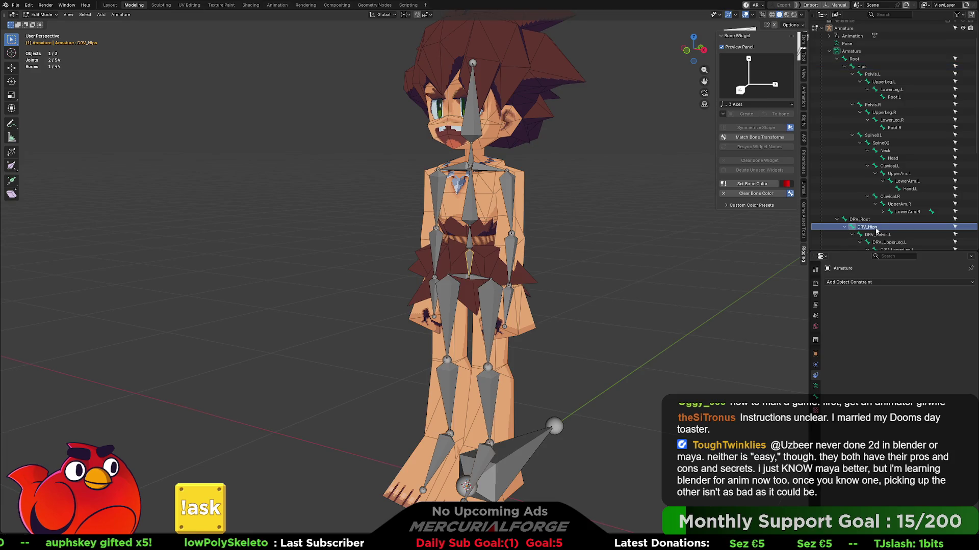
{"action": "left_click", "coordinate": [865, 66], "text": "ctrl"}
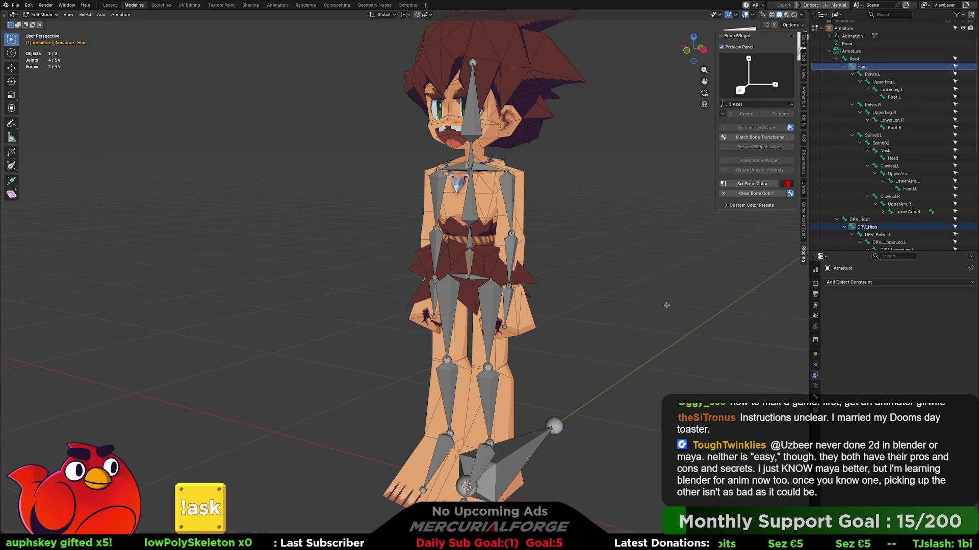
- Add an untargeted Copy Transforms object constraint to the Armature
{"action": "left_click", "coordinate": [925, 282]}
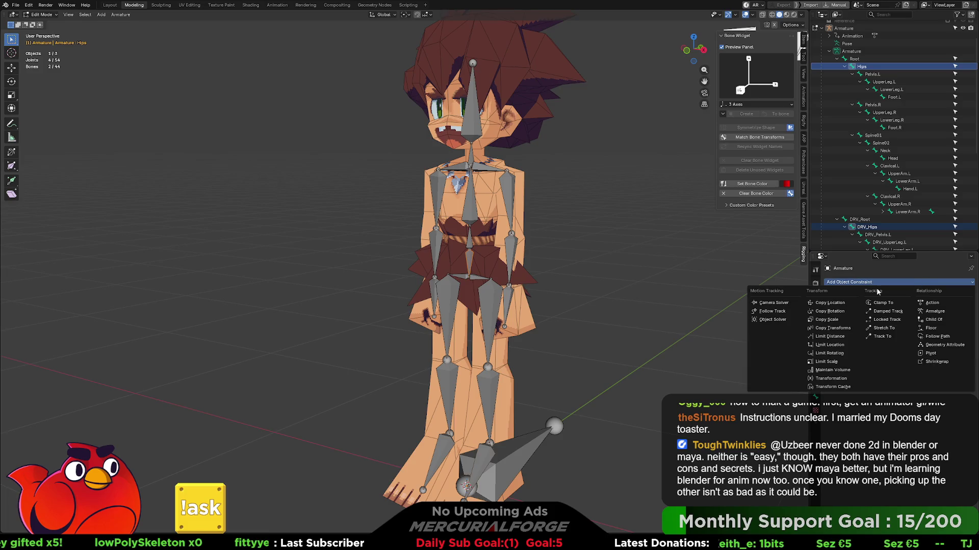
{"action": "left_click", "coordinate": [840, 327]}
{"action": "middle_click_drag", "start_coordinate": [625, 288], "coordinate": [640, 284]}
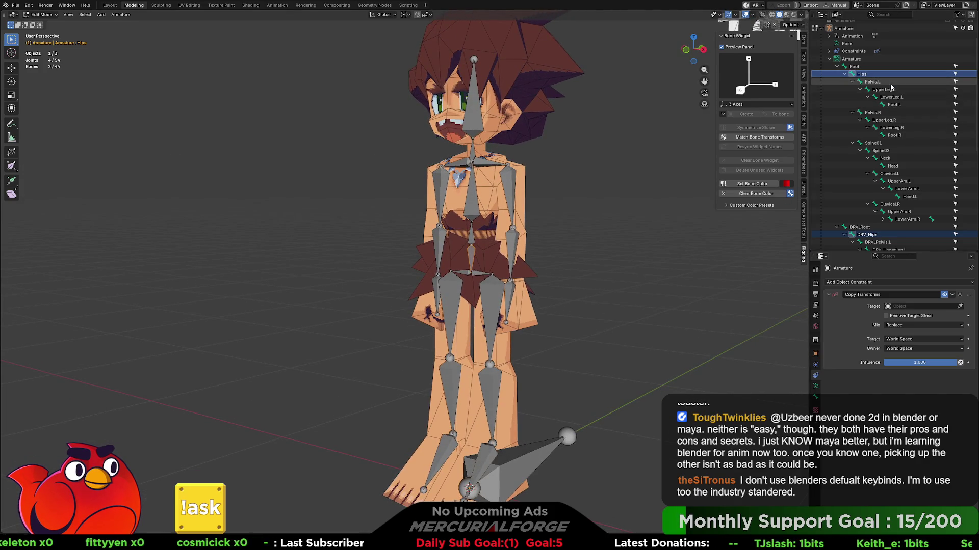
{"action": "left_click", "coordinate": [870, 235]}
{"action": "key", "text": "r"}
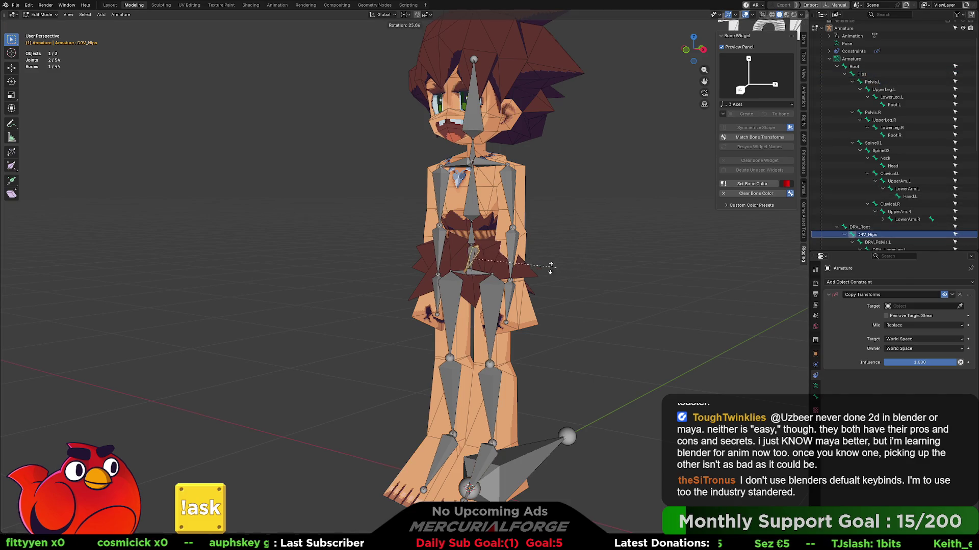
{"action": "key", "text": "Escape"}
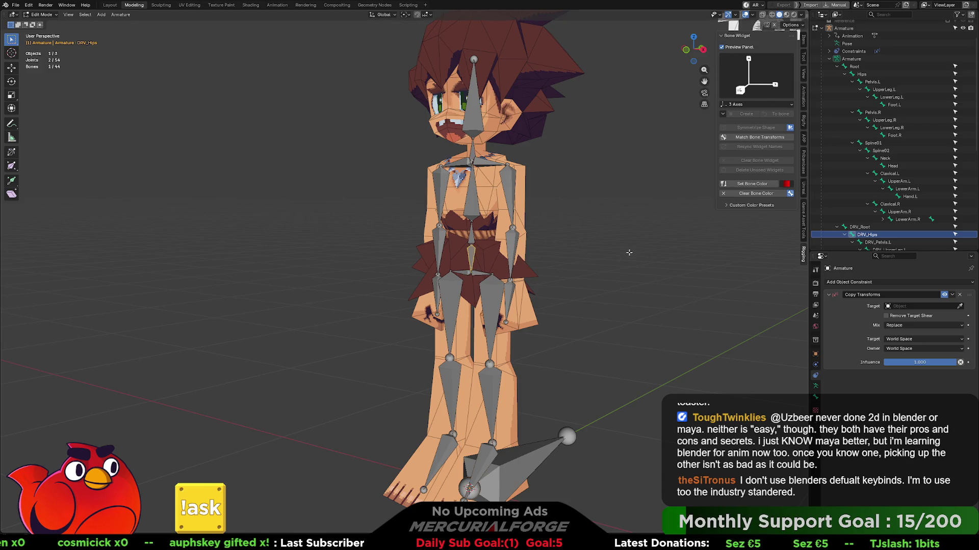
{"action": "scroll", "coordinate": [629, 268], "scroll_direction": "up", "scroll_amount": 1}
{"action": "scroll", "coordinate": [630, 268], "scroll_direction": "down", "scroll_amount": 2}
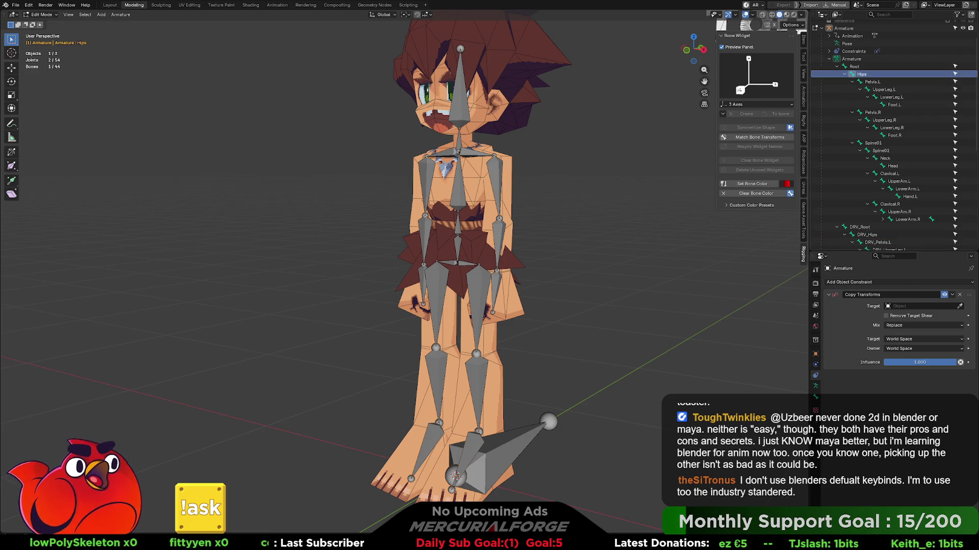
{"action": "left_click", "coordinate": [885, 228]}
{"action": "left_click", "coordinate": [882, 235]}
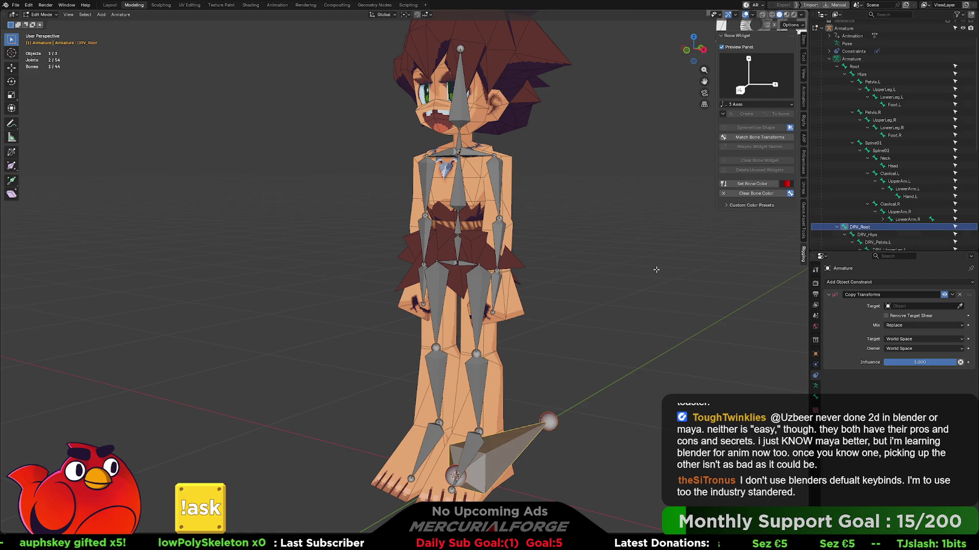
- Reselect DRV_Hips with Hips as the active bone
{"action": "key", "text": "bracketright"}
{"action": "key", "text": "bracketright"}
{"action": "key", "text": "bracketright"}
{"action": "key", "text": "bracketright"}
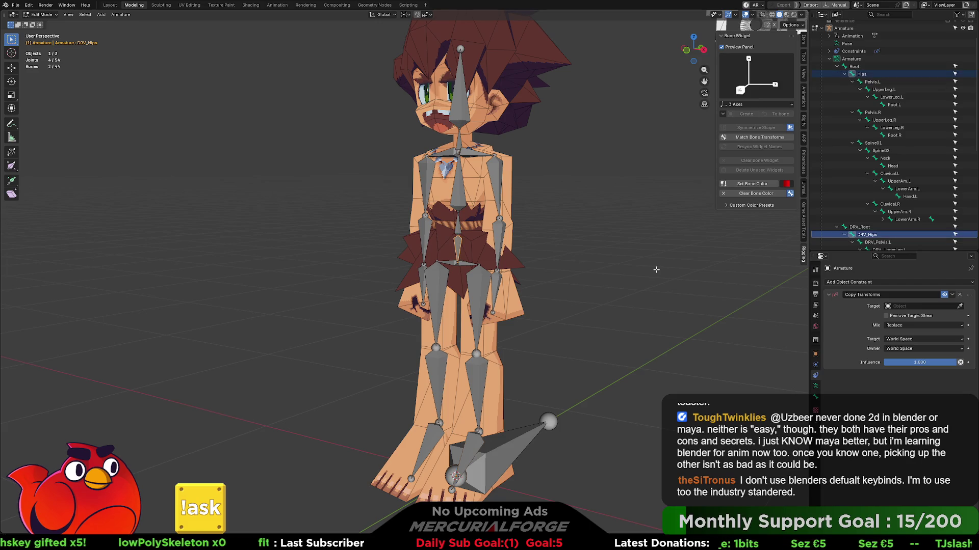
{"action": "key", "text": "shift+bracketright"}
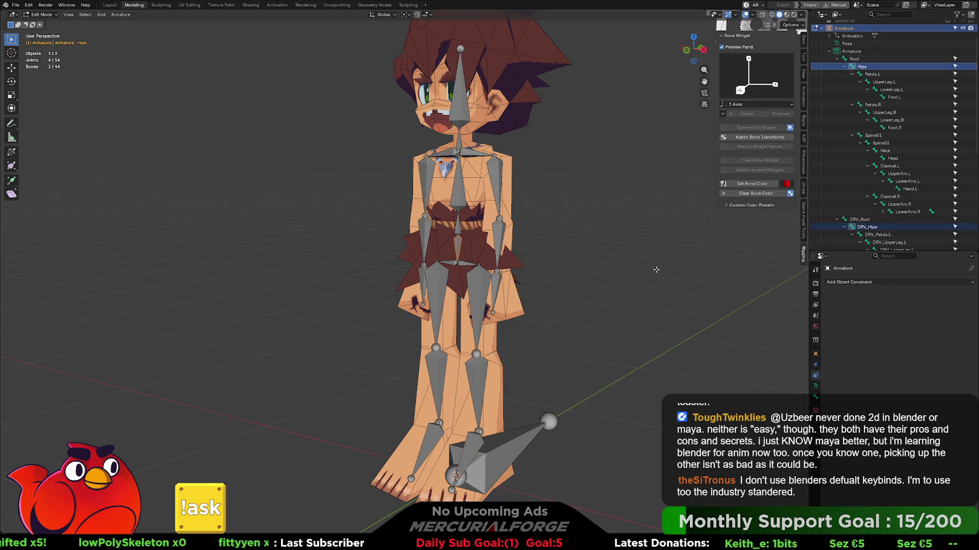
{"action": "left_click", "coordinate": [656, 270]}
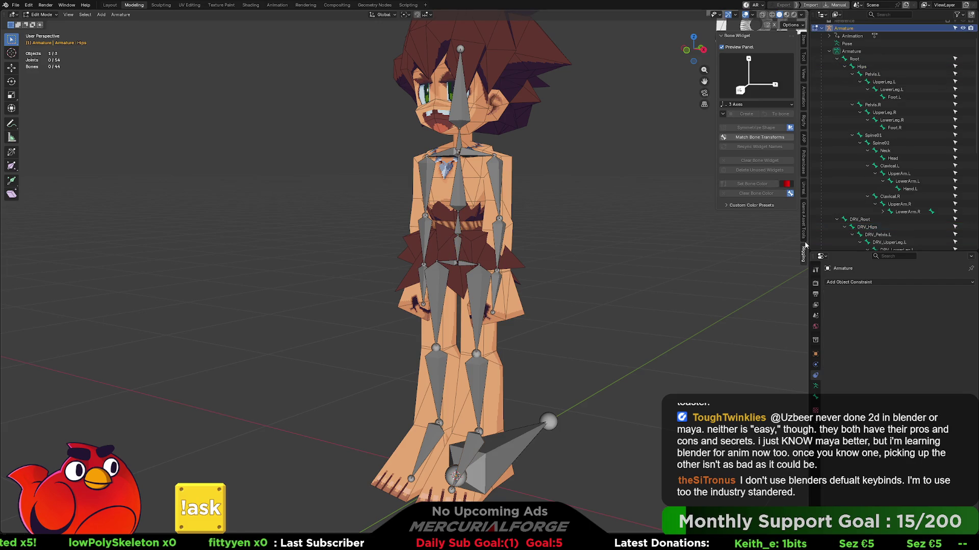
{"action": "left_click", "coordinate": [879, 229]}
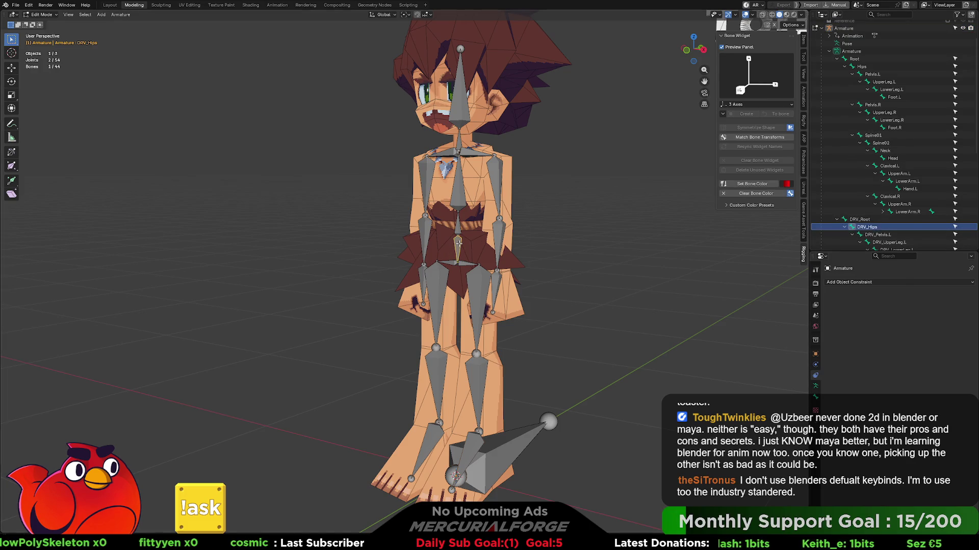
{"action": "key", "text": "shift+bracketright"}
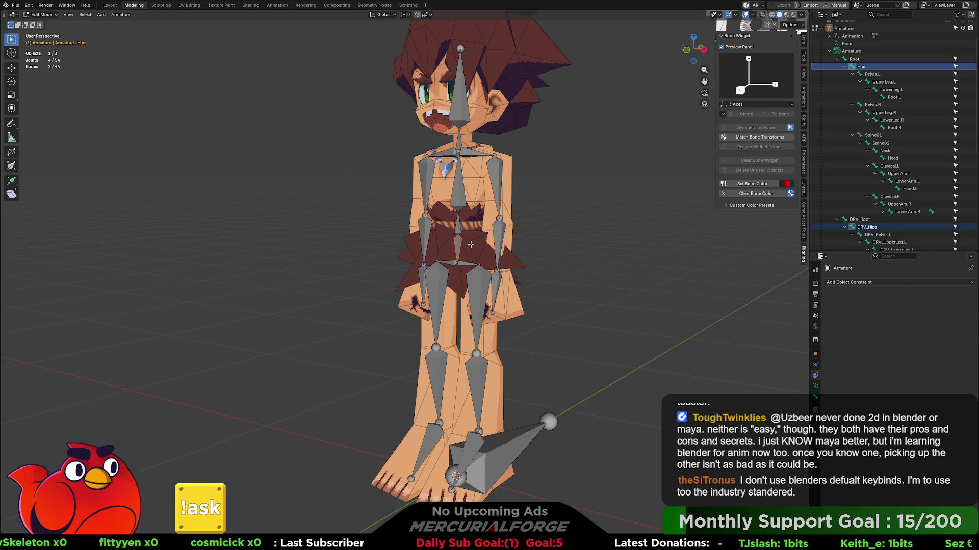
- Add Copy Transforms, undo it, then bring up the object constraints list again
{"action": "left_click", "coordinate": [882, 281]}
{"action": "left_click", "coordinate": [842, 329]}
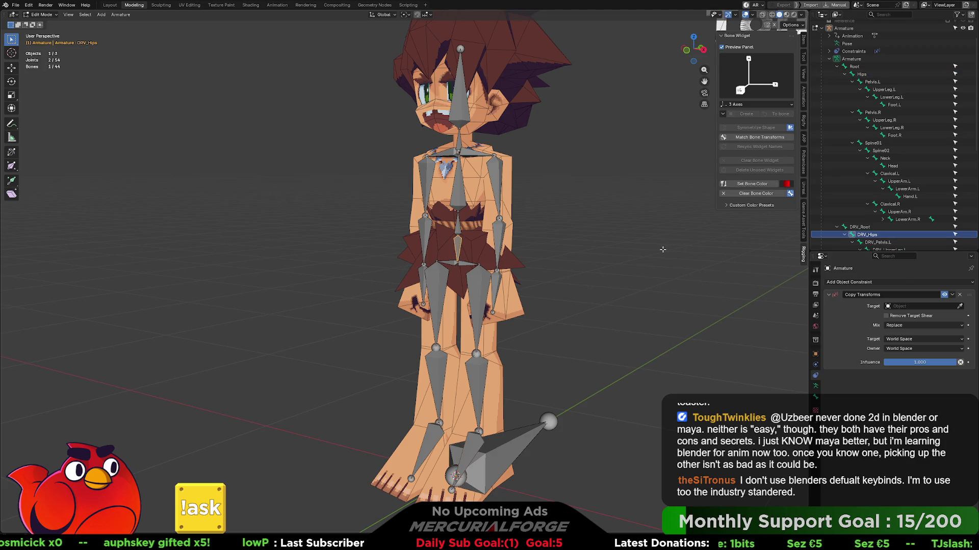
{"action": "key", "text": "ctrl+z"}
{"action": "key", "text": "ctrl+z"}
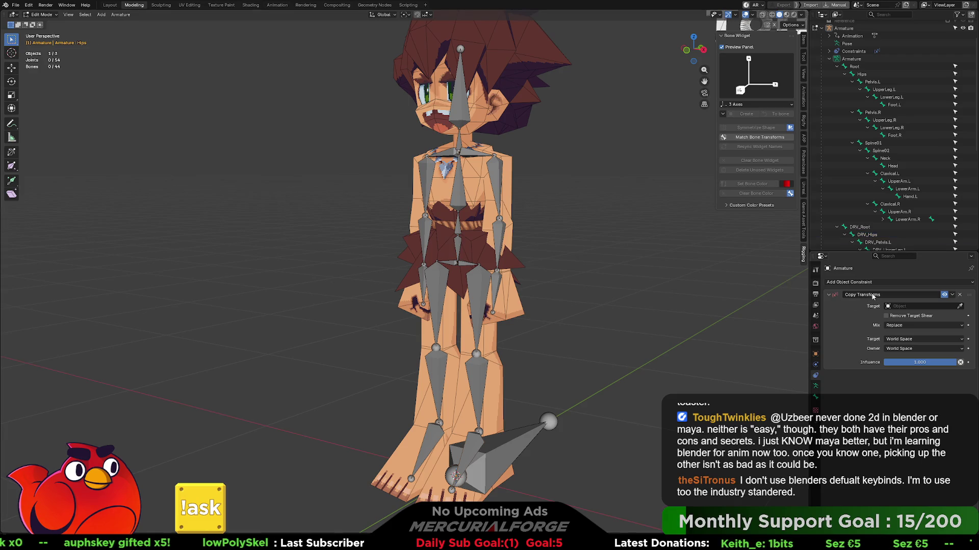
{"action": "key", "text": "ctrl+shift+z"}
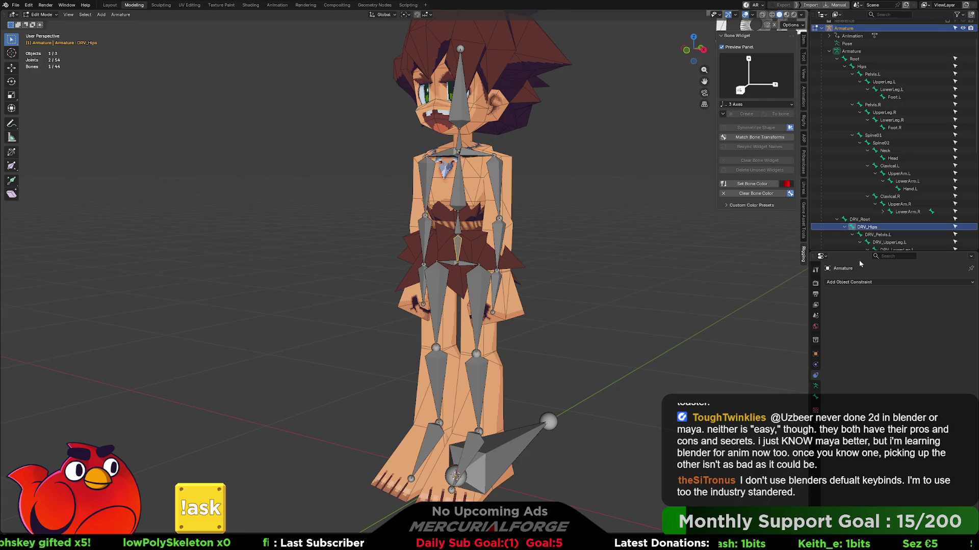
{"action": "left_click", "coordinate": [856, 283]}
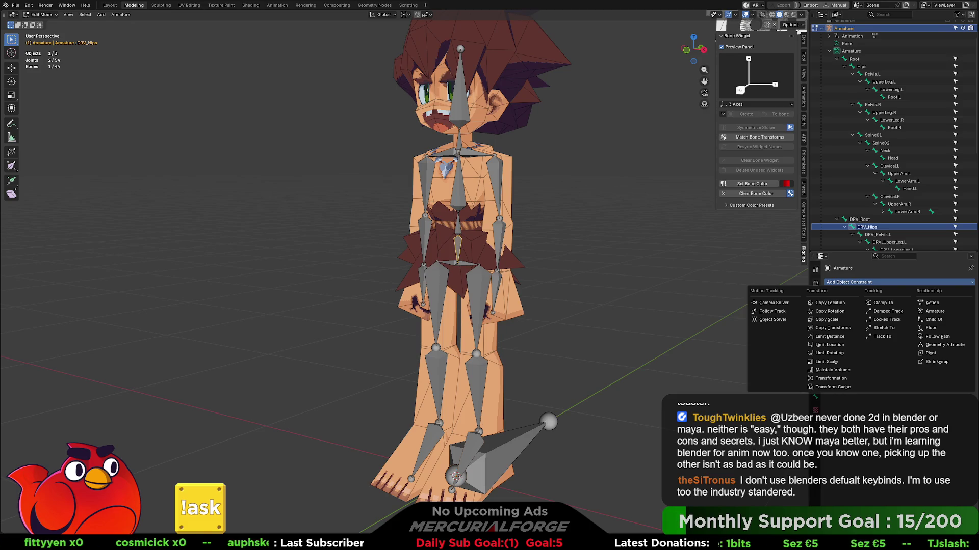
- Add Copy Transforms, abandon both target pickers, delete the constraint and return to Object Mode
{"action": "left_click", "coordinate": [831, 328]}
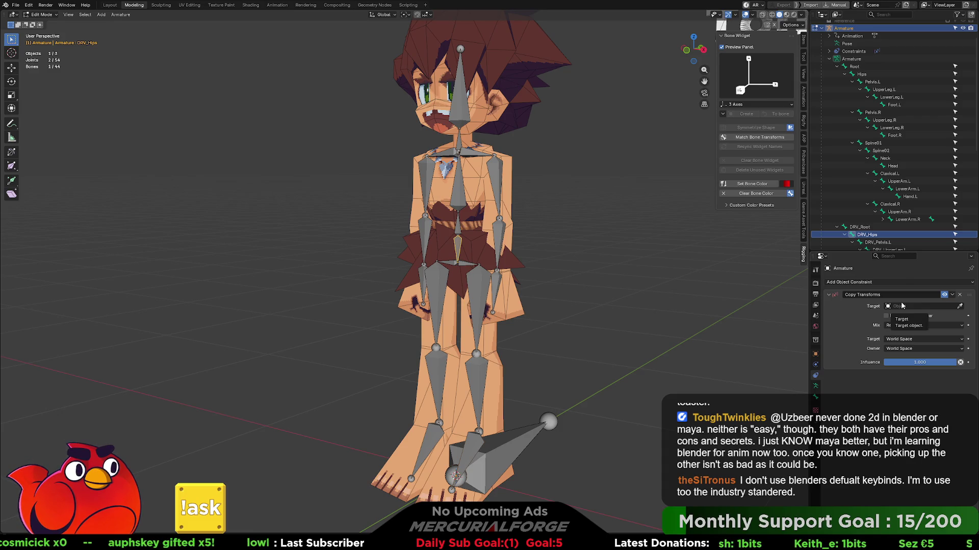
{"action": "left_click", "coordinate": [960, 307]}
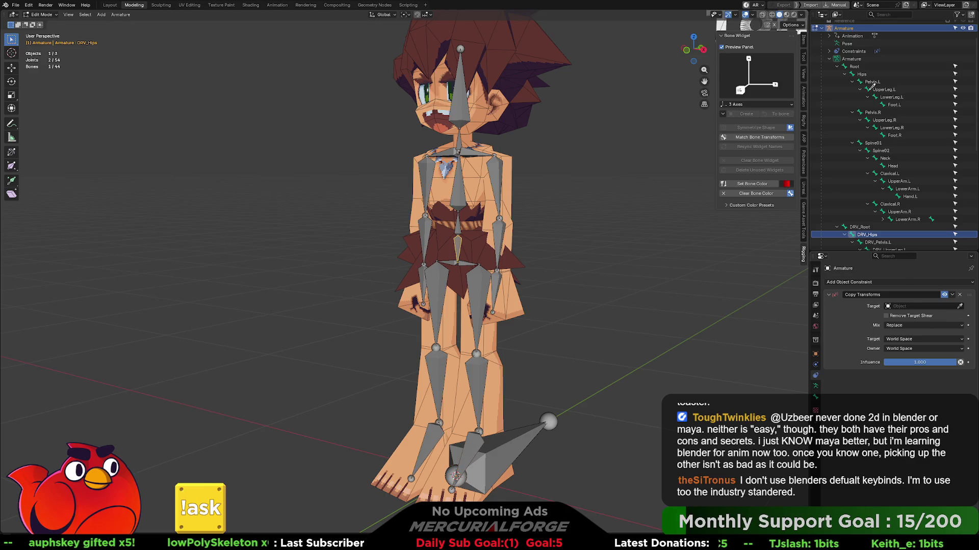
{"action": "left_click", "coordinate": [864, 74]}
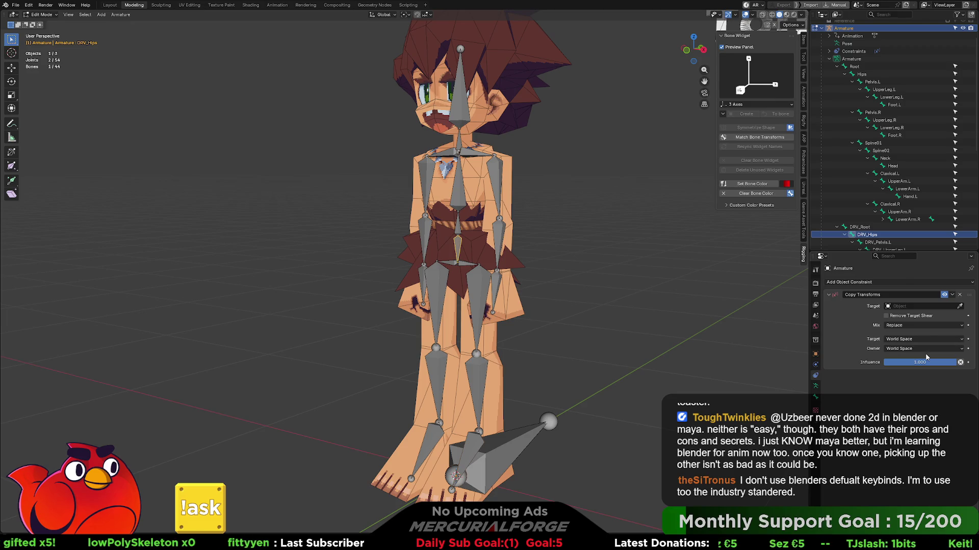
{"action": "left_click", "coordinate": [901, 307]}
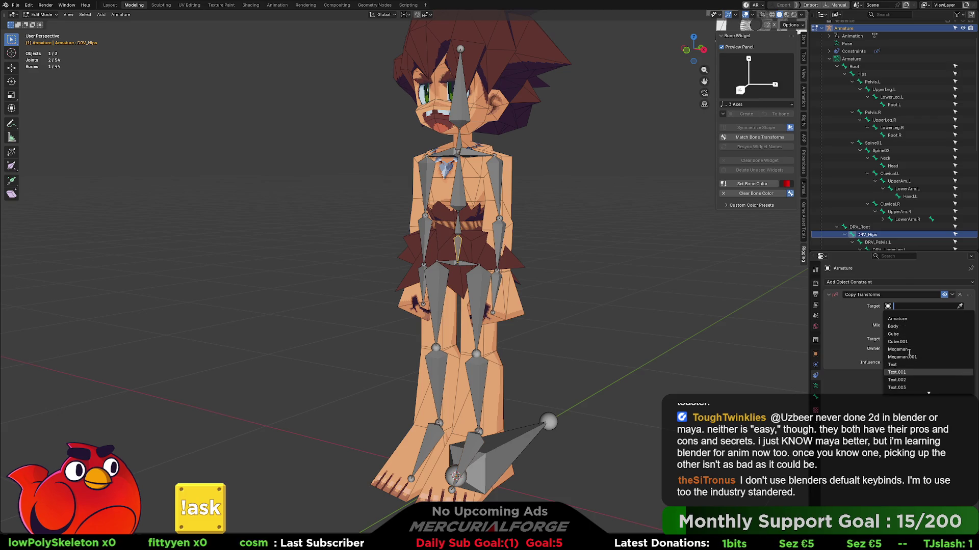
{"action": "scroll", "coordinate": [909, 352], "scroll_direction": "down", "scroll_amount": 10}
{"action": "scroll", "coordinate": [910, 352], "scroll_direction": "up", "scroll_amount": 5}
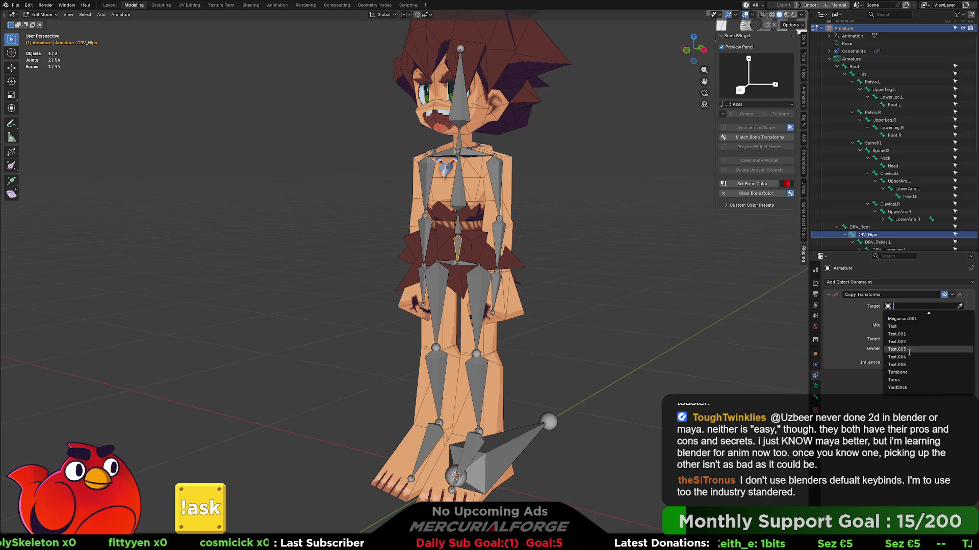
{"action": "left_click", "coordinate": [852, 390]}
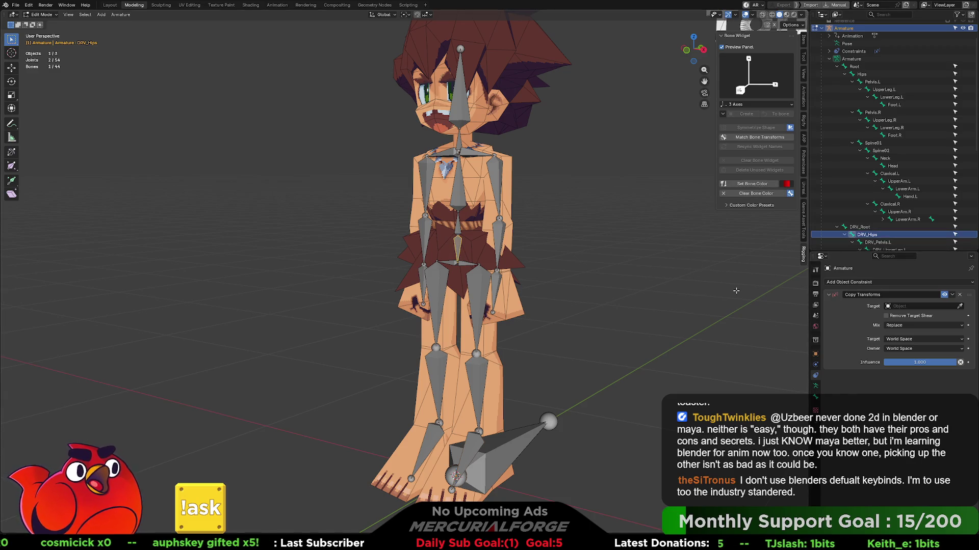
{"action": "left_click", "coordinate": [960, 294]}
{"action": "key", "text": "Tab"}
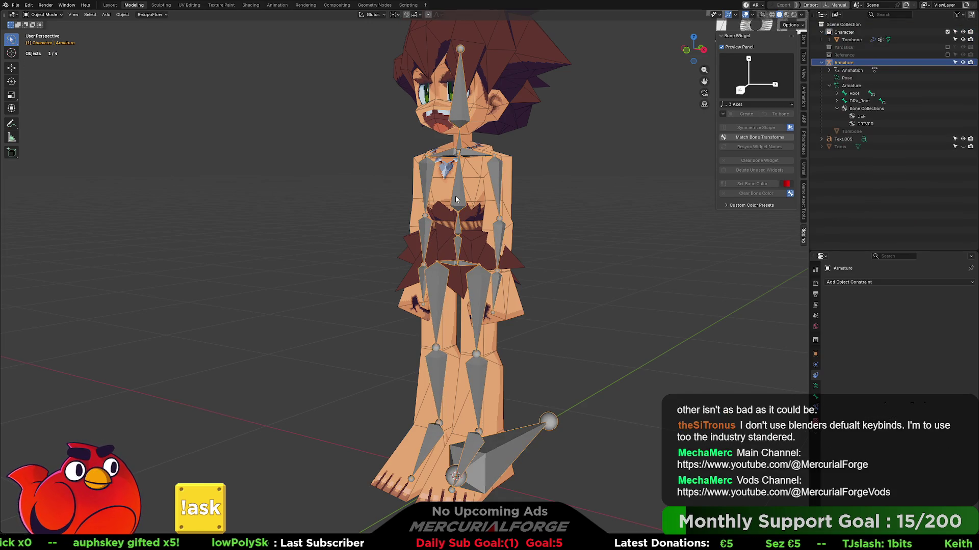
- Switch to Pose Mode, expand the full Root bone hierarchy, and select DRV_Hips
{"action": "key", "text": "ctrl+Tab"}
{"action": "left_click", "coordinate": [458, 251]}
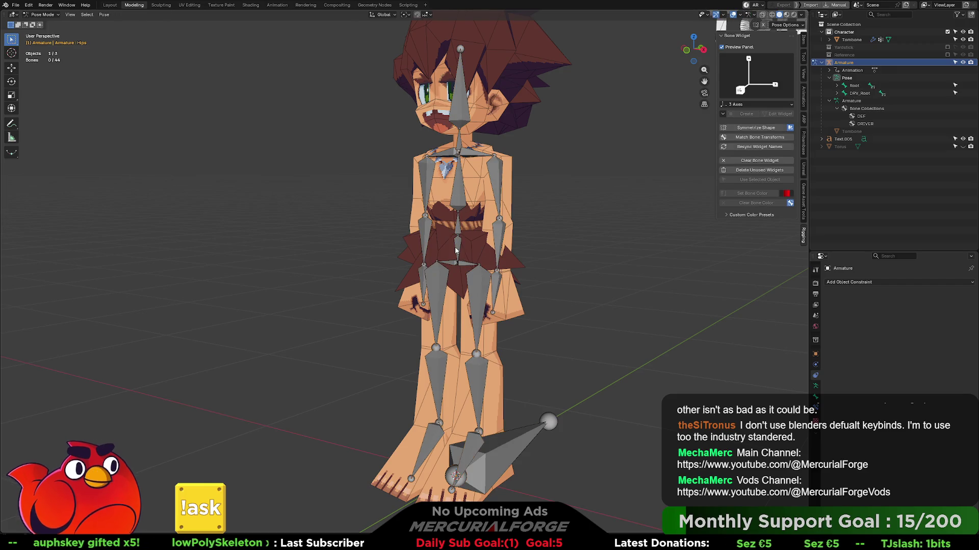
{"action": "left_click", "coordinate": [837, 85], "text": "shift"}
{"action": "scroll", "coordinate": [831, 133], "scroll_direction": "down", "scroll_amount": 3}
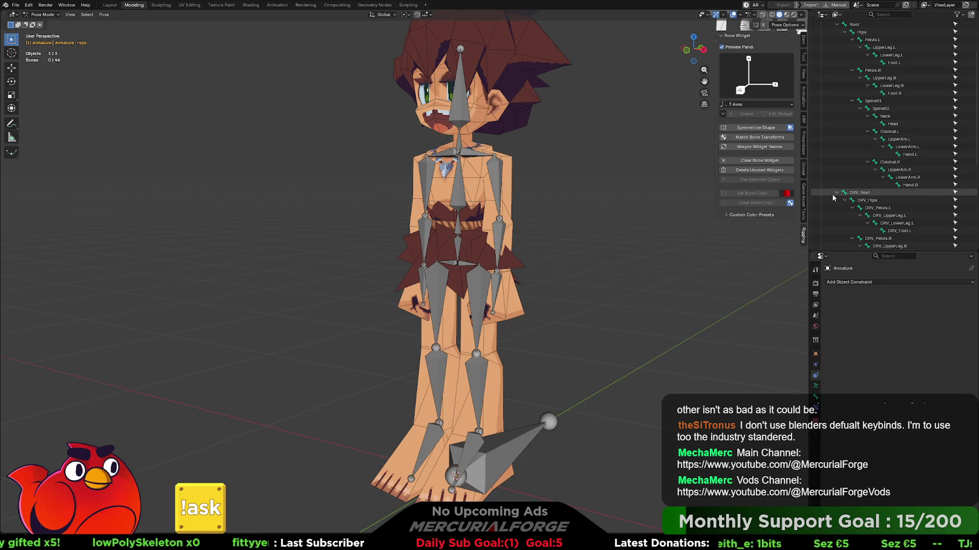
{"action": "left_click", "coordinate": [871, 200]}
{"action": "scroll", "coordinate": [872, 201], "scroll_direction": "up", "scroll_amount": 2}
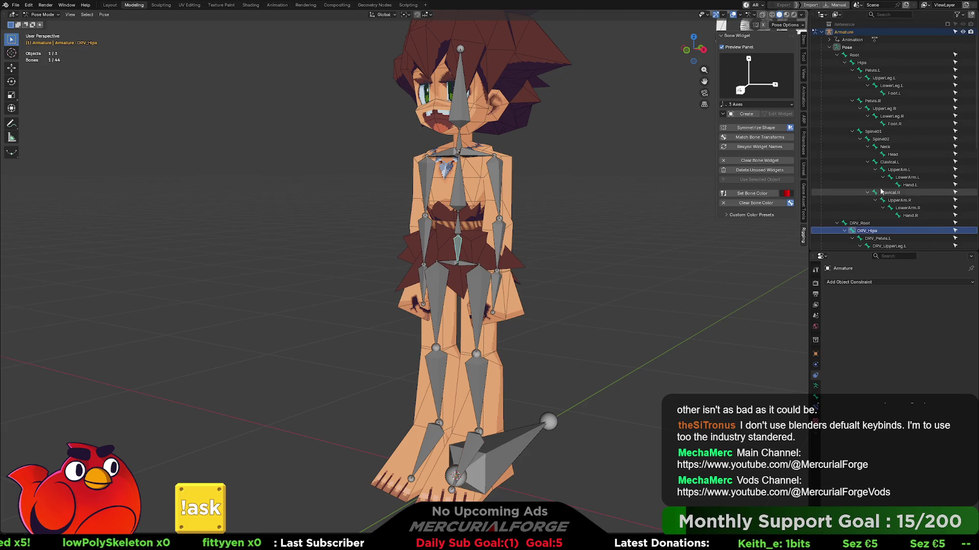
- Make Hips active, give it a Copy Transforms constraint targeting DRV_Hips, and view Bone Constraints
{"action": "left_click", "coordinate": [862, 62], "text": "ctrl"}
{"action": "key", "text": "shift+ctrl+c"}
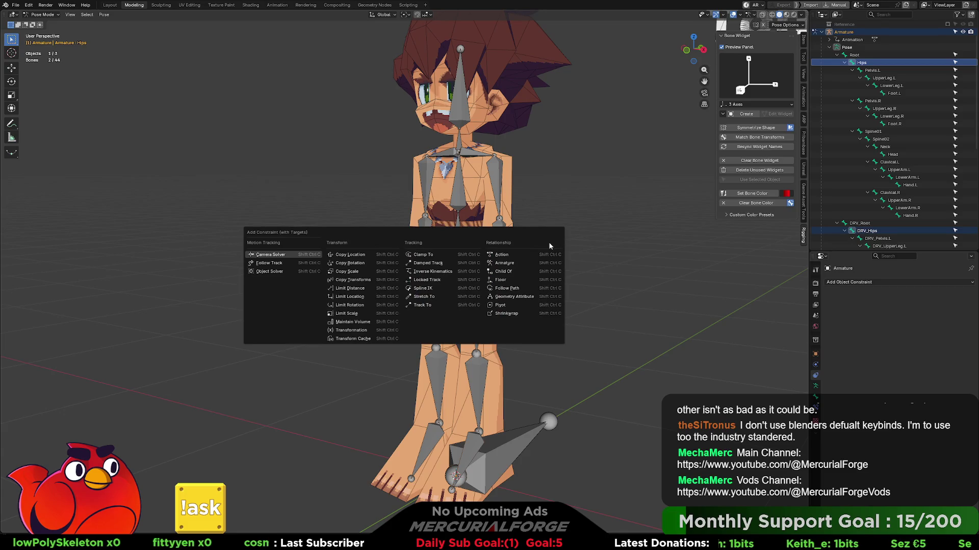
{"action": "left_click", "coordinate": [365, 281]}
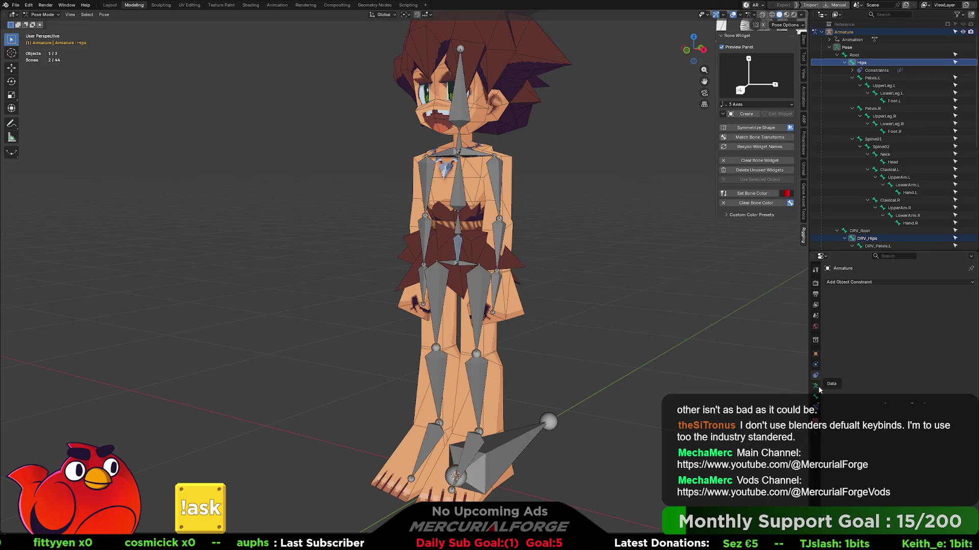
{"action": "left_click", "coordinate": [815, 407]}
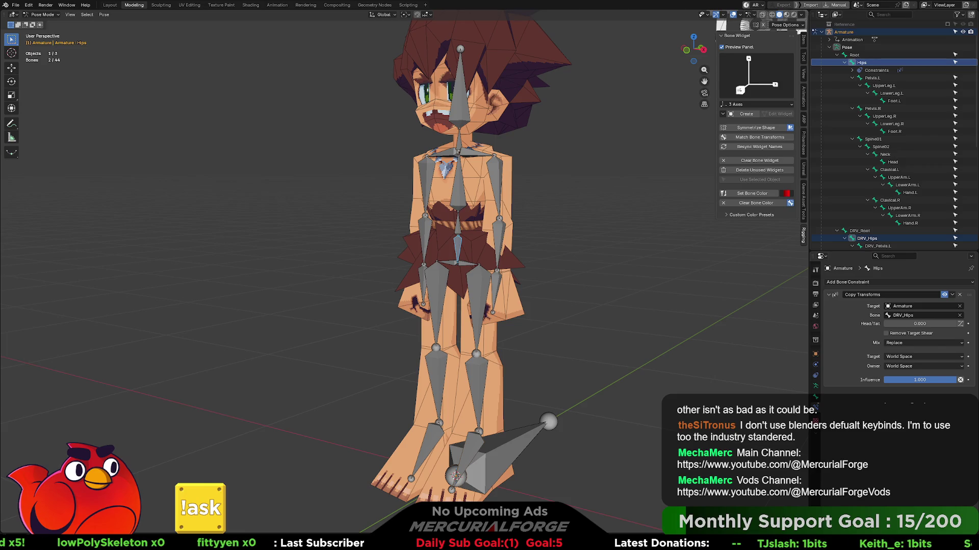
{"action": "scroll", "coordinate": [398, 269], "scroll_direction": "up", "scroll_amount": 2}
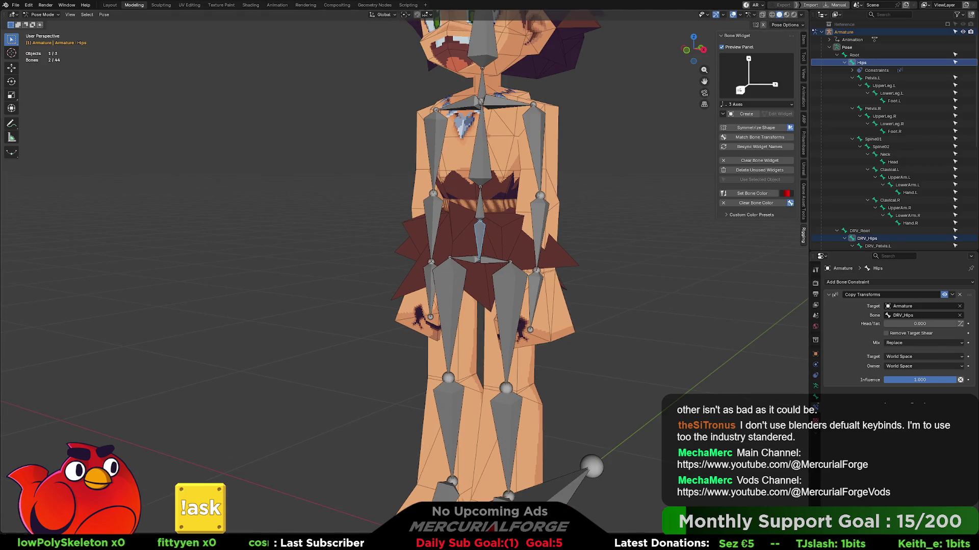
- Give Pelvis.L a Copy Transforms constraint targeting DRV_Pelvis.L
{"action": "left_click", "coordinate": [490, 263]}
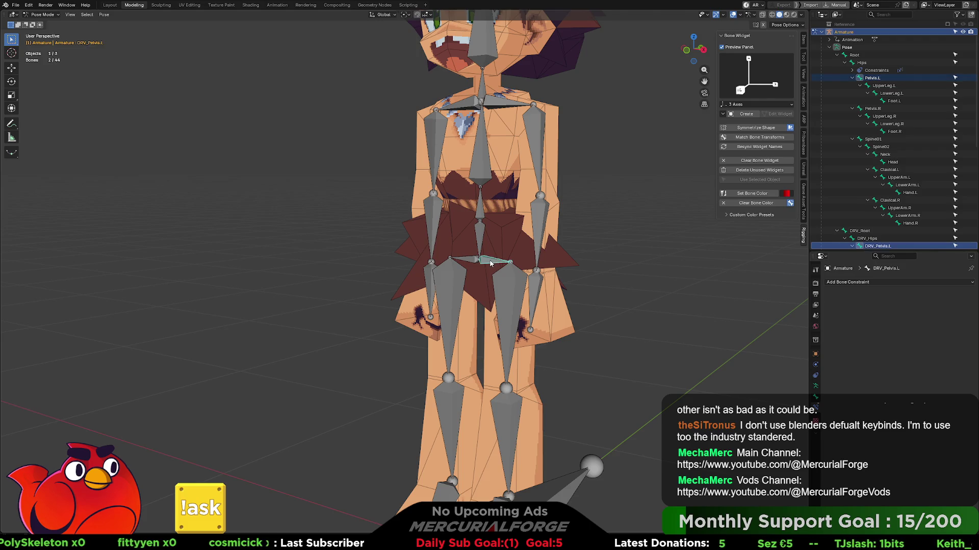
{"action": "left_click", "coordinate": [492, 263]}
{"action": "left_click", "coordinate": [488, 264]}
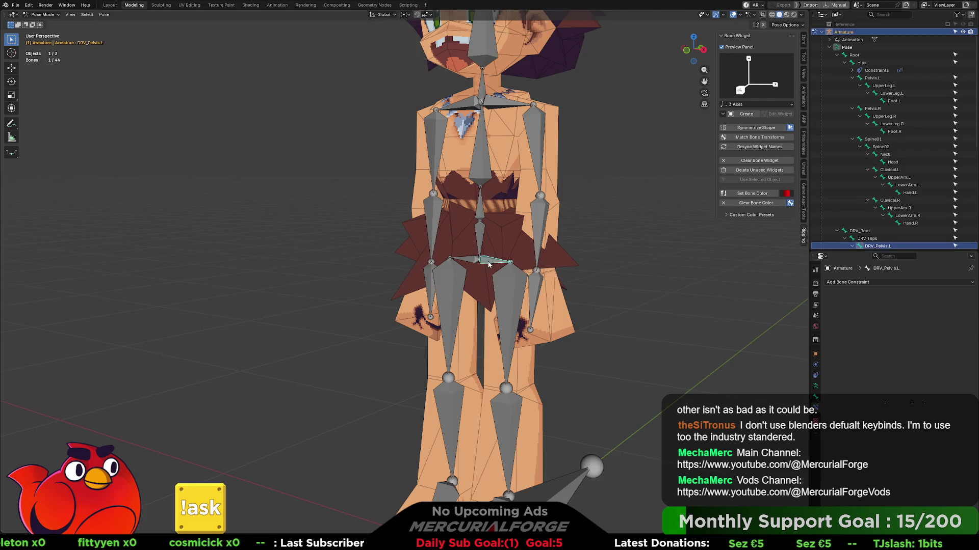
{"action": "left_click", "coordinate": [494, 263], "text": "shift"}
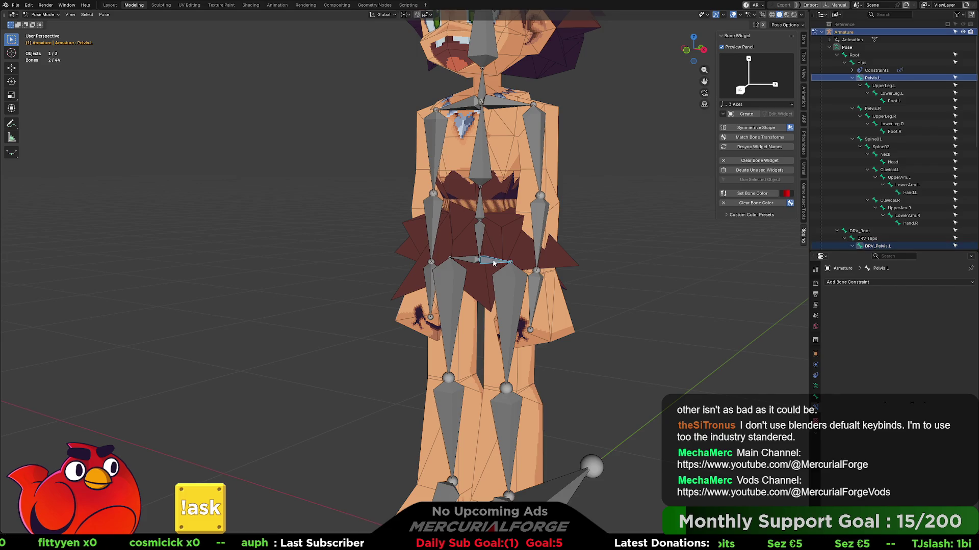
{"action": "key", "text": "ctrl+shift+c"}
{"action": "left_click", "coordinate": [493, 263]}
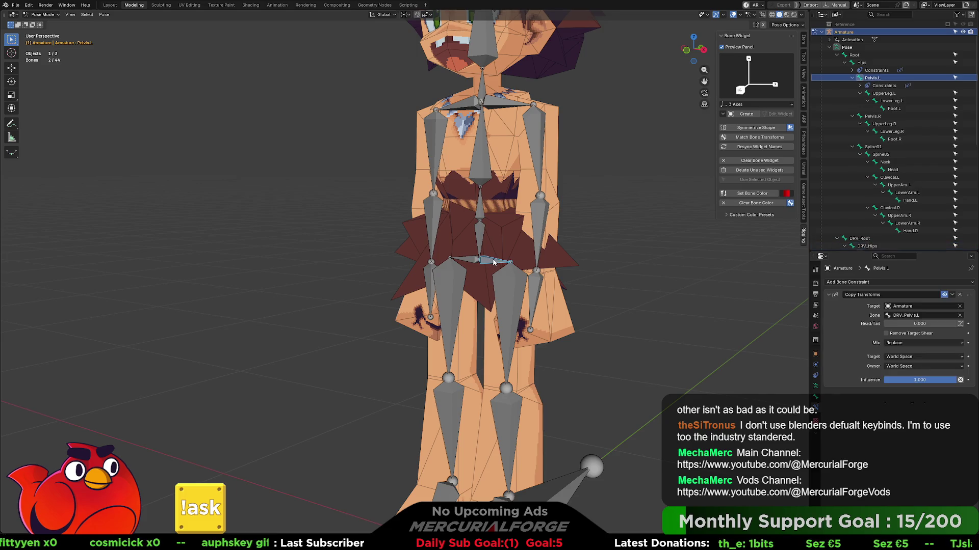
- Pair the Spine01 and Spine02 bones with their DRV_Spine01 and DRV_Spine02 driver bones
{"action": "left_click", "coordinate": [482, 237]}
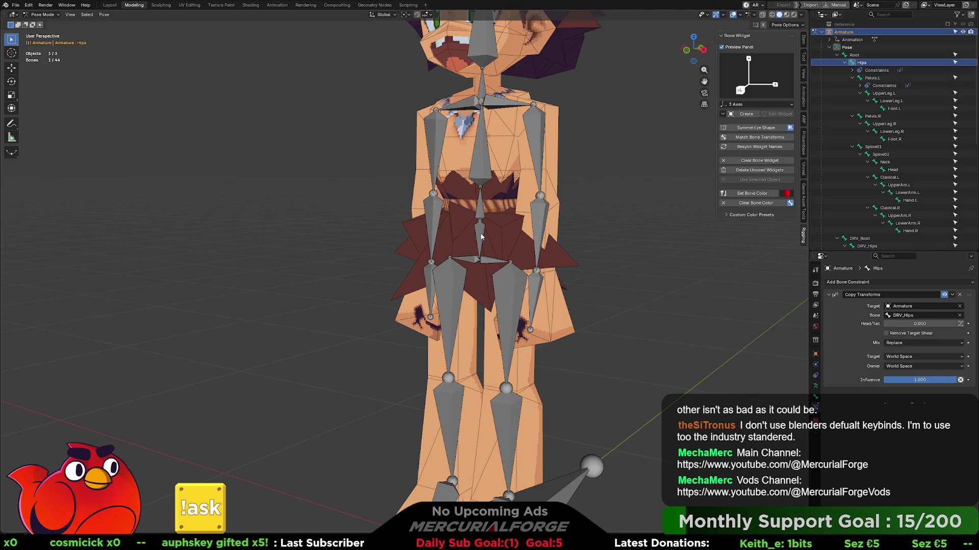
{"action": "left_click", "coordinate": [482, 211]}
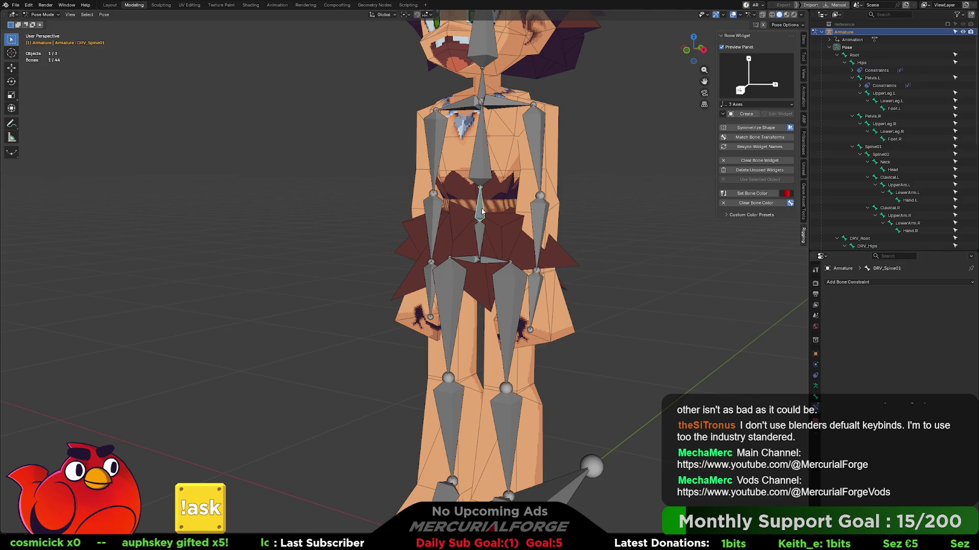
{"action": "left_click", "coordinate": [481, 211]}
{"action": "left_click", "coordinate": [482, 174]}
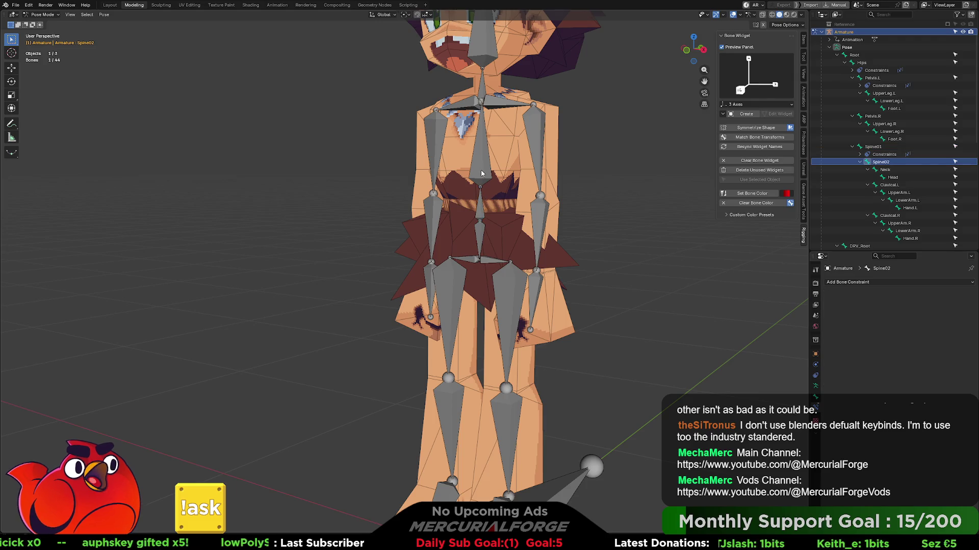
{"action": "left_click", "coordinate": [482, 173]}
{"action": "left_click", "coordinate": [482, 173]}
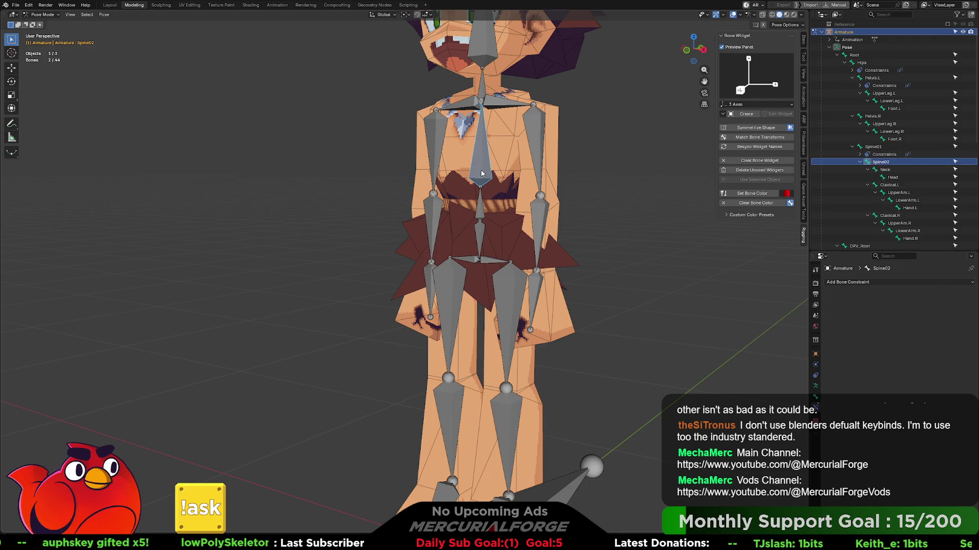
- Make Clavical.L and UpperArm.L copy the transforms of DRV_Clavical.L and DRV_UpperArm.L
{"action": "left_click", "coordinate": [494, 107]}
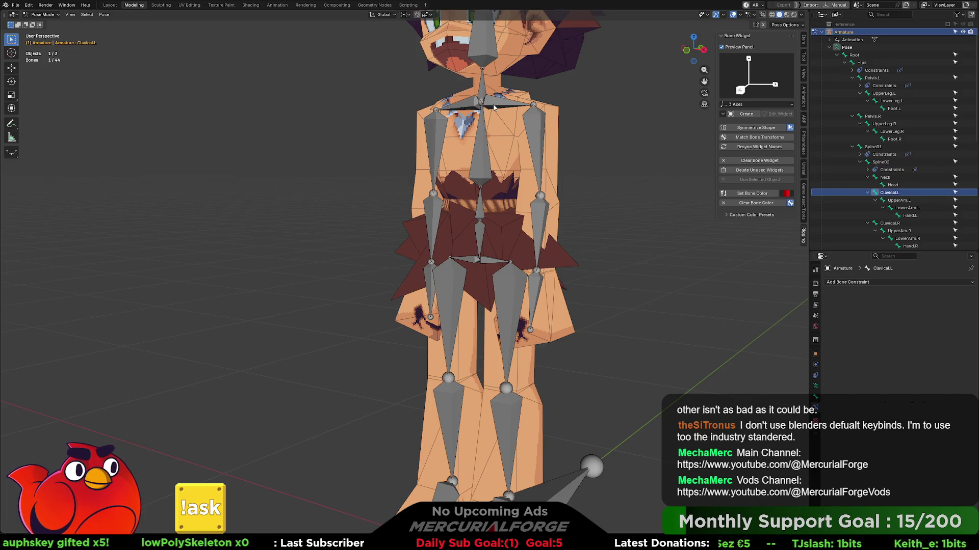
{"action": "left_click", "coordinate": [493, 107], "text": "shift"}
{"action": "left_click", "coordinate": [494, 107], "text": "shift"}
{"action": "key", "text": "ctrl+shift+c"}
{"action": "left_click", "coordinate": [494, 108]}
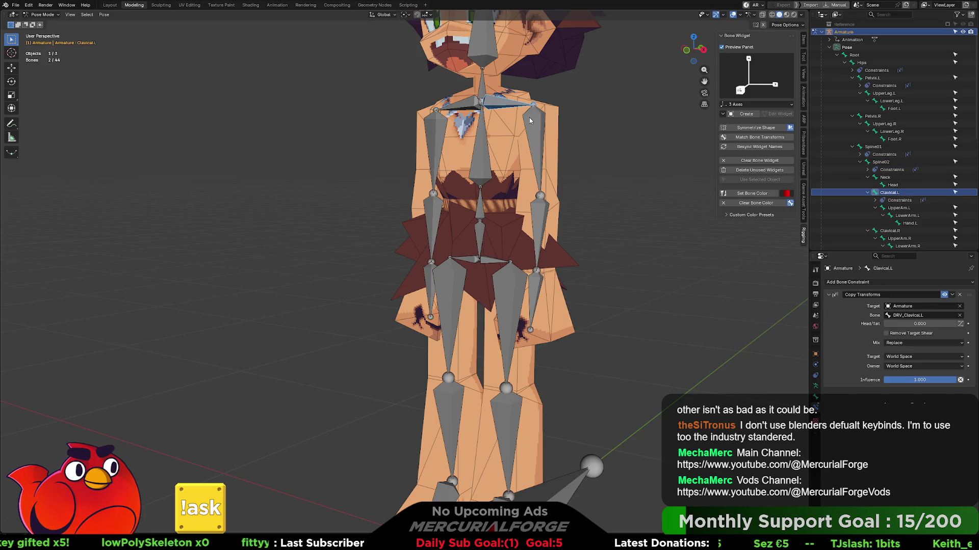
{"action": "left_click", "coordinate": [530, 121]}
{"action": "left_click", "coordinate": [530, 120]}
{"action": "left_click", "coordinate": [530, 121], "text": "shift"}
{"action": "key", "text": "ctrl+shift+c"}
{"action": "left_click", "coordinate": [530, 121]}
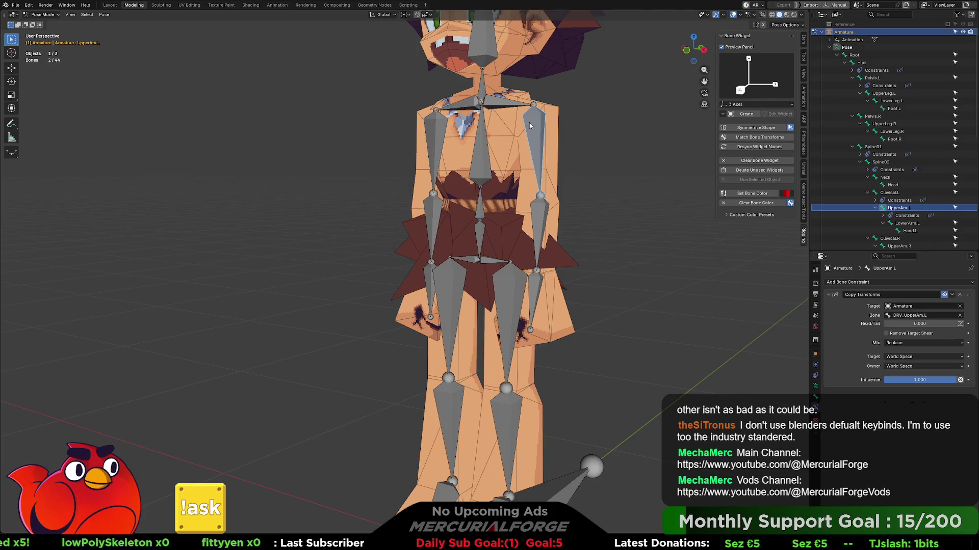
- Undo the mistaken Empty, then make LowerArm.L copy the transforms of DRV_LowerArm.L
{"action": "left_click", "coordinate": [536, 214]}
{"action": "left_click", "coordinate": [536, 214]}
{"action": "key", "text": "ctrl+shift+c"}
{"action": "left_click", "coordinate": [536, 214]}
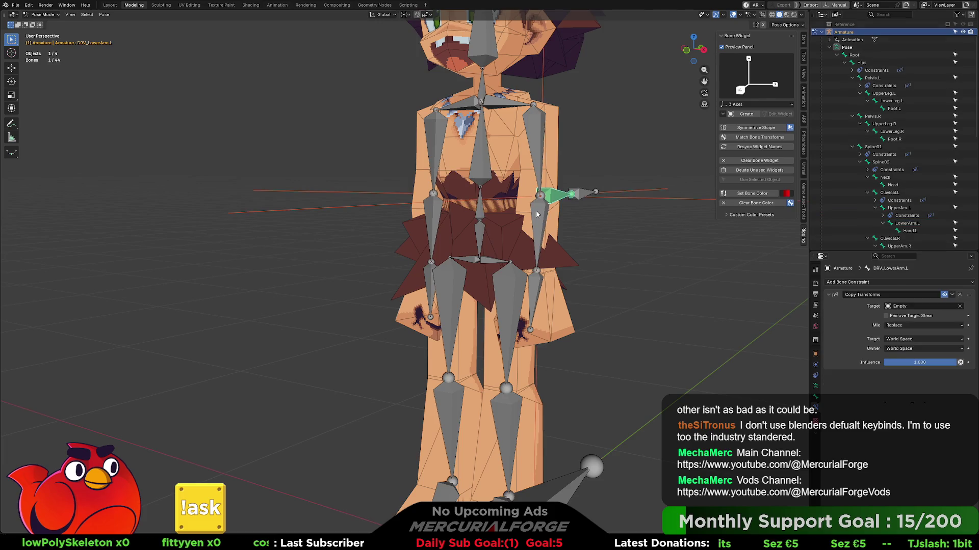
{"action": "key", "text": "ctrl+z"}
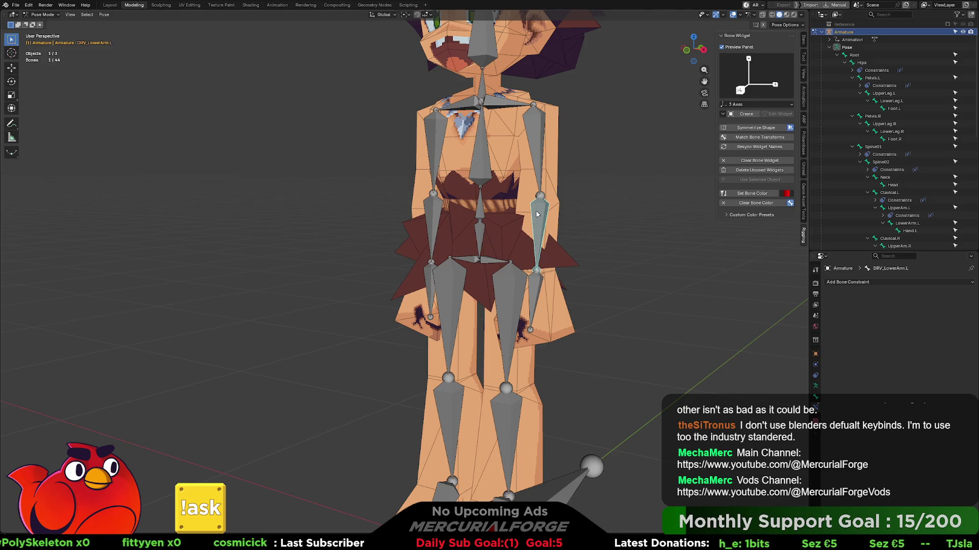
{"action": "left_click", "coordinate": [536, 214], "text": "shift"}
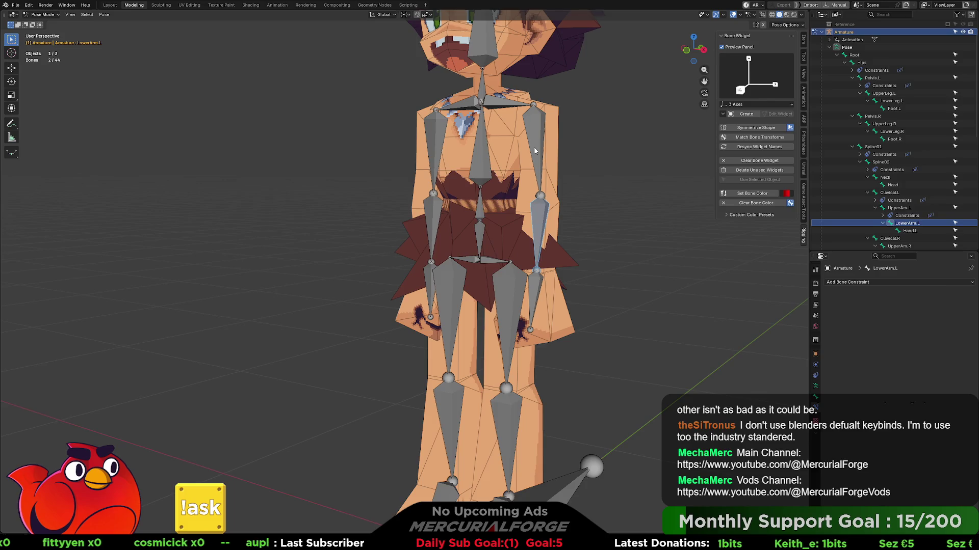
{"action": "left_click", "coordinate": [537, 220]}
{"action": "left_click", "coordinate": [538, 216]}
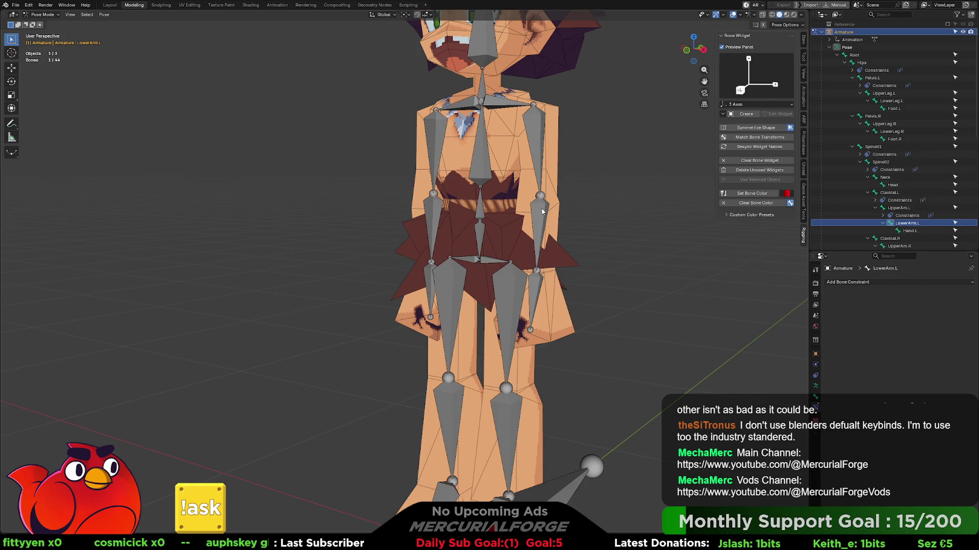
{"action": "left_click", "coordinate": [542, 212], "text": "shift"}
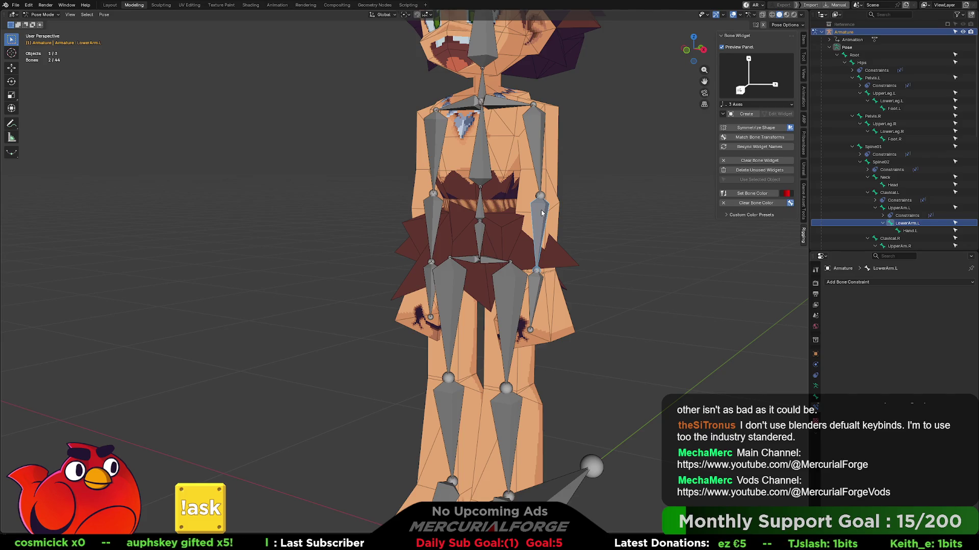
{"action": "key", "text": "ctrl+shift+c"}
{"action": "left_click", "coordinate": [541, 219]}
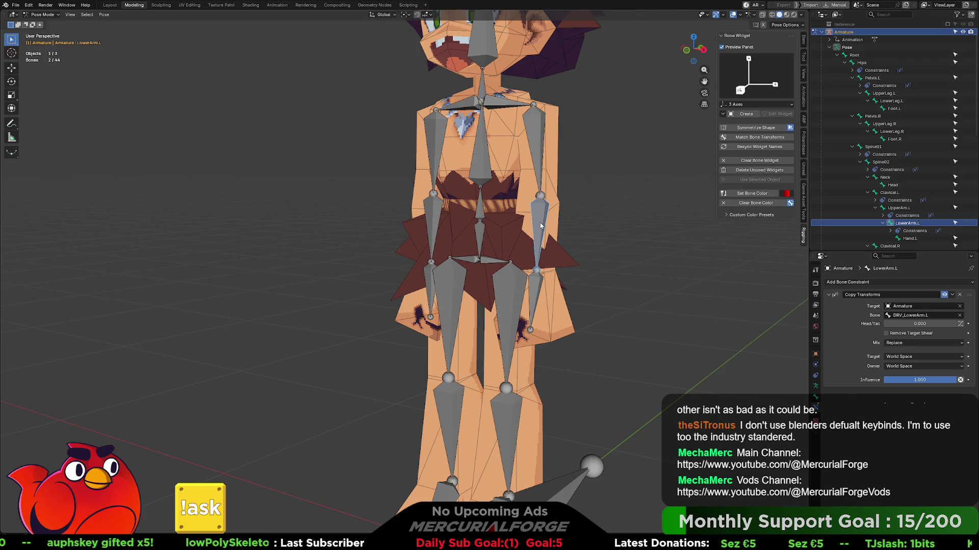
- Make Hand.L copy the transforms of DRV_Hand.L
{"action": "left_click", "coordinate": [537, 287]}
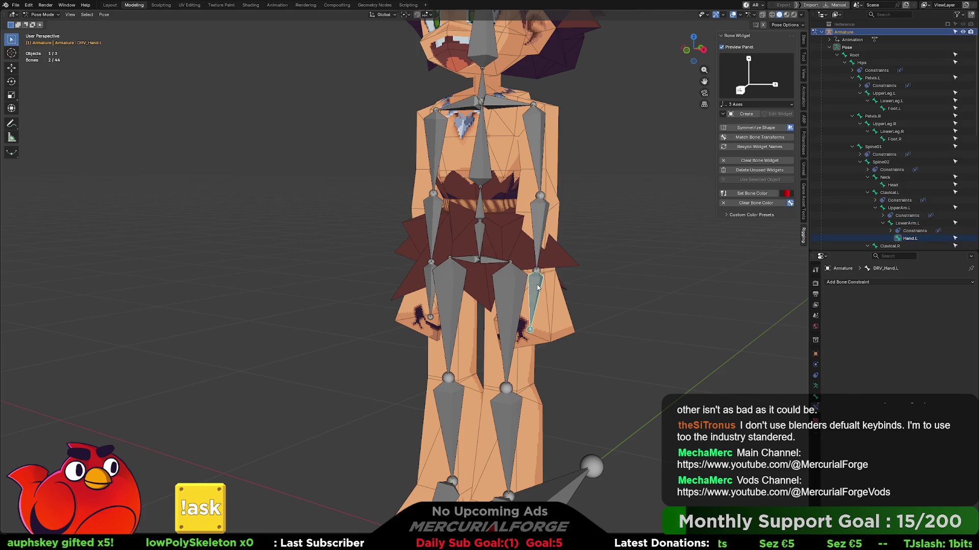
{"action": "left_click", "coordinate": [537, 287]}
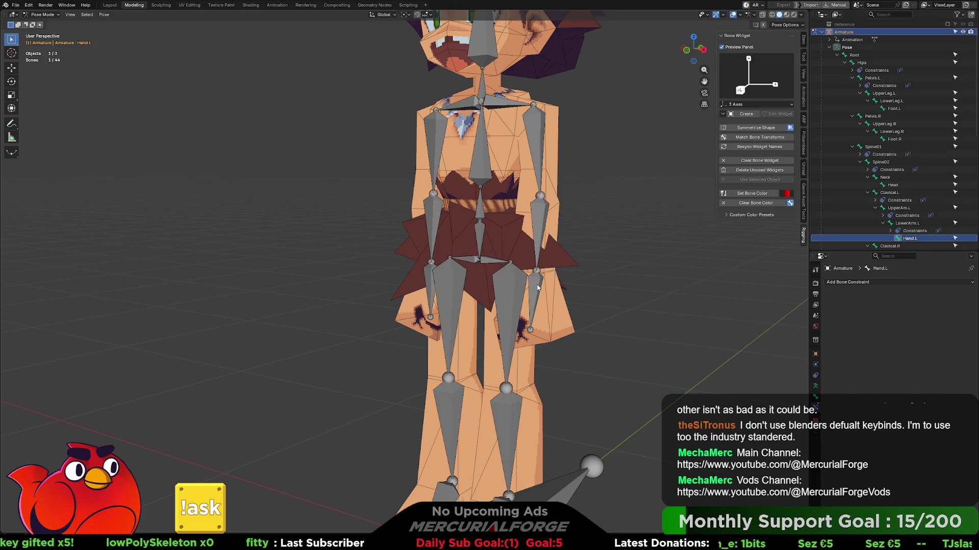
{"action": "left_click", "coordinate": [537, 287]}
{"action": "left_click", "coordinate": [537, 287]}
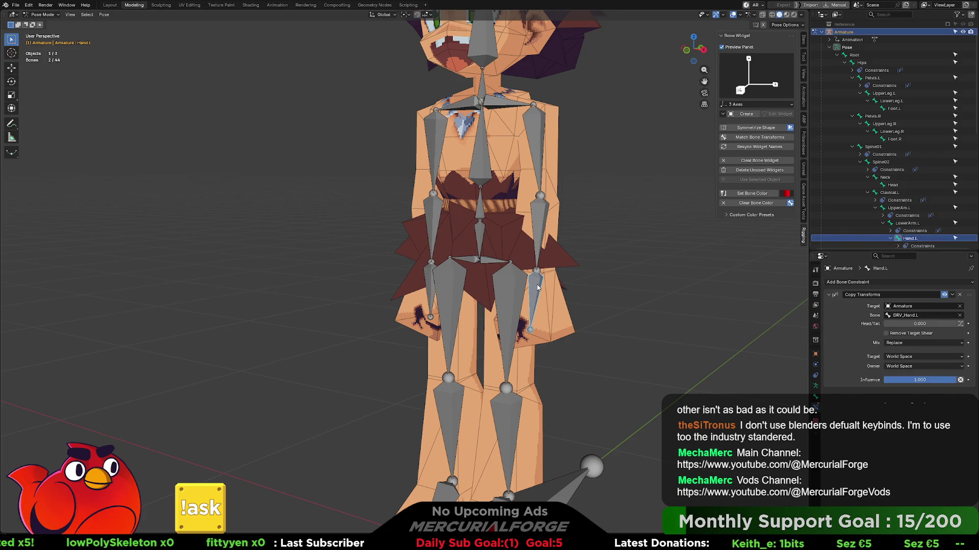
{"action": "mouse_move", "coordinate": [598, 376]}
{"action": "middle_mouse_down", "text": "shift"}
{"action": "mouse_move", "coordinate": [603, 301]}
{"action": "mouse_move", "coordinate": [580, 203]}
{"action": "middle_mouse_up", "text": "shift"}
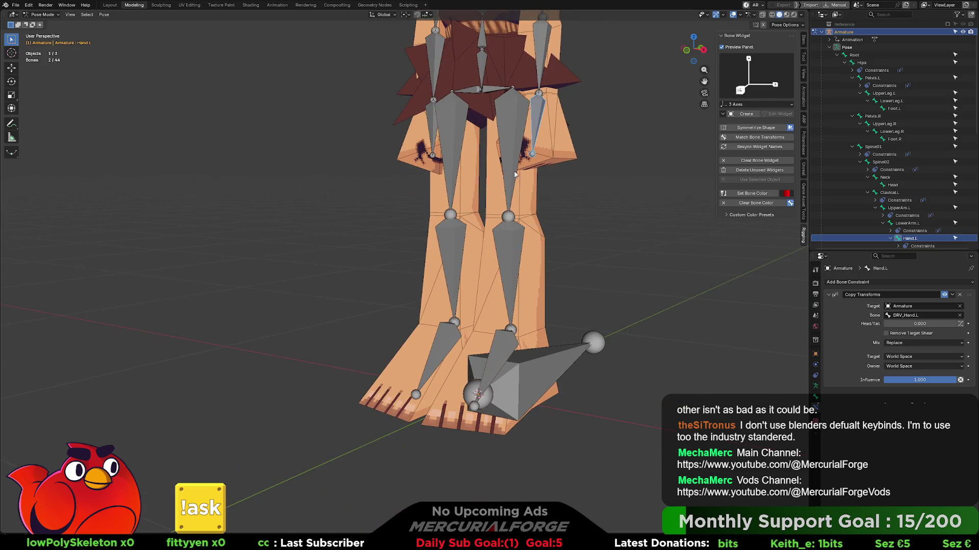
- Make UpperLeg.L copy the transforms of DRV_UpperLeg.L
{"action": "left_click", "coordinate": [513, 150]}
{"action": "left_click", "coordinate": [511, 149], "text": "shift"}
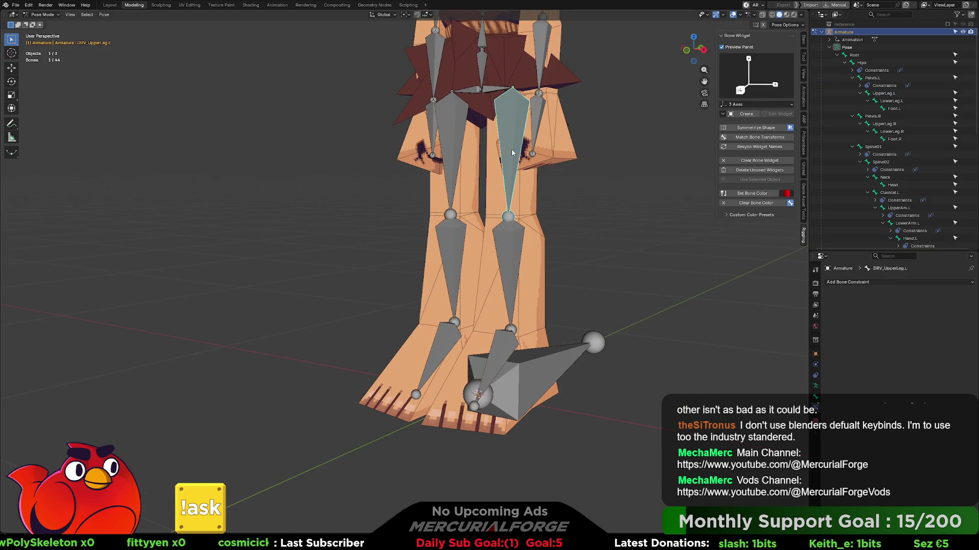
{"action": "left_click", "coordinate": [512, 149], "text": "shift"}
{"action": "left_click", "coordinate": [508, 241]}
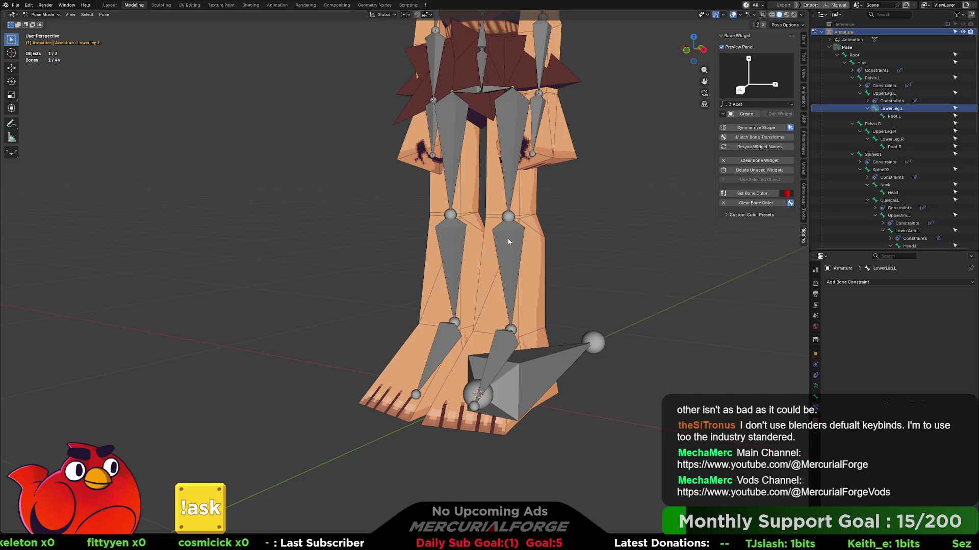
- Remove the stray constraint from DRV_Foot.L and make Foot.L copy its transforms
{"action": "left_click", "coordinate": [511, 351]}
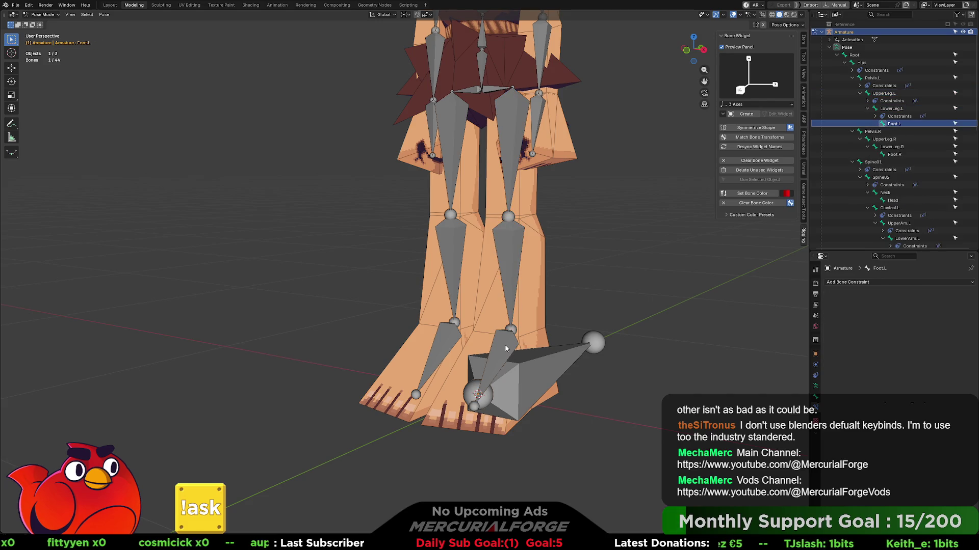
{"action": "left_click", "coordinate": [506, 348]}
{"action": "key", "text": "ctrl+z"}
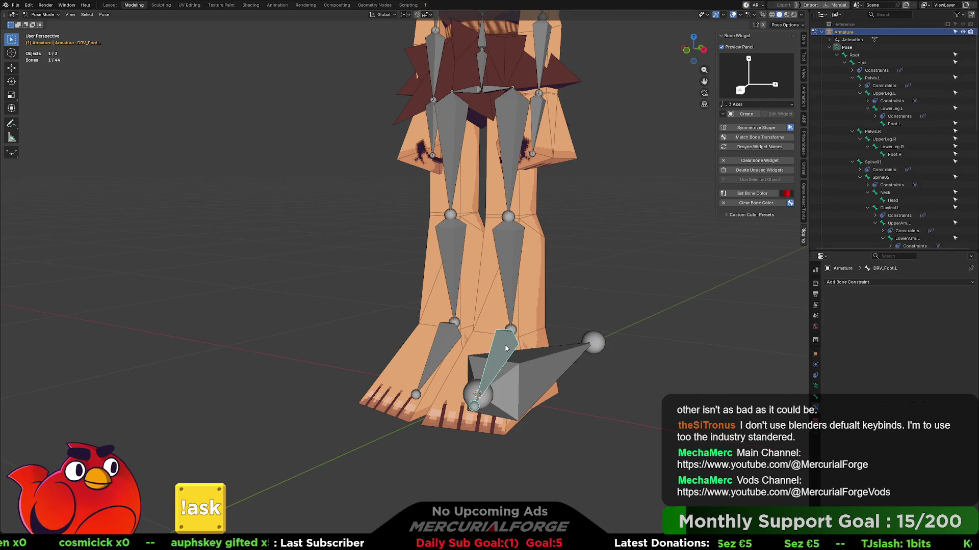
{"action": "left_click", "coordinate": [506, 348], "text": "shift"}
{"action": "key", "text": "shift+ctrl+c"}
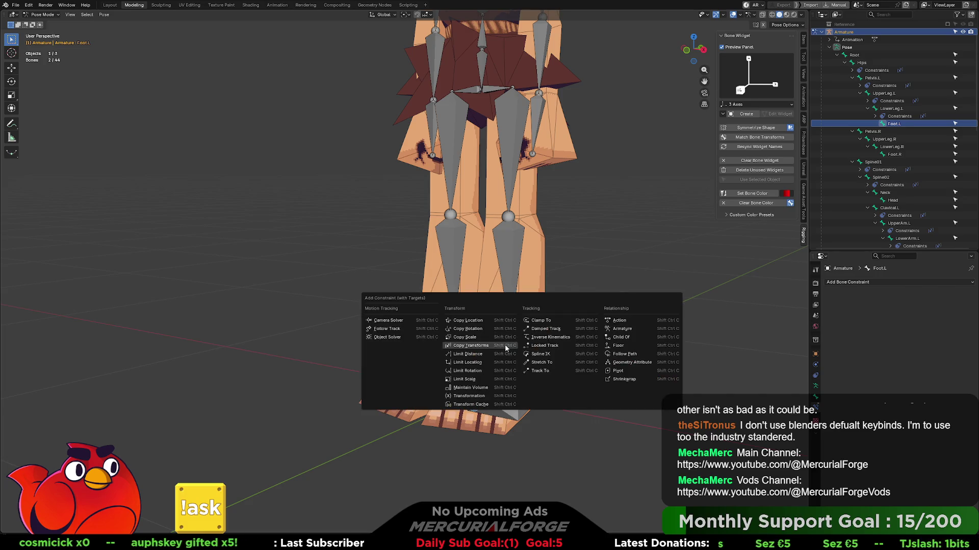
{"action": "left_click", "coordinate": [506, 348]}
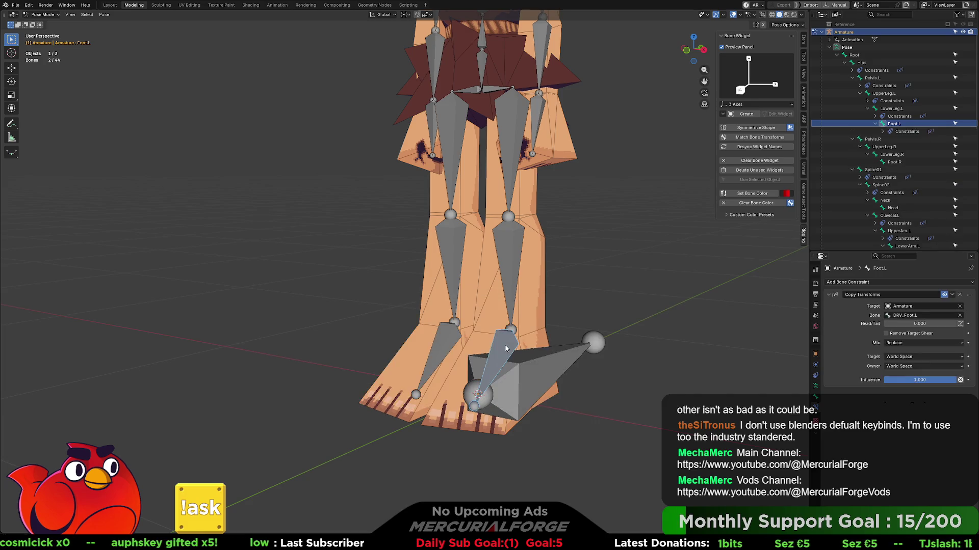
- Select DRV_Root with Root as the active bone, then pick the Neck bone
{"action": "left_click", "coordinate": [539, 361]}
{"action": "left_click", "coordinate": [542, 362]}
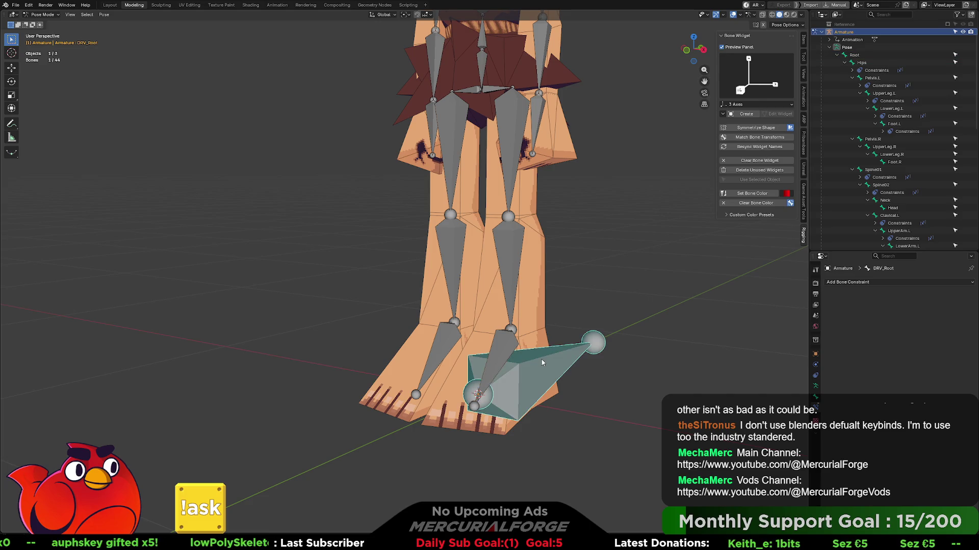
{"action": "left_click", "coordinate": [542, 362], "text": "shift"}
{"action": "scroll", "coordinate": [550, 336], "scroll_direction": "down", "scroll_amount": 3}
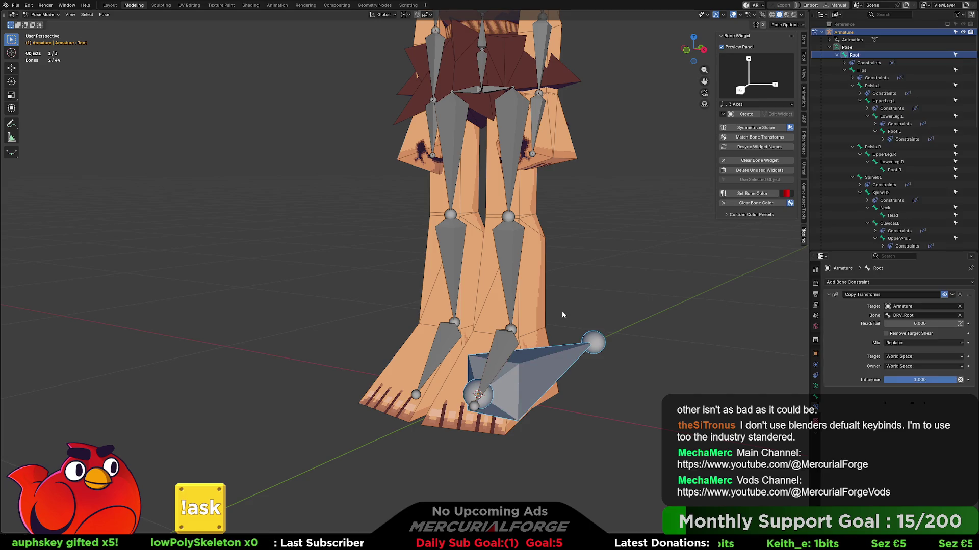
{"action": "scroll", "coordinate": [562, 311], "scroll_direction": "up", "scroll_amount": 5, "text": "shift"}
{"action": "scroll", "coordinate": [521, 313], "scroll_direction": "up", "scroll_amount": 3}
{"action": "left_click", "coordinate": [486, 256]}
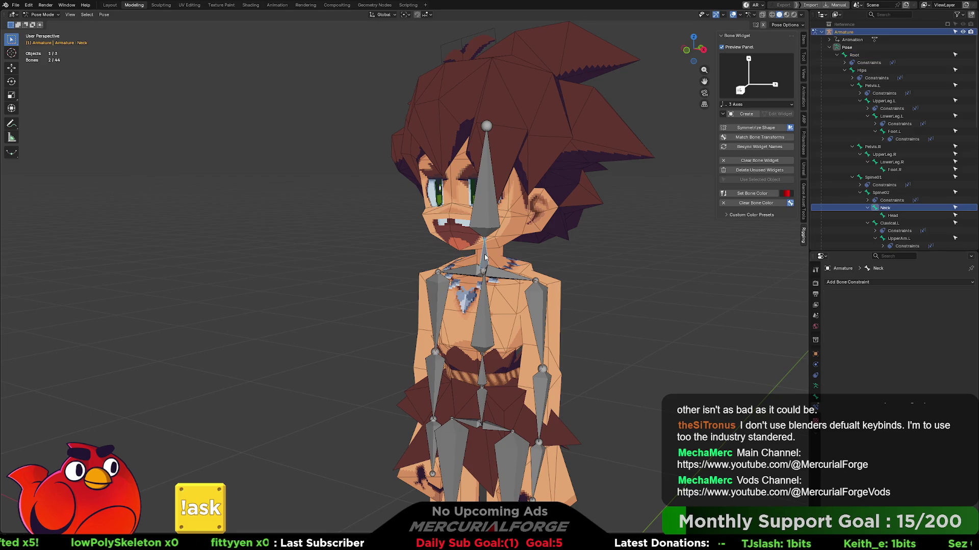
- Give Neck and Head Copy Transforms constraints targeting DRV_Neck and DRV_Head
{"action": "key", "text": "ctrl+shift+c"}
{"action": "left_click", "coordinate": [486, 256]}
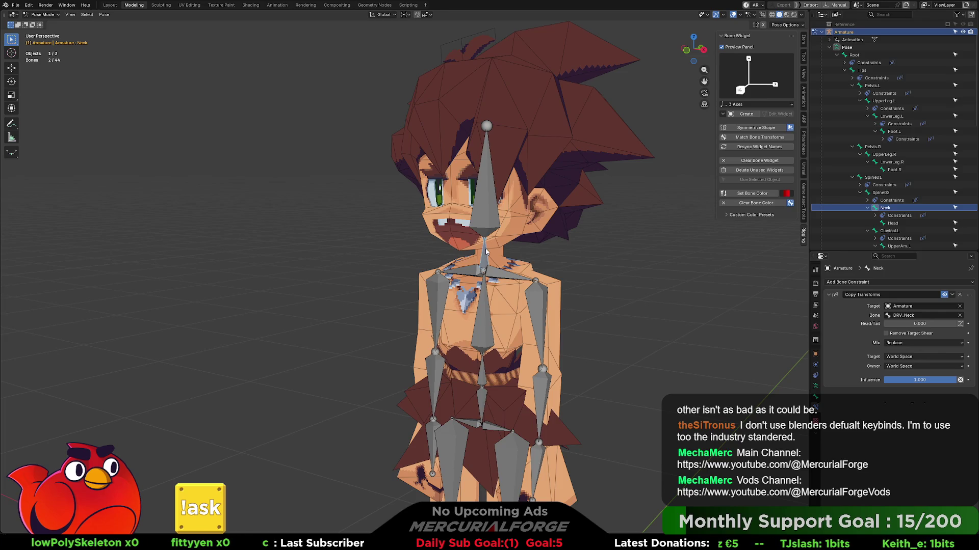
{"action": "left_click", "coordinate": [491, 211]}
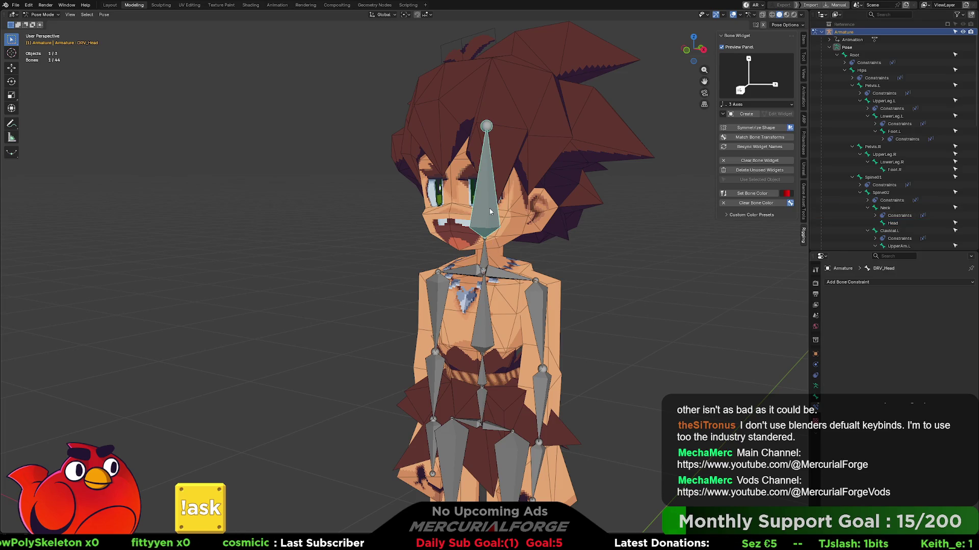
{"action": "left_click", "coordinate": [490, 212], "text": "shift"}
{"action": "key", "text": "ctrl+shift+c"}
{"action": "left_click", "coordinate": [490, 212]}
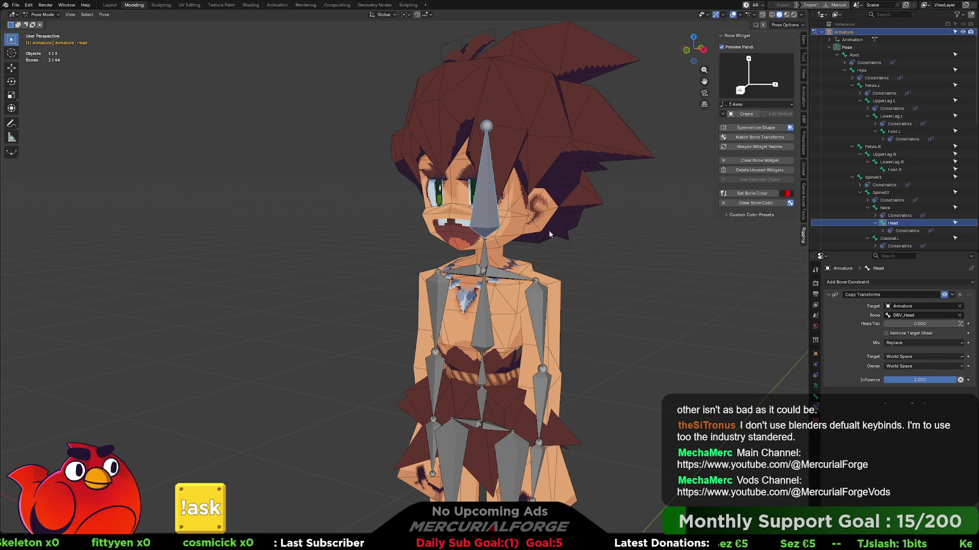
- Deselect all bones and show the armature's bone collections in the Properties editor
{"action": "left_click", "coordinate": [619, 276]}
{"action": "mouse_move", "coordinate": [619, 277]}
{"action": "middle_mouse_down"}
{"action": "mouse_move", "coordinate": [626, 287]}
{"action": "mouse_move", "coordinate": [621, 263]}
{"action": "middle_mouse_up"}
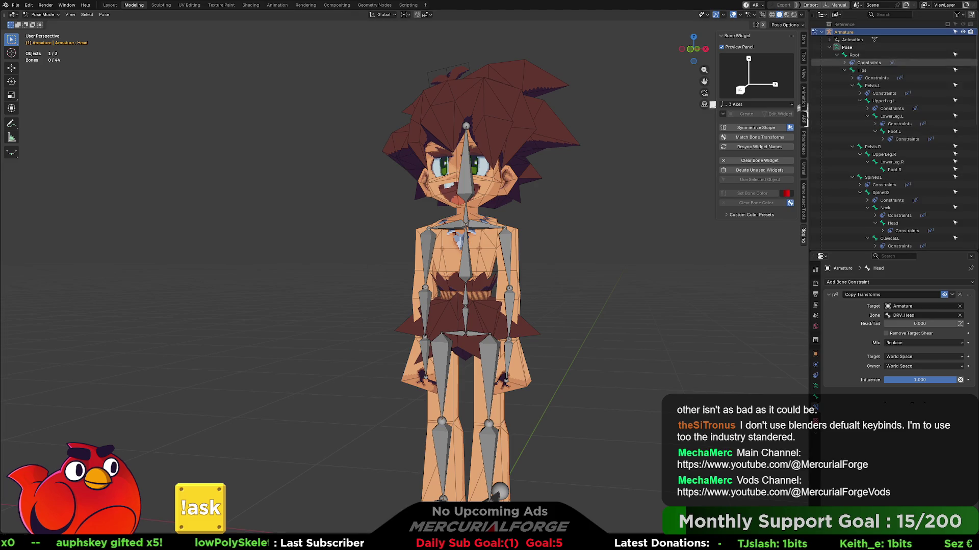
{"action": "left_click", "coordinate": [821, 32]}
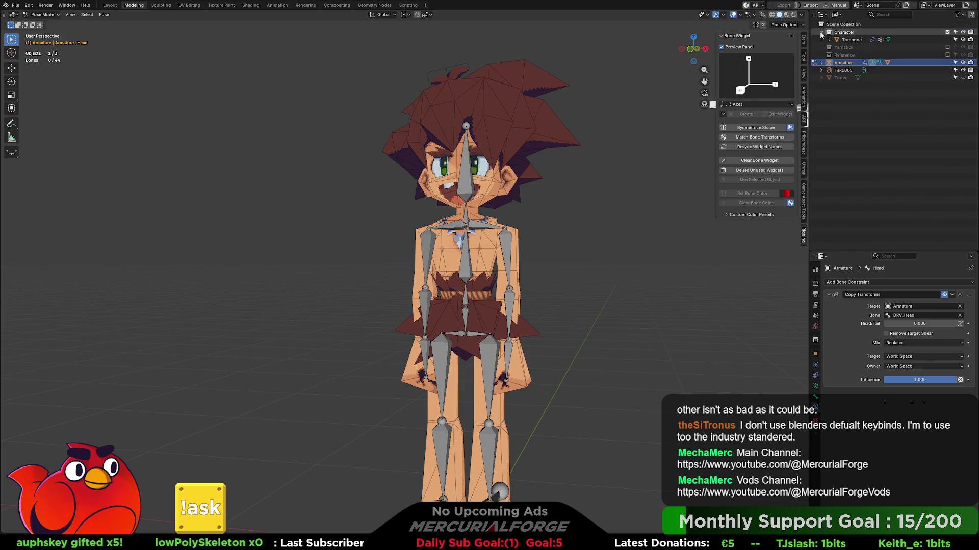
{"action": "left_click", "coordinate": [815, 399]}
{"action": "left_click", "coordinate": [815, 386]}
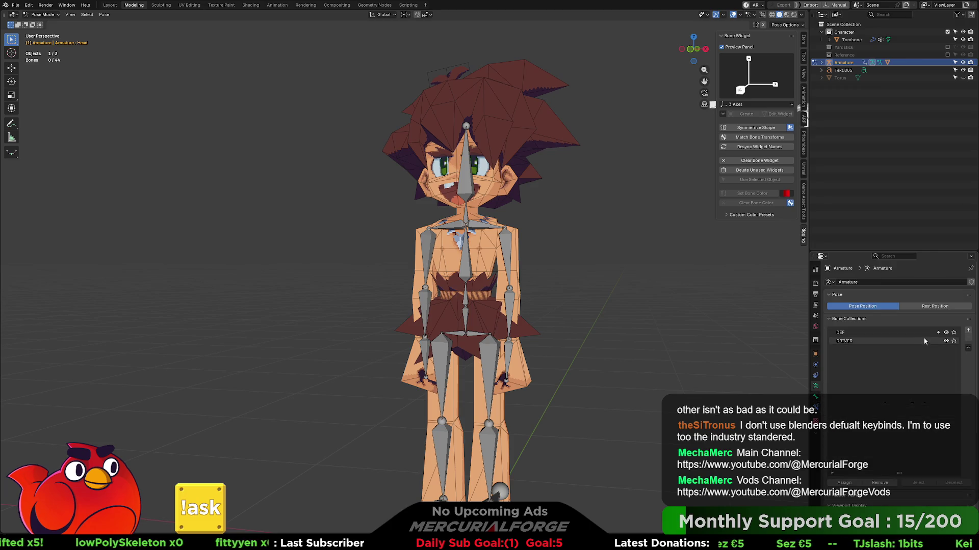
- In front orthographic view, box-select the left-side bones and switch to Edit Mode
{"action": "scroll", "coordinate": [449, 314], "scroll_direction": "down", "scroll_amount": 3}
{"action": "middle_click_drag", "start_coordinate": [448, 314], "coordinate": [461, 316]}
{"action": "key", "text": "KP_1"}
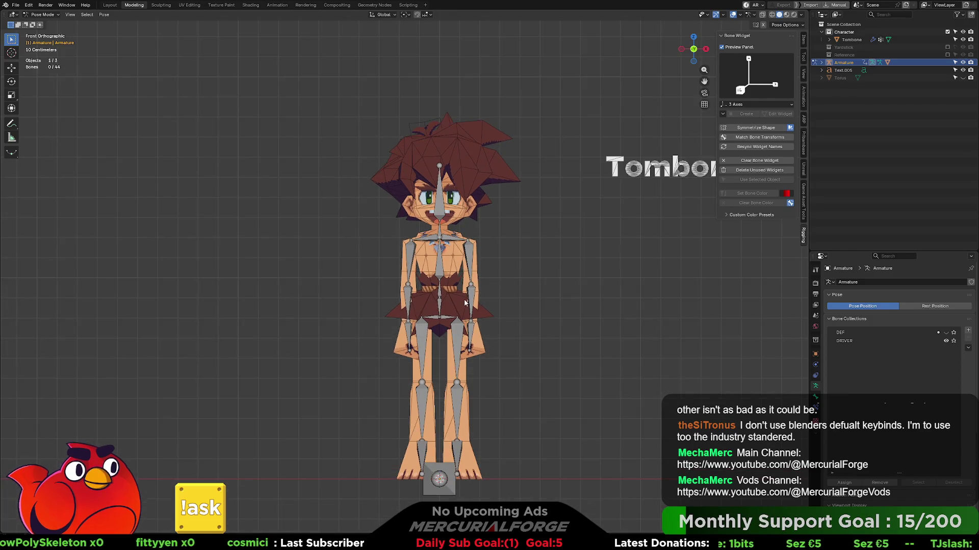
{"action": "mouse_move", "coordinate": [373, 219]}
{"action": "left_mouse_down"}
{"action": "mouse_move", "coordinate": [412, 454]}
{"action": "mouse_move", "coordinate": [444, 467]}
{"action": "mouse_move", "coordinate": [431, 451]}
{"action": "left_mouse_up"}
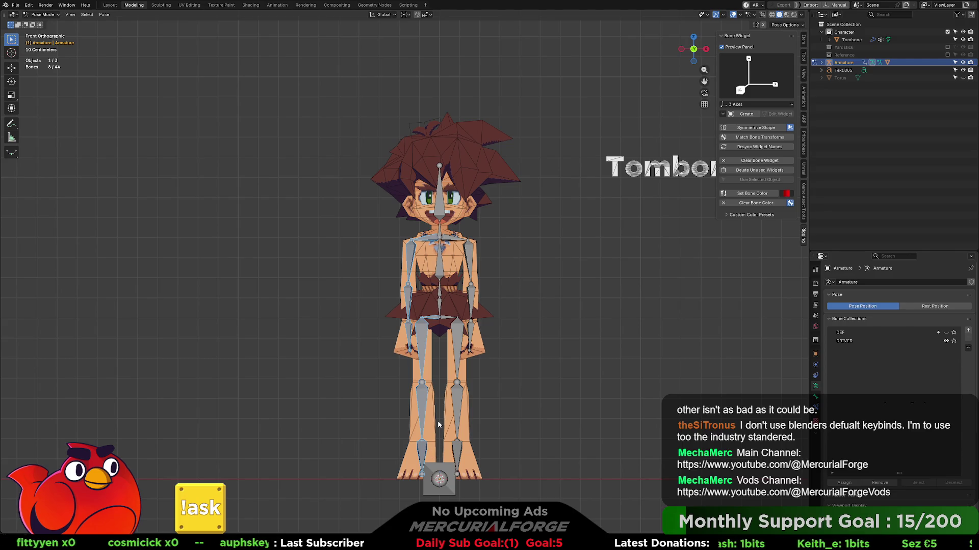
{"action": "key", "text": "ctrl+Tab"}
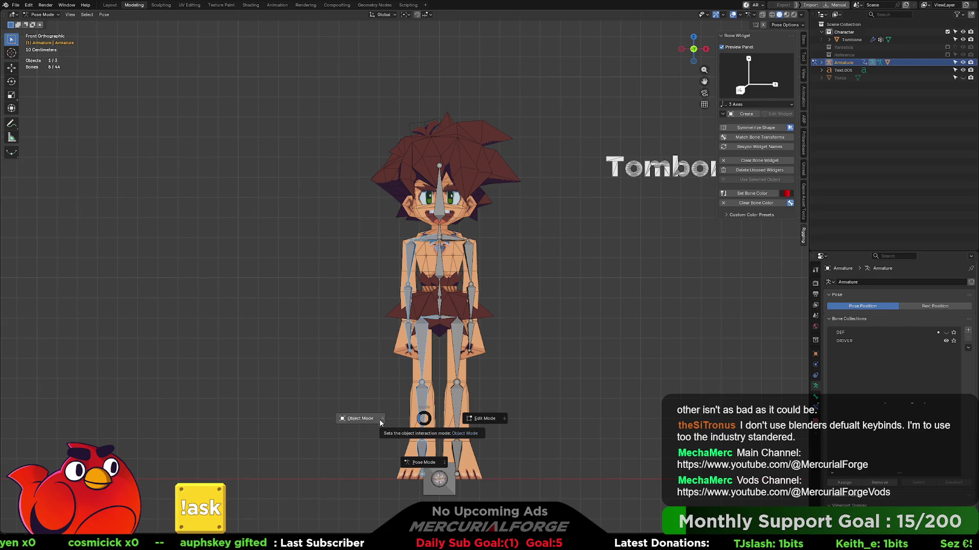
{"action": "left_click", "coordinate": [469, 417]}
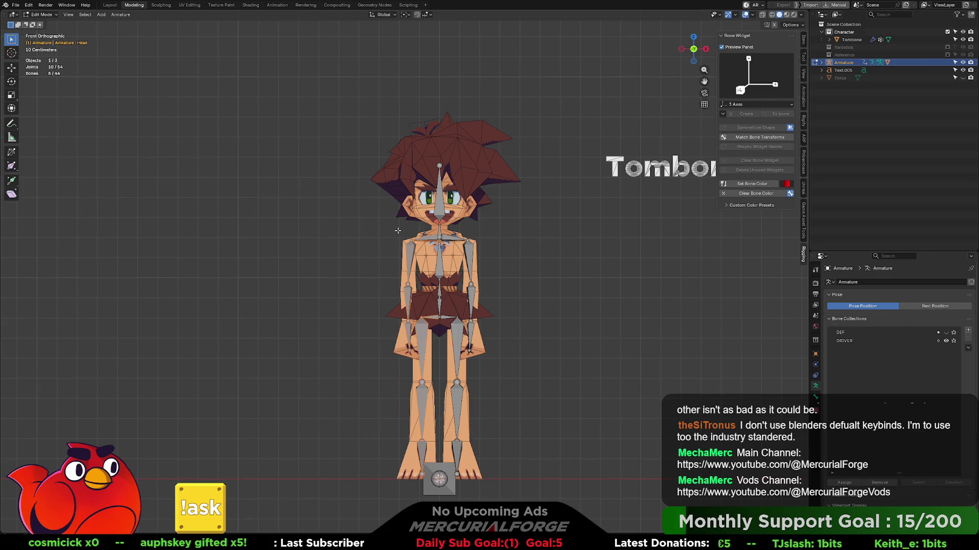
- Delete one side's bones, symmetrize the intact side to rebuild them, and return to Pose Mode
{"action": "key", "text": "x"}
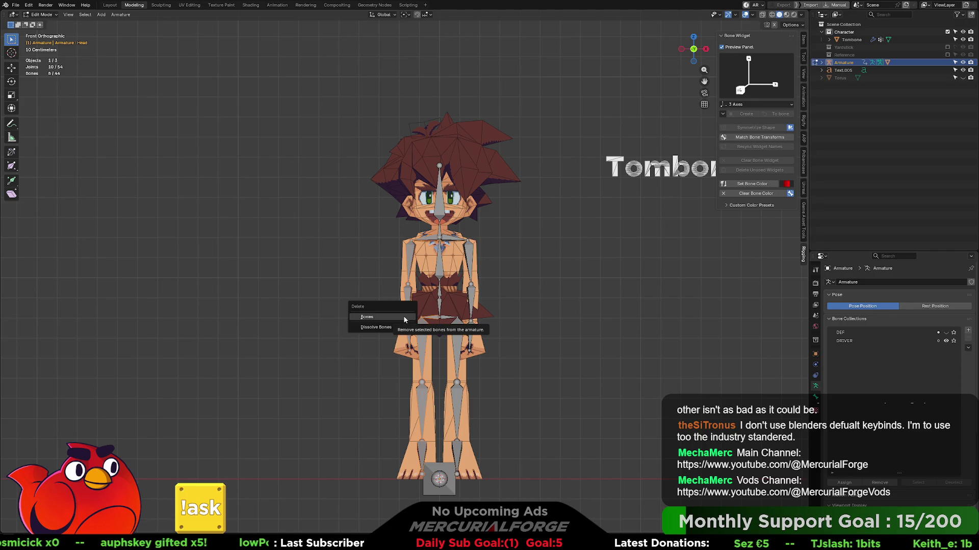
{"action": "left_click", "coordinate": [405, 319]}
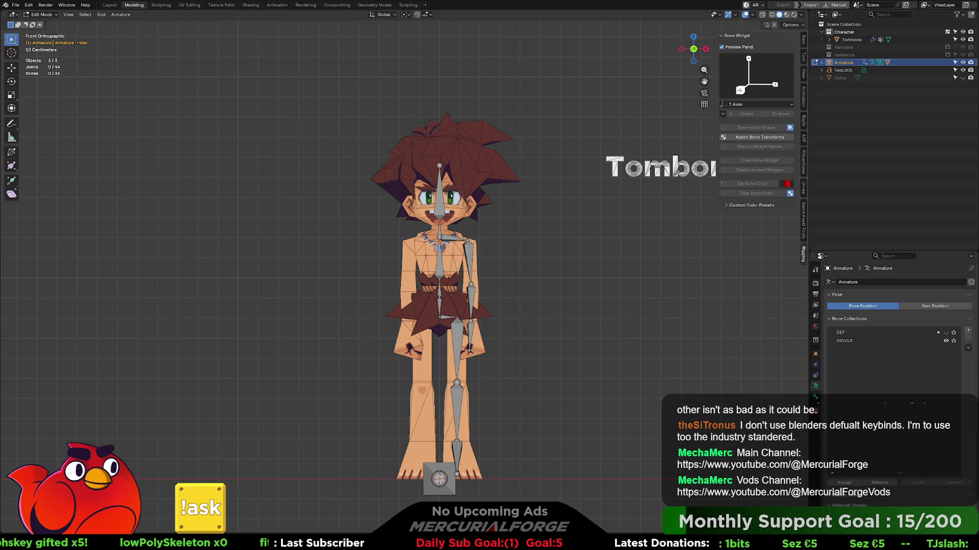
{"action": "left_click_drag", "start_coordinate": [500, 235], "coordinate": [452, 447]}
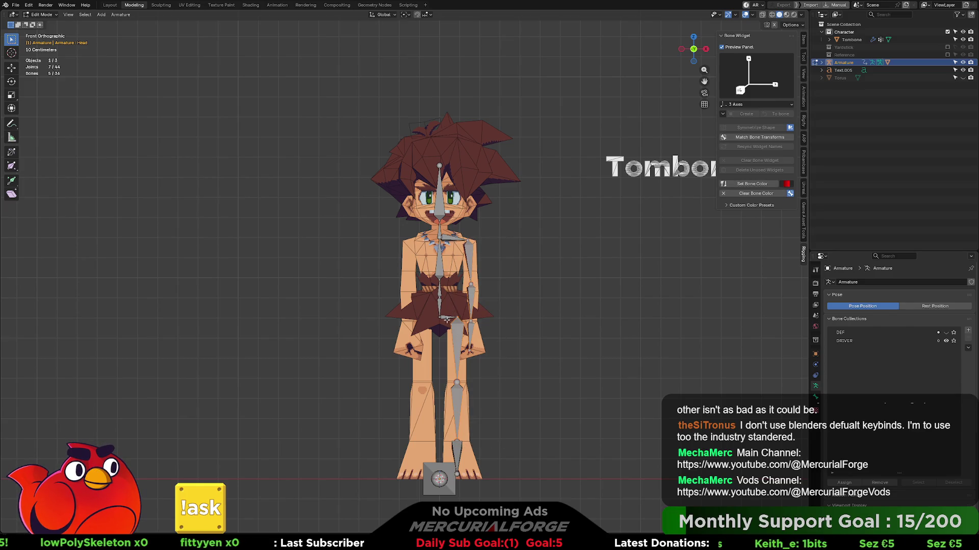
{"action": "right_click", "coordinate": [455, 448]}
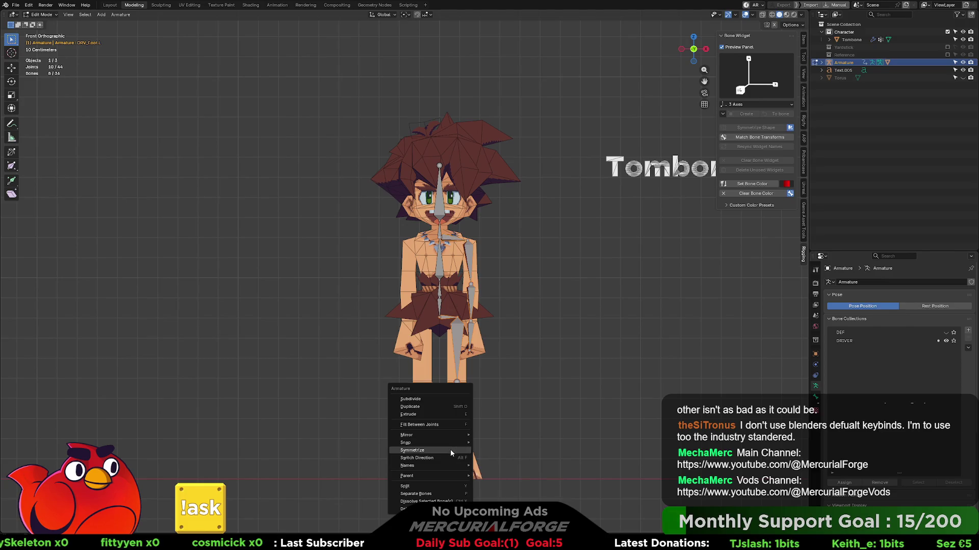
{"action": "left_click", "coordinate": [451, 450]}
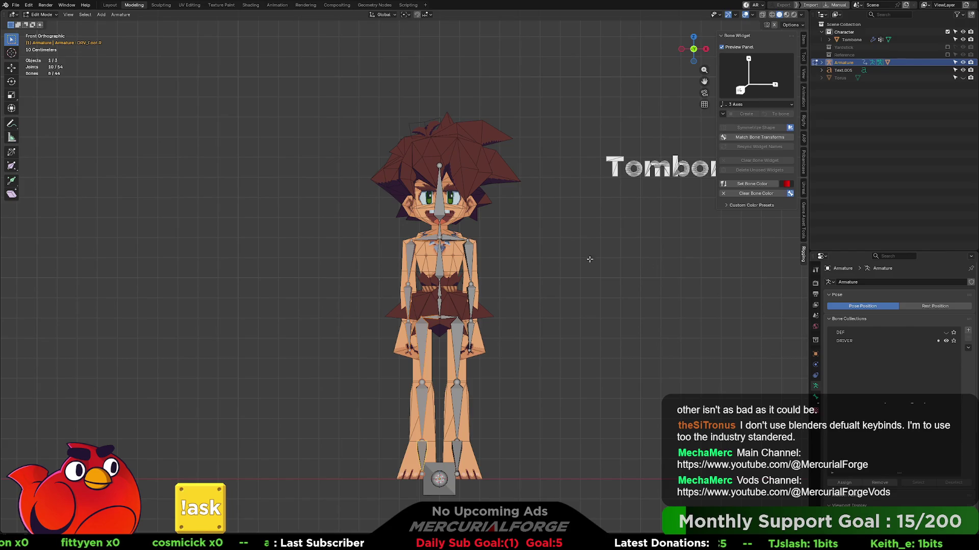
{"action": "key", "text": "Tab"}
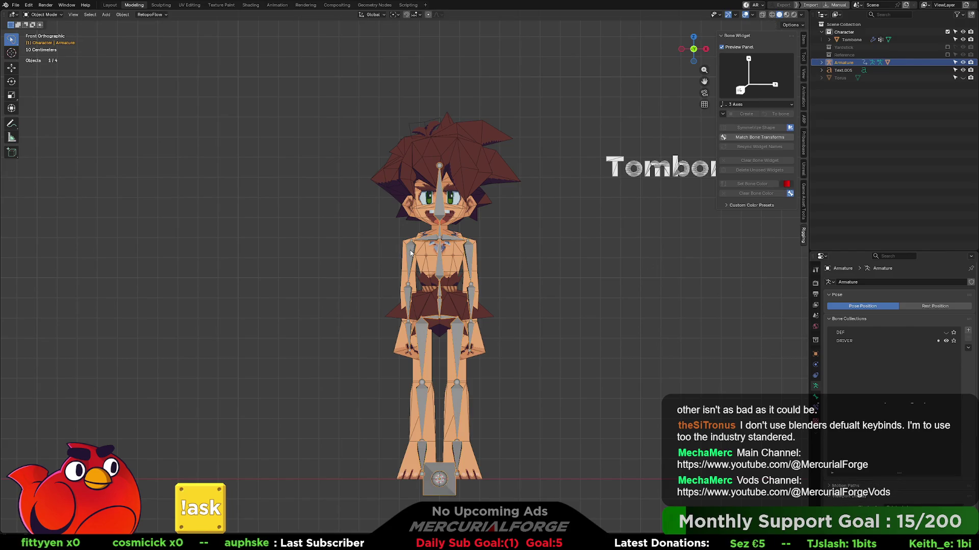
{"action": "key", "text": "ctrl+Tab"}
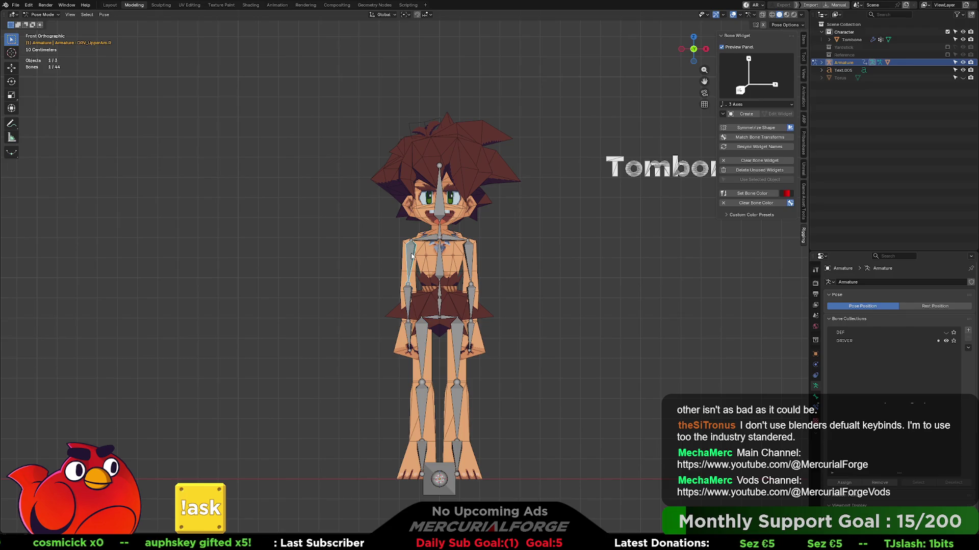
- Rotate DRV_UpperArm.L outward and check from the side that the mesh arm follows
{"action": "key", "text": "r"}
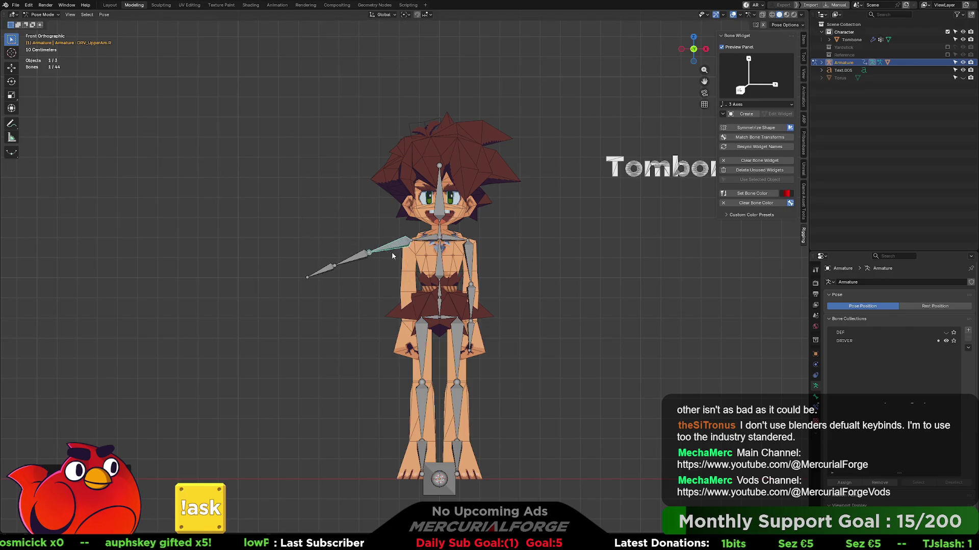
{"action": "key", "text": "Escape"}
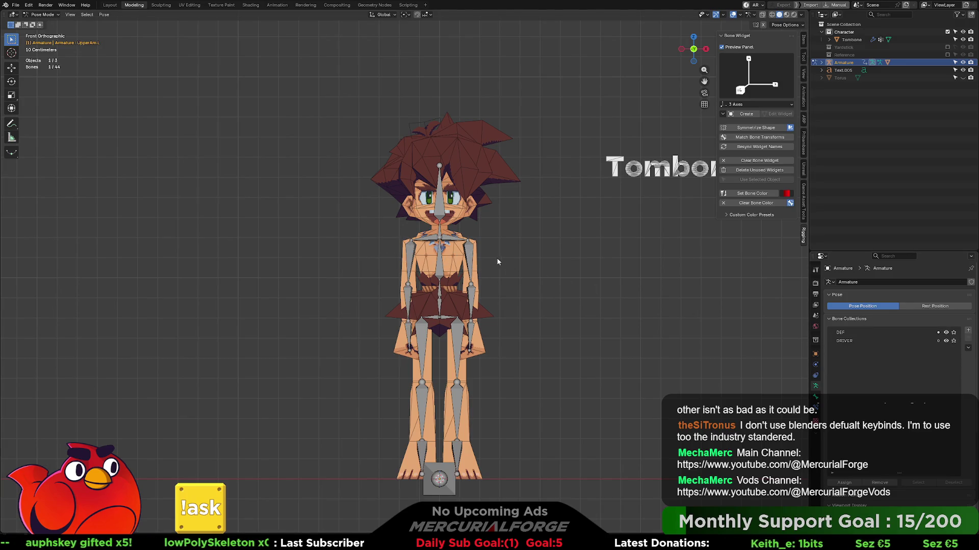
{"action": "left_click", "coordinate": [471, 251]}
{"action": "key", "text": "r"}
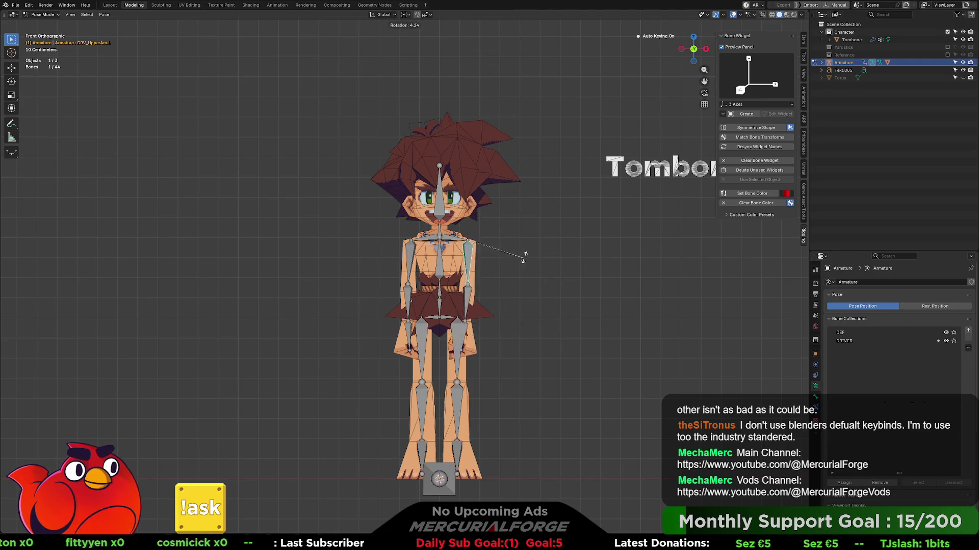
{"action": "left_click", "coordinate": [534, 246]}
{"action": "mouse_move", "coordinate": [550, 222]}
{"action": "middle_mouse_down"}
{"action": "mouse_move", "coordinate": [487, 233]}
{"action": "mouse_move", "coordinate": [464, 215]}
{"action": "middle_mouse_up"}
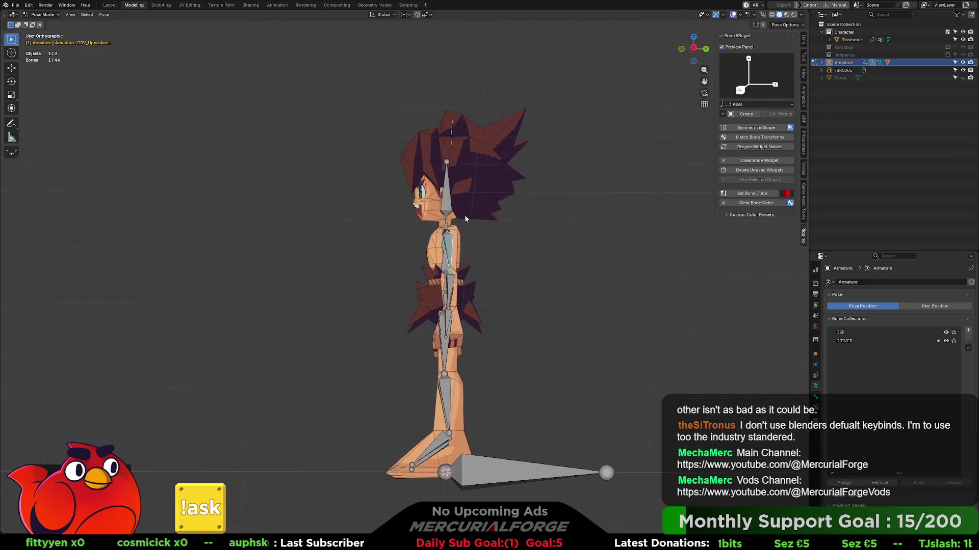
{"action": "key", "text": "r"}
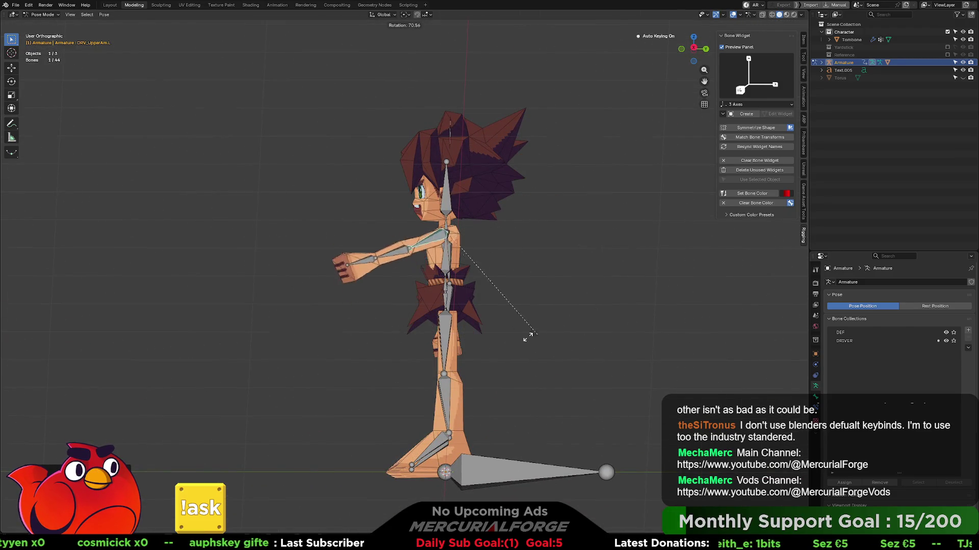
{"action": "left_click", "coordinate": [398, 270]}
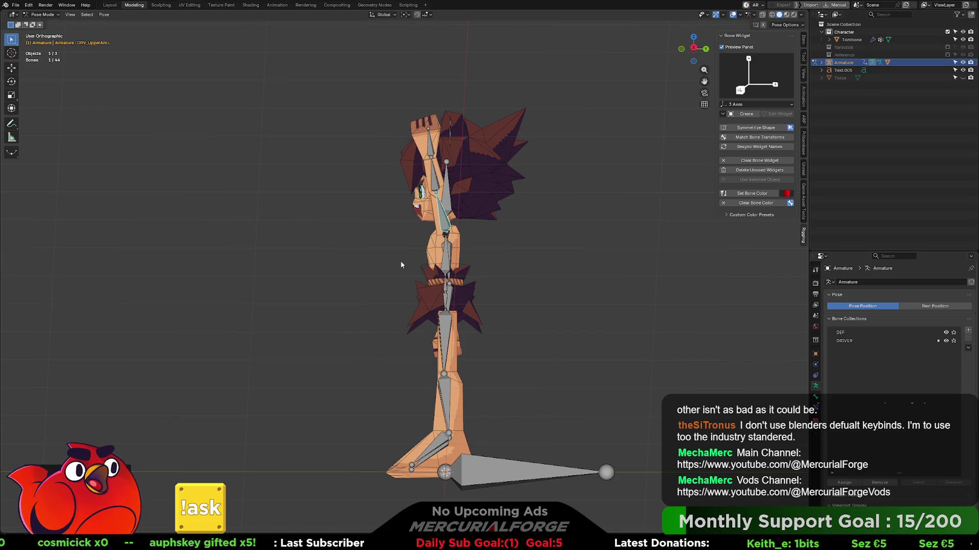
{"action": "middle_click_drag", "start_coordinate": [402, 264], "coordinate": [618, 220]}
- Swing the upper arm through further test rotations, then undo so it hangs at the side
{"action": "key", "text": "r"}
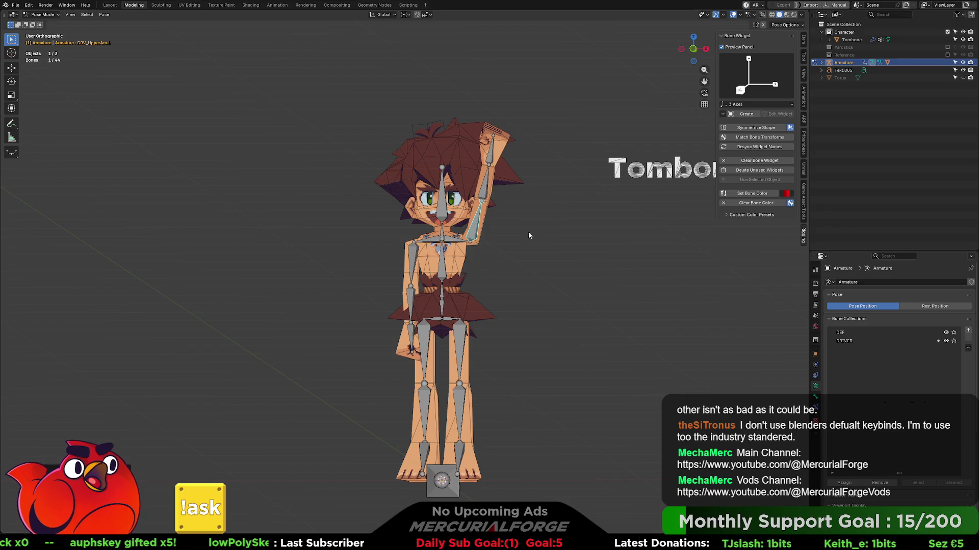
{"action": "key", "text": "r"}
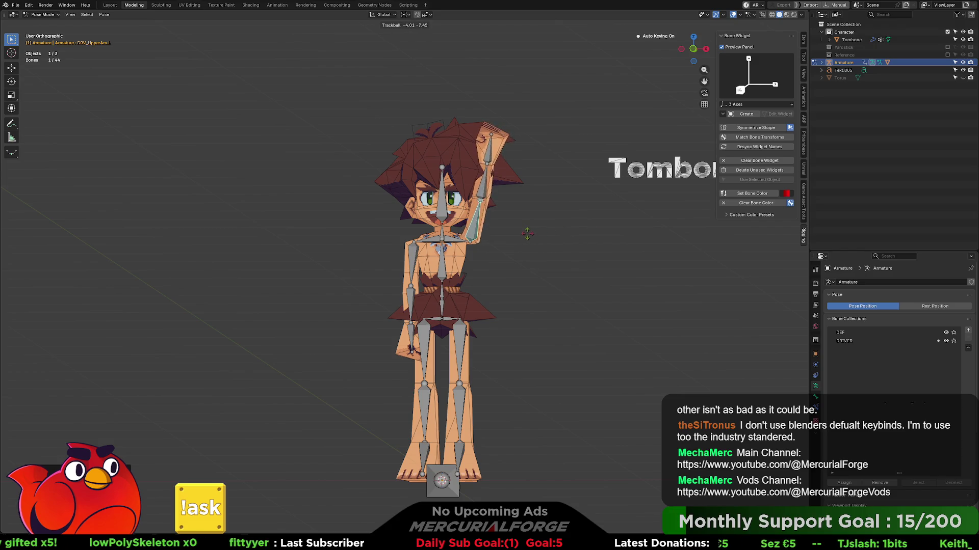
{"action": "left_click", "coordinate": [535, 232]}
{"action": "mouse_move", "coordinate": [534, 214]}
{"action": "middle_mouse_down"}
{"action": "mouse_move", "coordinate": [379, 229]}
{"action": "mouse_move", "coordinate": [524, 229]}
{"action": "middle_mouse_up"}
{"action": "scroll", "coordinate": [523, 229], "scroll_direction": "up", "scroll_amount": 2}
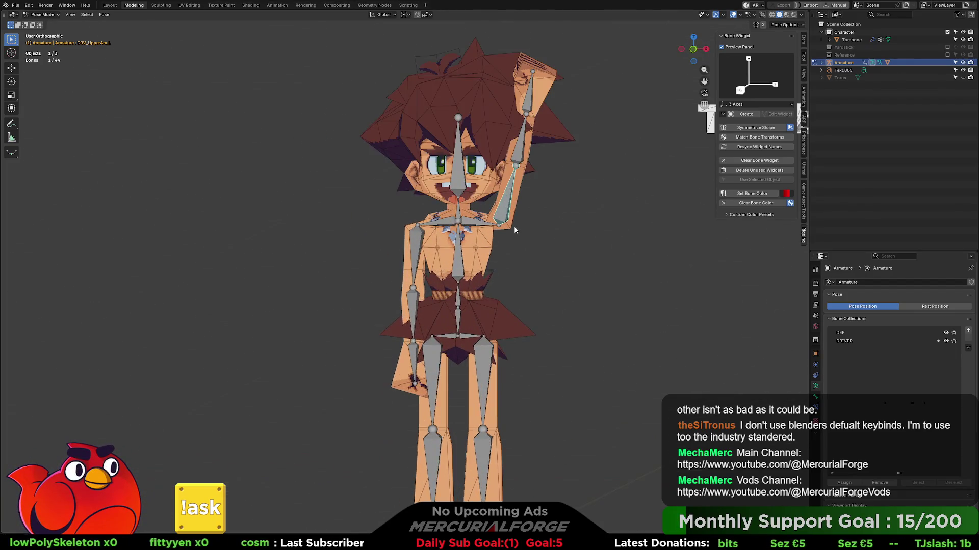
{"action": "key", "text": "r"}
{"action": "key", "text": "r"}
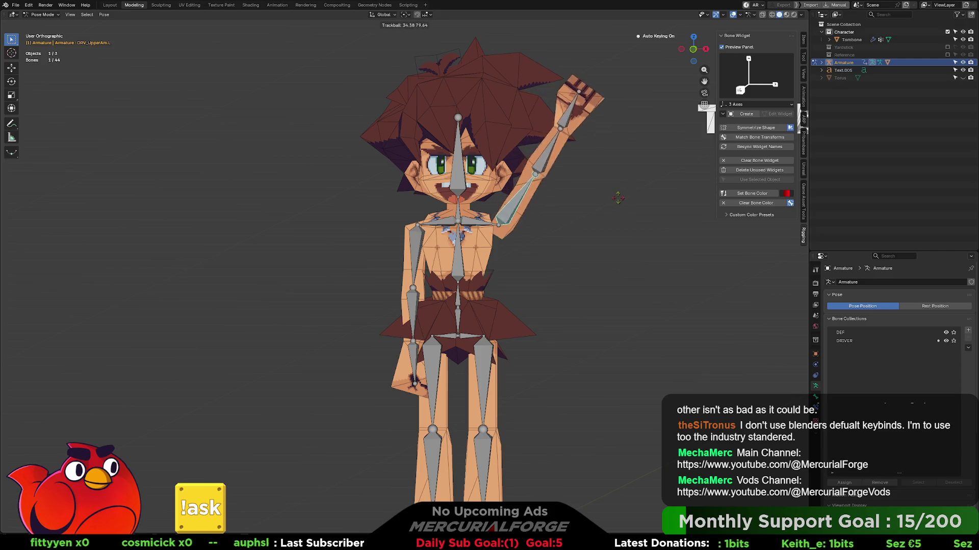
{"action": "right_click", "coordinate": [560, 290]}
{"action": "key", "text": "ctrl+z"}
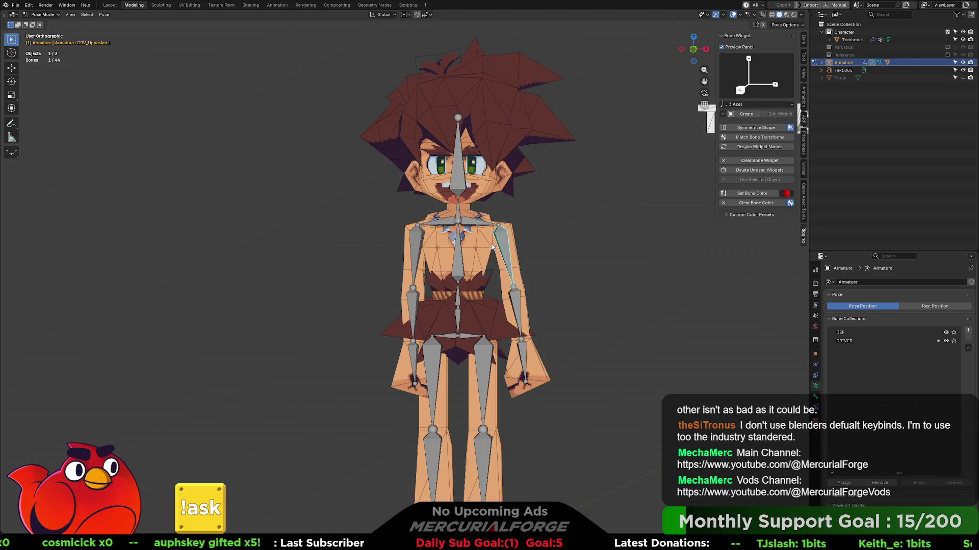
- Raise the arm using the left clavicle and upper-arm driver bones, then revert to rest
{"action": "left_click", "coordinate": [484, 227]}
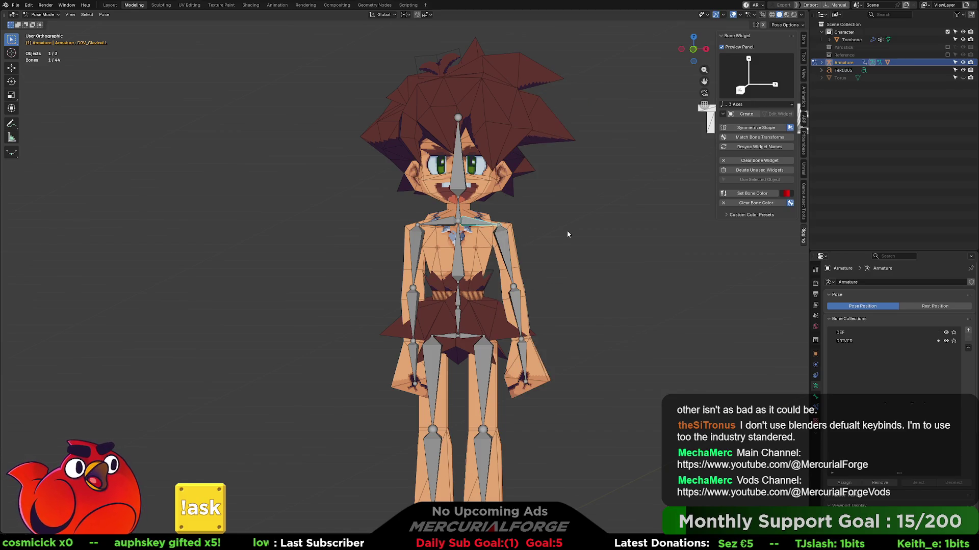
{"action": "key", "text": "r"}
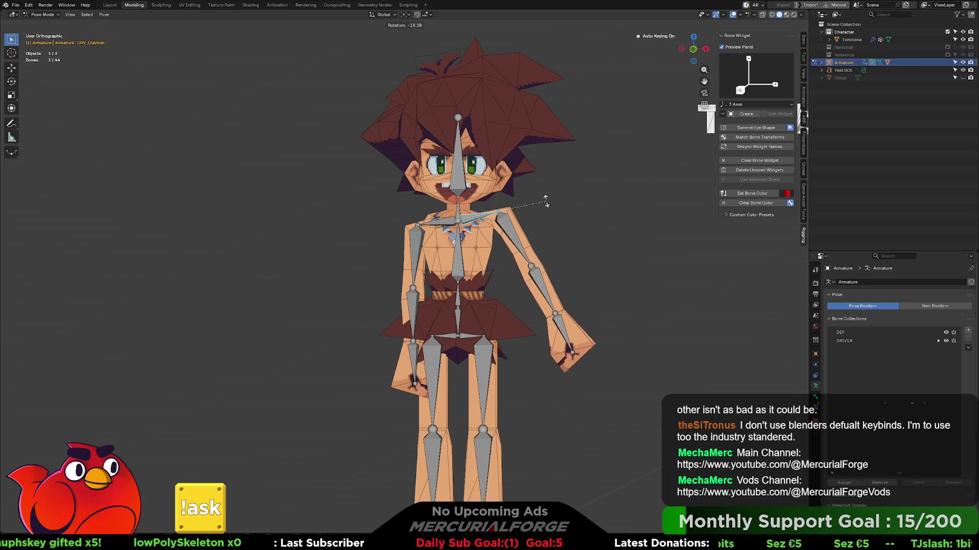
{"action": "left_click", "coordinate": [532, 204]}
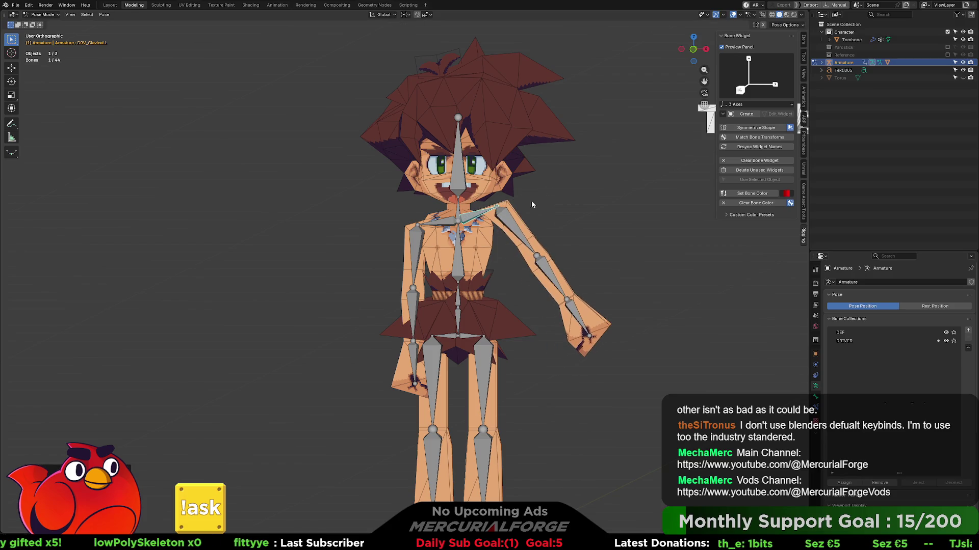
{"action": "left_click", "coordinate": [514, 224]}
{"action": "key", "text": "r"}
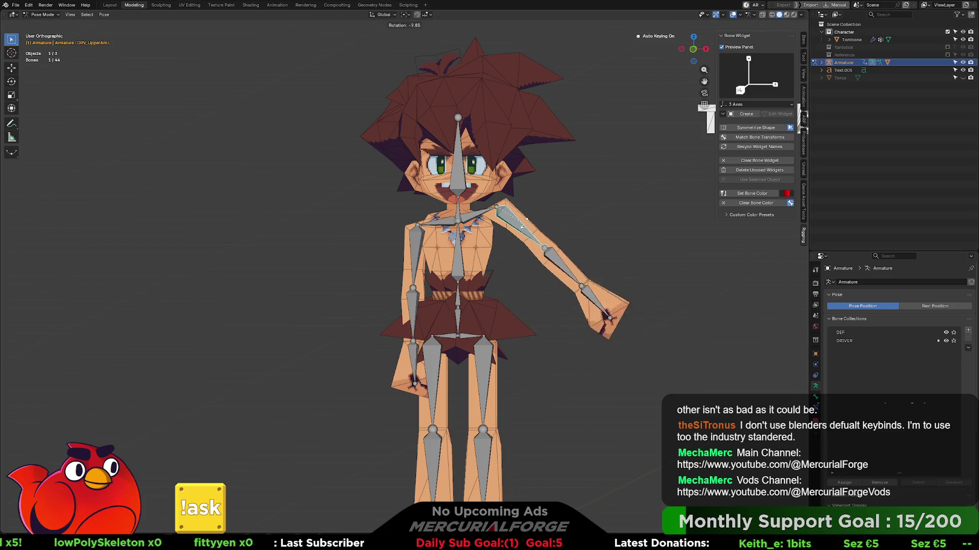
{"action": "mouse_move", "coordinate": [581, 171]}
{"action": "middle_mouse_down"}
{"action": "mouse_move", "coordinate": [395, 164]}
{"action": "mouse_move", "coordinate": [591, 173]}
{"action": "middle_mouse_up"}
{"action": "key", "text": "ctrl+z"}
{"action": "key", "text": "ctrl+z"}
{"action": "key", "text": "ctrl+z"}
{"action": "key", "text": "ctrl+z"}
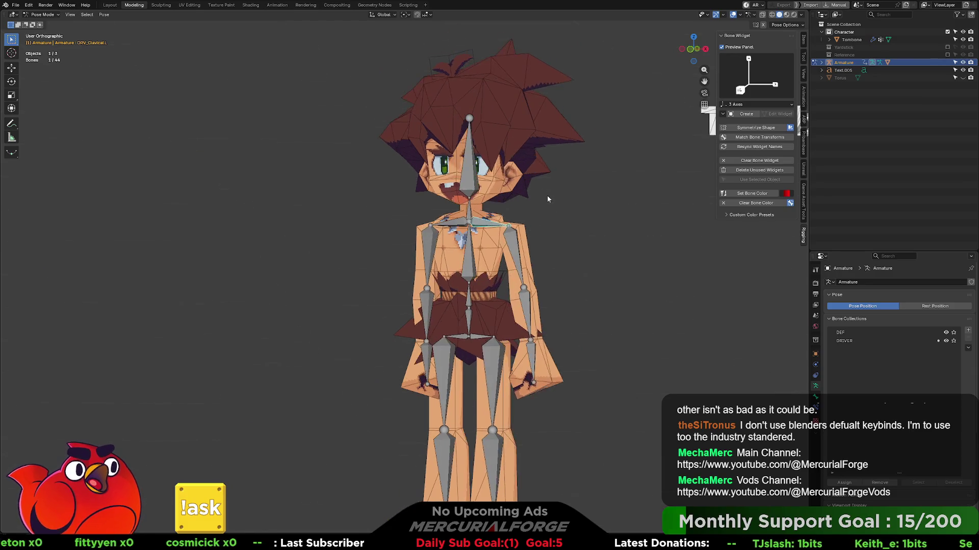
- From the front view, rotate the left clavicle driver bone to lift the arm outward
{"action": "scroll", "coordinate": [541, 199], "scroll_direction": "up", "scroll_amount": 2}
{"action": "scroll", "coordinate": [555, 211], "scroll_direction": "down", "scroll_amount": 6}
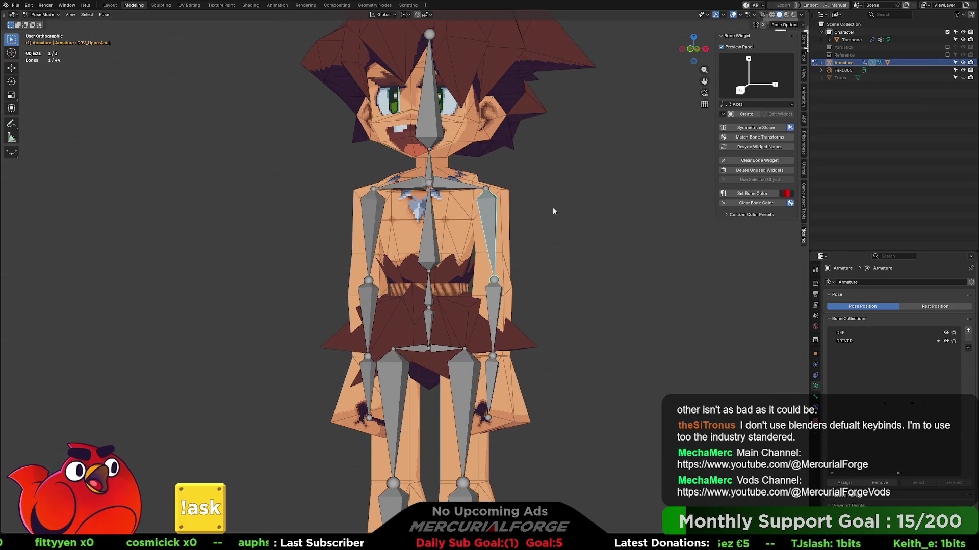
{"action": "scroll", "coordinate": [513, 218], "scroll_direction": "up", "scroll_amount": 5}
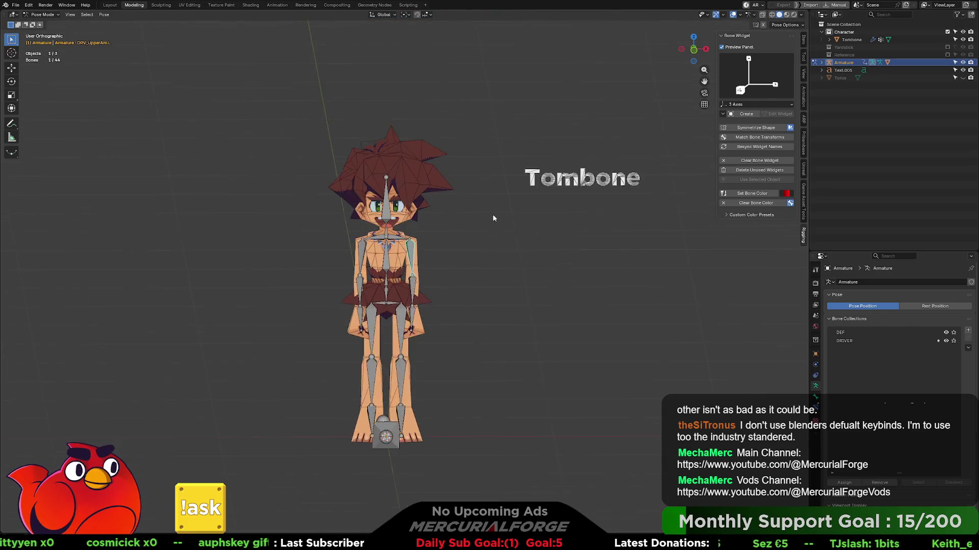
{"action": "scroll", "coordinate": [514, 238], "scroll_direction": "down", "scroll_amount": 4}
{"action": "key", "text": "KP_1"}
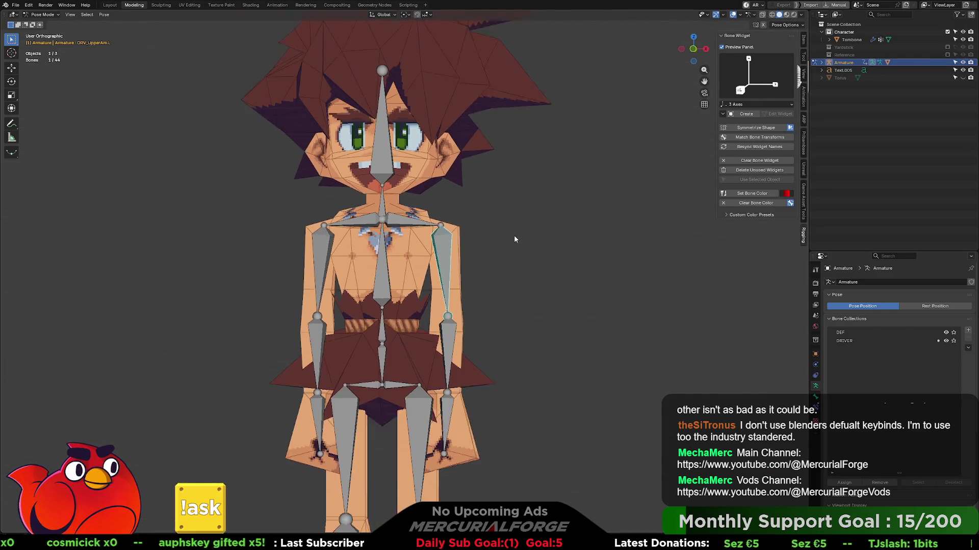
{"action": "middle_click_drag", "start_coordinate": [486, 244], "coordinate": [471, 246]}
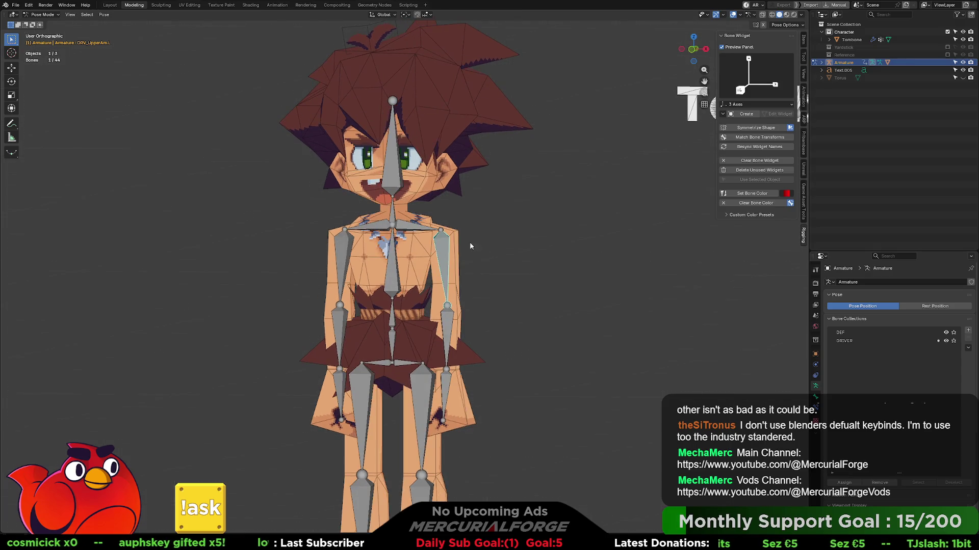
{"action": "left_click", "coordinate": [422, 228]}
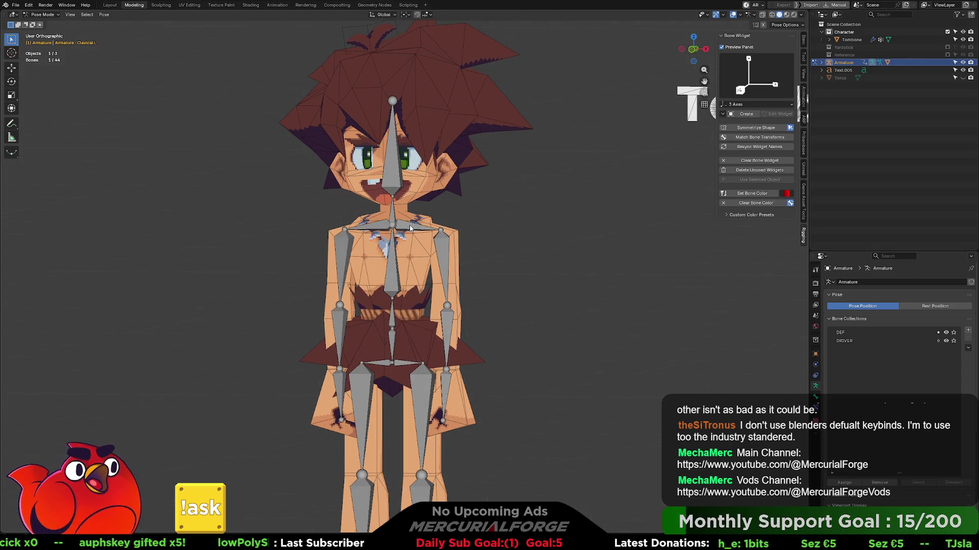
{"action": "key", "text": "r"}
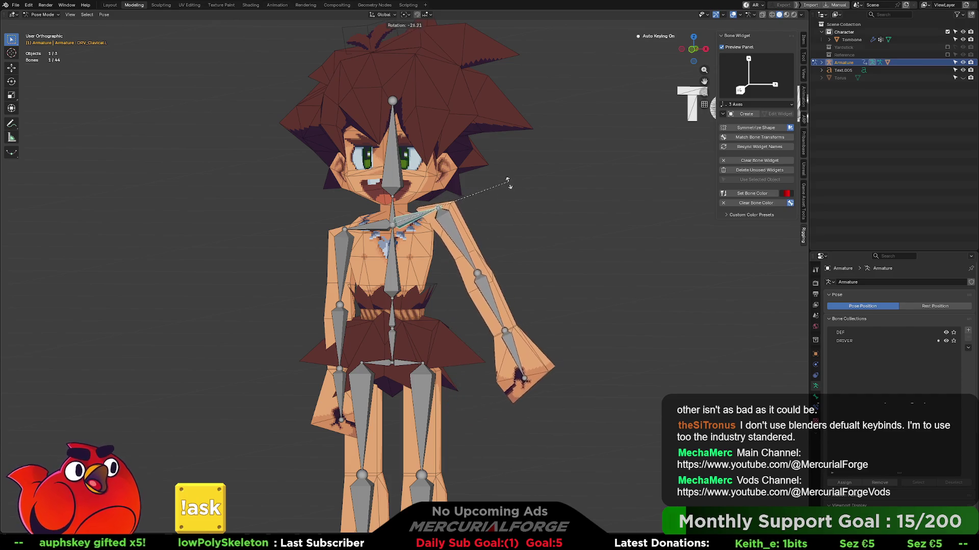
{"action": "left_click", "coordinate": [508, 196]}
{"action": "mouse_move", "coordinate": [508, 196]}
{"action": "middle_mouse_down"}
{"action": "mouse_move", "coordinate": [383, 207]}
{"action": "mouse_move", "coordinate": [514, 218]}
{"action": "middle_mouse_up"}
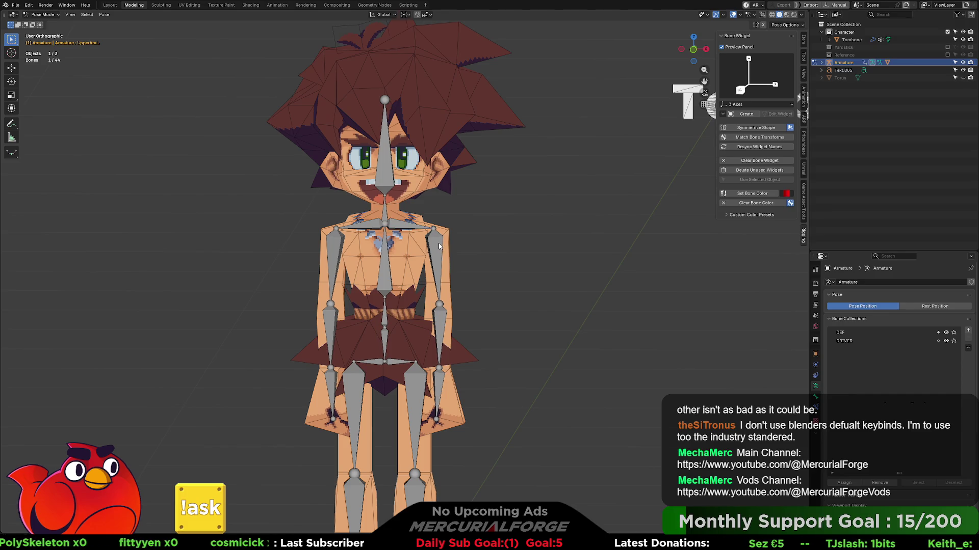
- Raise the left upper arm to horizontal, inspect it from behind, then reset it to rest
{"action": "mouse_move", "coordinate": [437, 248]}
{"action": "left_mouse_down"}
{"action": "mouse_move", "coordinate": [527, 280]}
{"action": "mouse_move", "coordinate": [520, 202]}
{"action": "mouse_move", "coordinate": [499, 249]}
{"action": "left_mouse_up"}
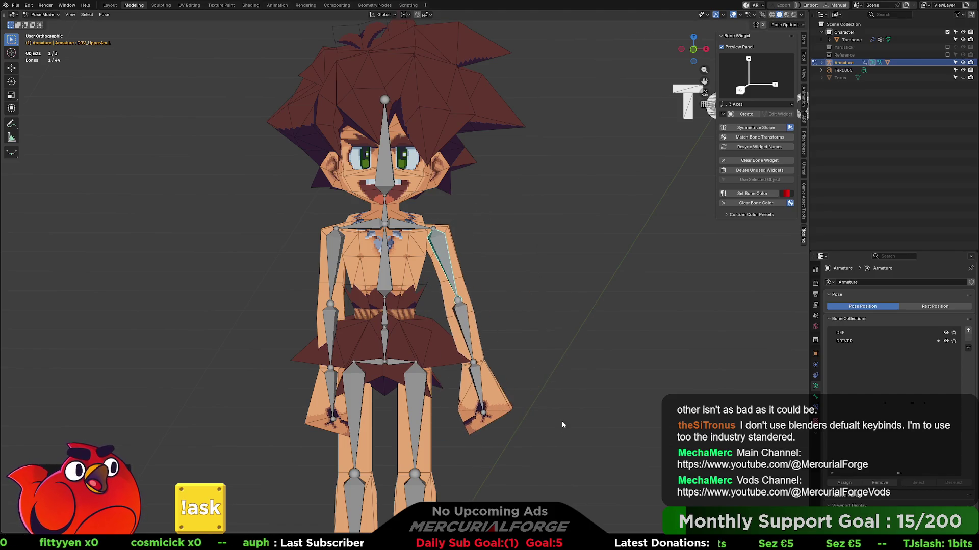
{"action": "key", "text": "r"}
{"action": "left_click", "coordinate": [551, 176]}
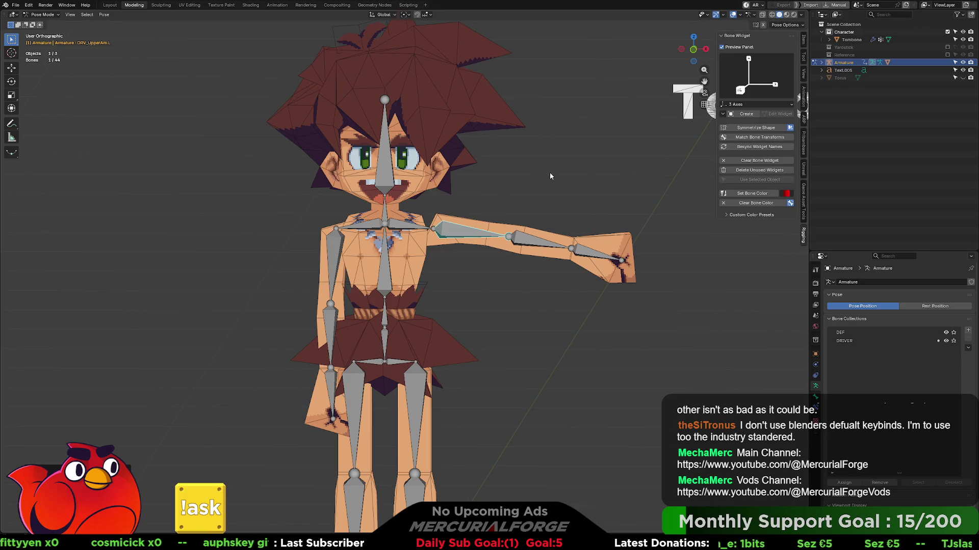
{"action": "middle_click_drag", "start_coordinate": [550, 200], "coordinate": [469, 220]}
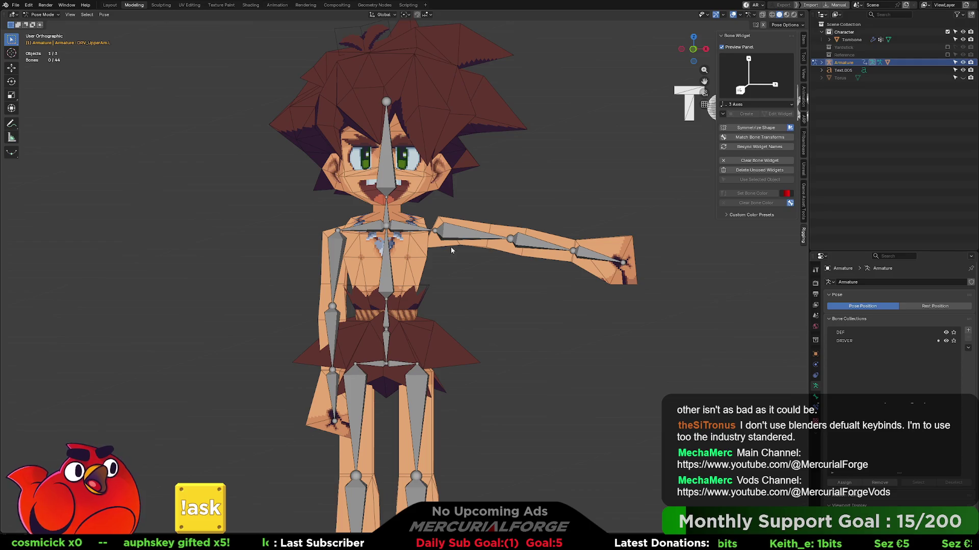
{"action": "mouse_move", "coordinate": [424, 232]}
{"action": "middle_mouse_down"}
{"action": "mouse_move", "coordinate": [292, 223]}
{"action": "mouse_move", "coordinate": [460, 212]}
{"action": "mouse_move", "coordinate": [465, 225]}
{"action": "middle_mouse_up"}
{"action": "key", "text": "ctrl+z"}
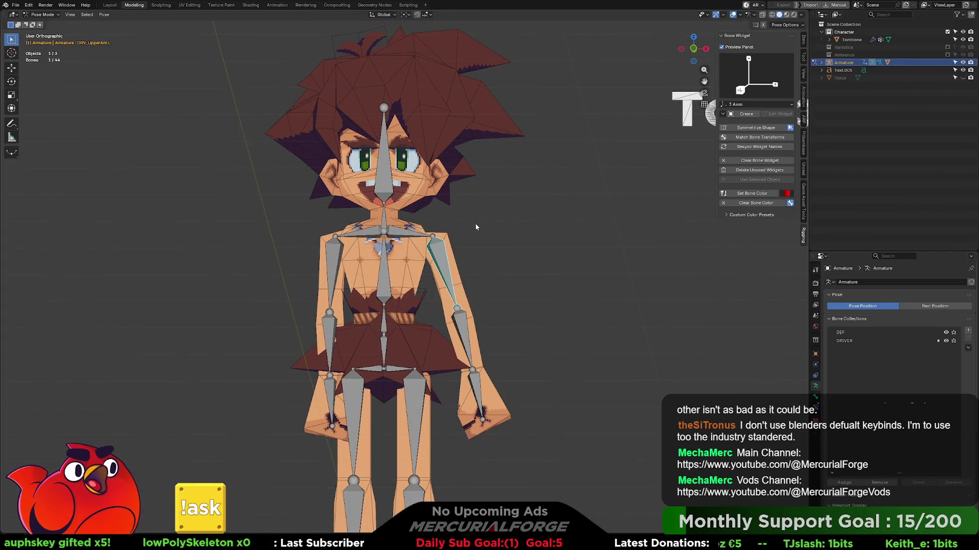
{"action": "mouse_move", "coordinate": [501, 261]}
{"action": "middle_mouse_down"}
{"action": "mouse_move", "coordinate": [506, 234]}
{"action": "mouse_move", "coordinate": [322, 232]}
{"action": "mouse_move", "coordinate": [501, 238]}
{"action": "mouse_move", "coordinate": [406, 216]}
{"action": "mouse_move", "coordinate": [448, 218]}
{"action": "mouse_move", "coordinate": [476, 222]}
{"action": "mouse_move", "coordinate": [520, 256]}
{"action": "mouse_move", "coordinate": [564, 259]}
{"action": "mouse_move", "coordinate": [513, 258]}
{"action": "mouse_move", "coordinate": [528, 259]}
{"action": "middle_mouse_up"}
{"action": "scroll", "coordinate": [476, 222], "scroll_direction": "up", "scroll_amount": 2}
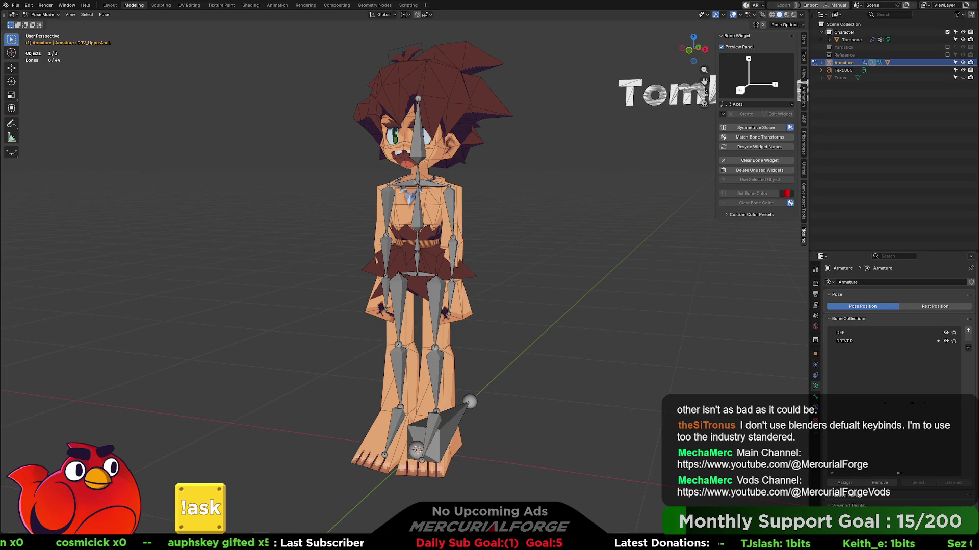
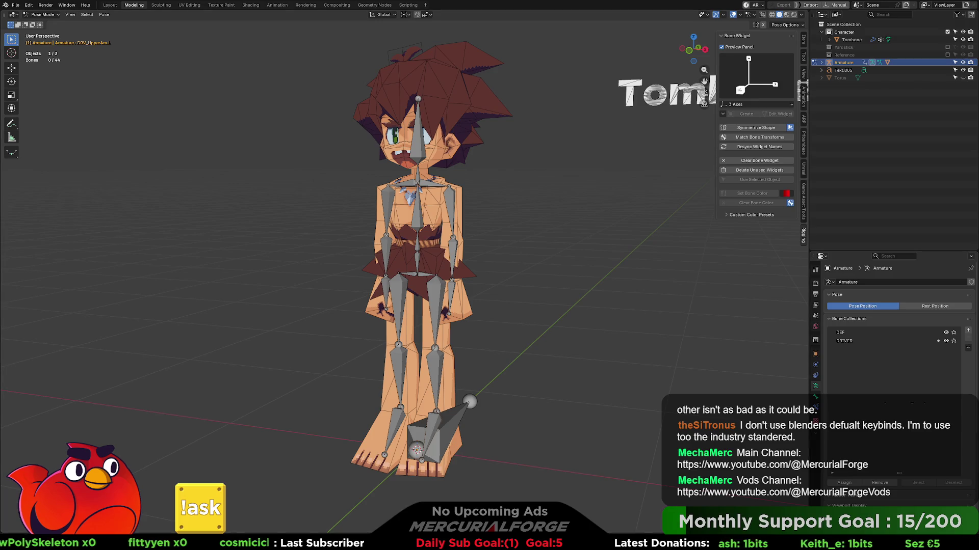
- Switch to Right Orthographic view and zoom in on the character's left foot
{"action": "key", "text": "KP_3"}
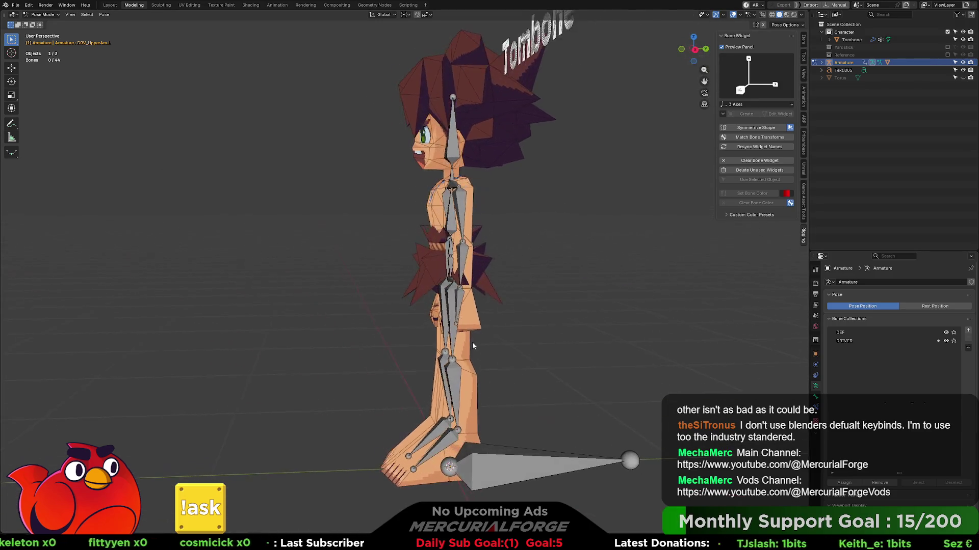
{"action": "key", "text": "KP_1"}
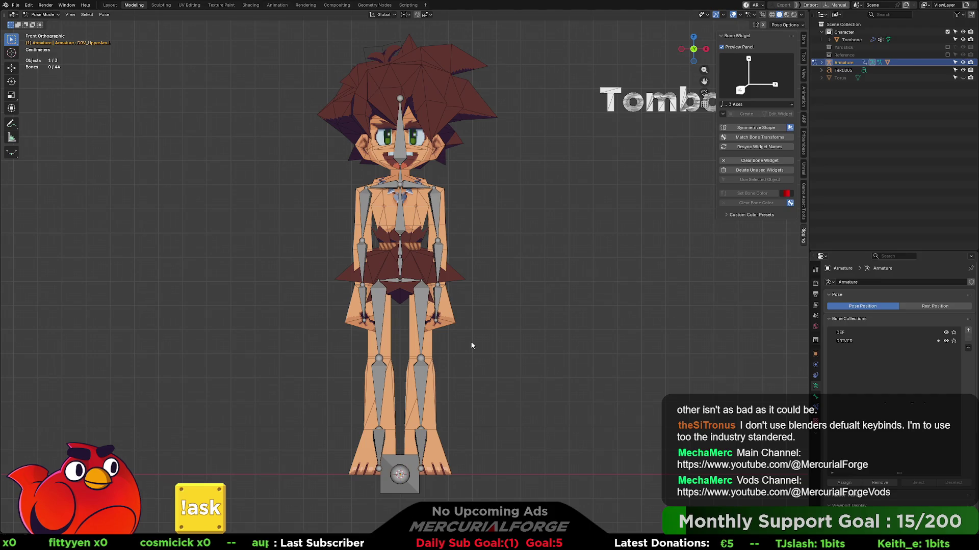
{"action": "key", "text": "KP_3"}
{"action": "key", "text": "KP_1"}
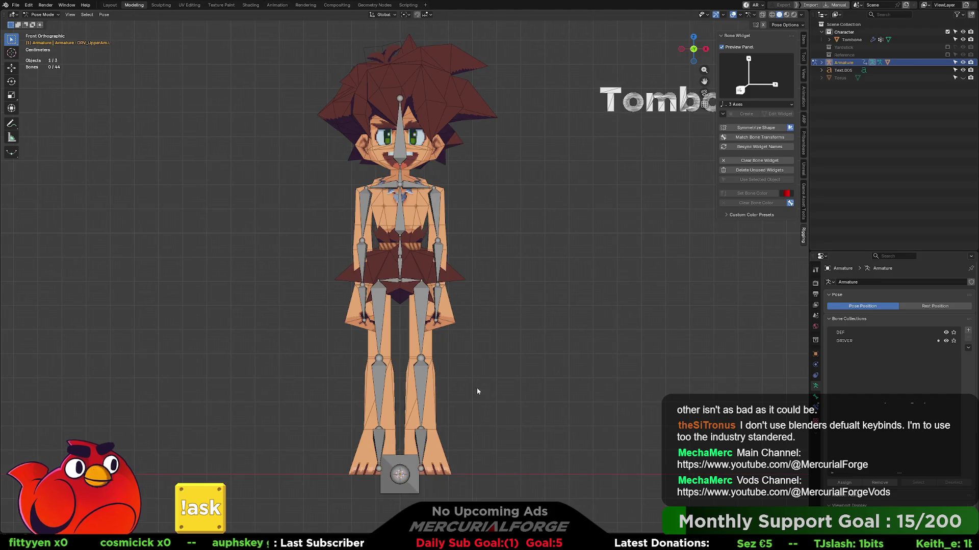
{"action": "key", "text": "KP_3"}
{"action": "scroll", "coordinate": [545, 421], "scroll_direction": "up", "scroll_amount": 3}
{"action": "middle_click_drag", "start_coordinate": [544, 417], "coordinate": [455, 304], "text": "shift"}
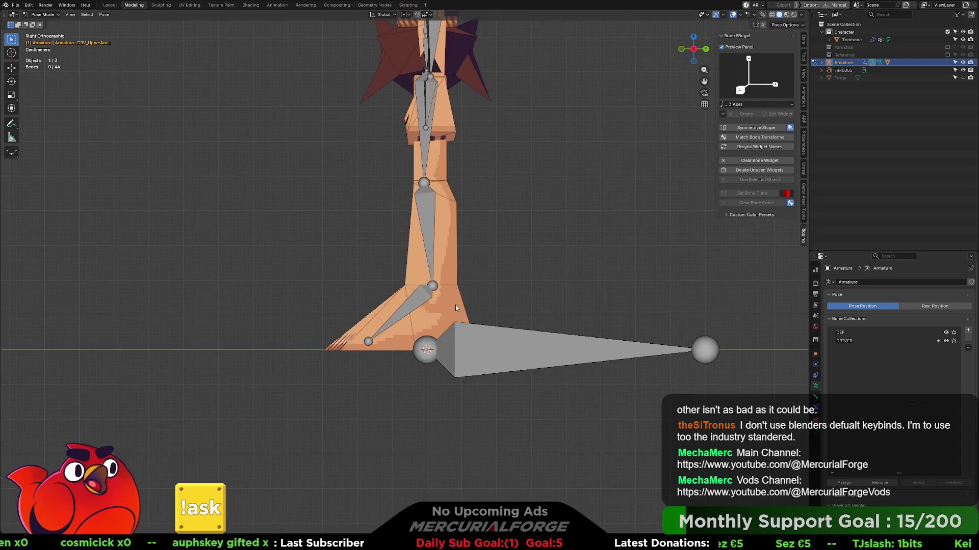
- Select the DRV_LowerLeg.L bone and bring up the mode pie menu
{"action": "left_click", "coordinate": [429, 300]}
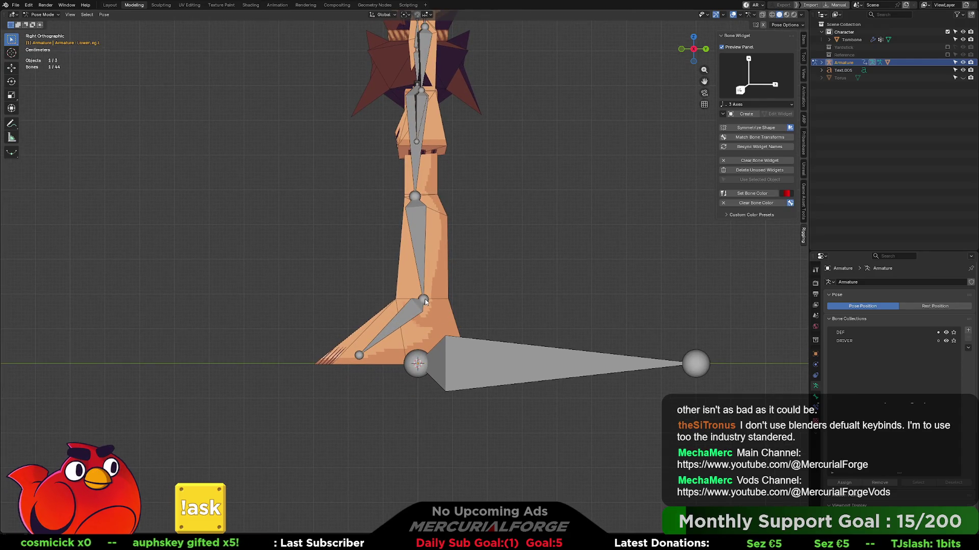
{"action": "left_click", "coordinate": [424, 300]}
{"action": "key", "text": "ctrl+Tab"}
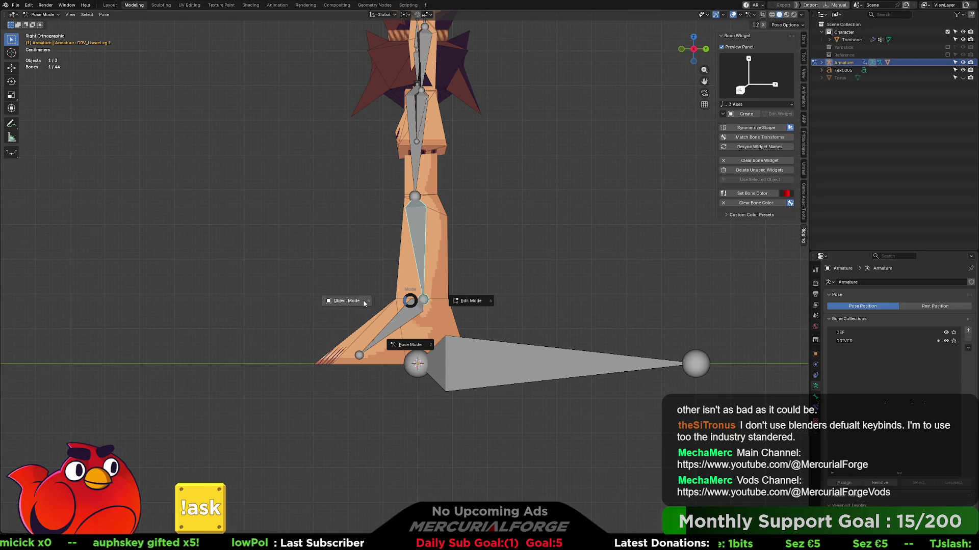
- In Edit Mode, extrude a new bone straight back along Y from the DRV_LowerLeg.L ankle joint
{"action": "left_click", "coordinate": [471, 301]}
{"action": "left_click", "coordinate": [424, 301]}
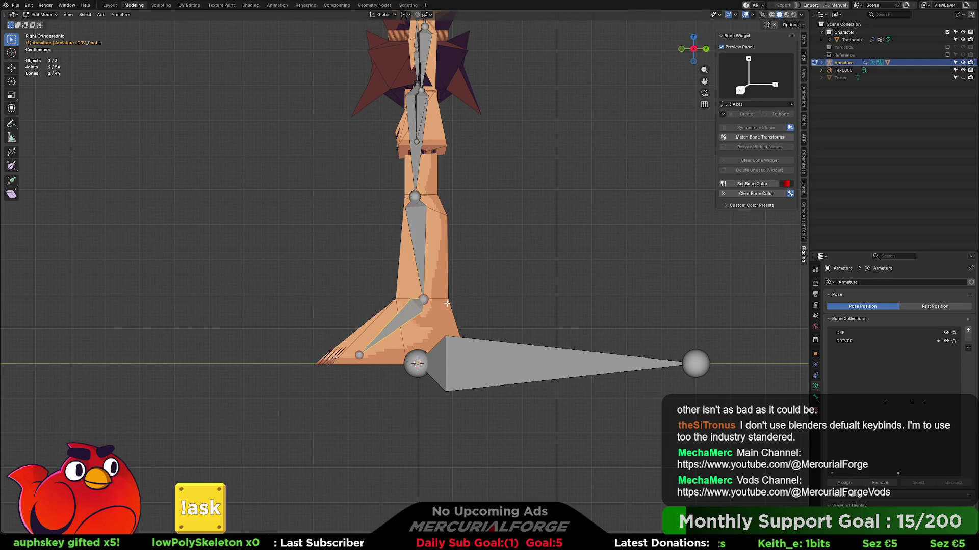
{"action": "left_click", "coordinate": [424, 300]}
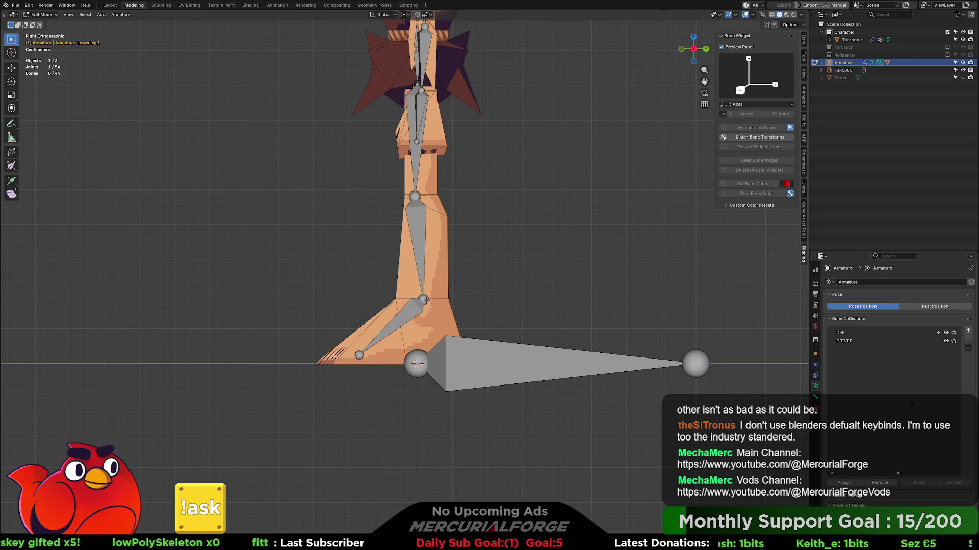
{"action": "left_click", "coordinate": [424, 300]}
{"action": "key", "text": "e"}
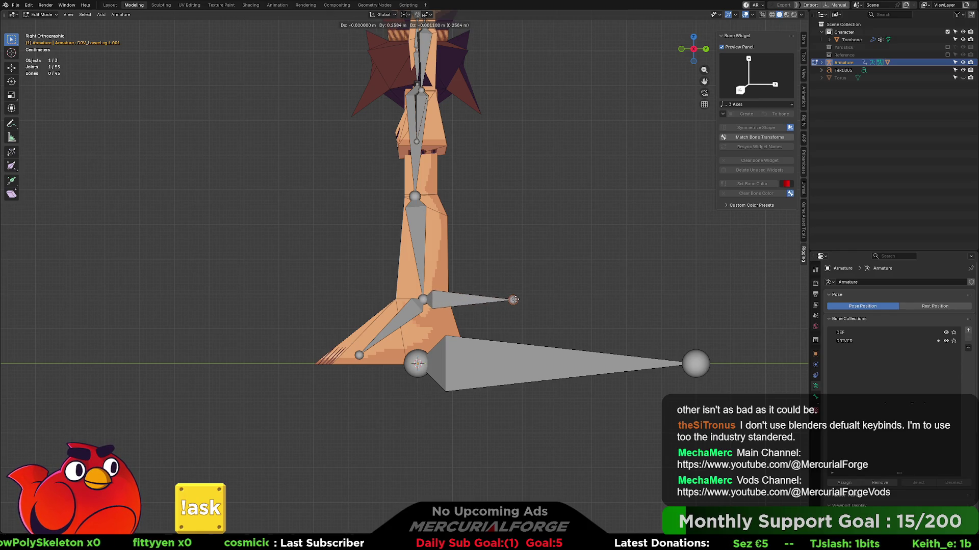
{"action": "key", "text": "y"}
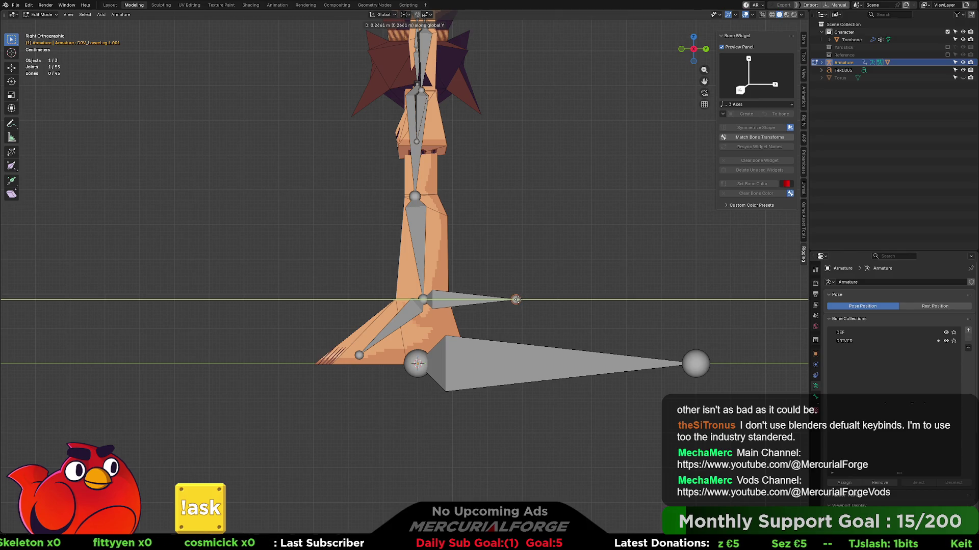
{"action": "left_click", "coordinate": [515, 300]}
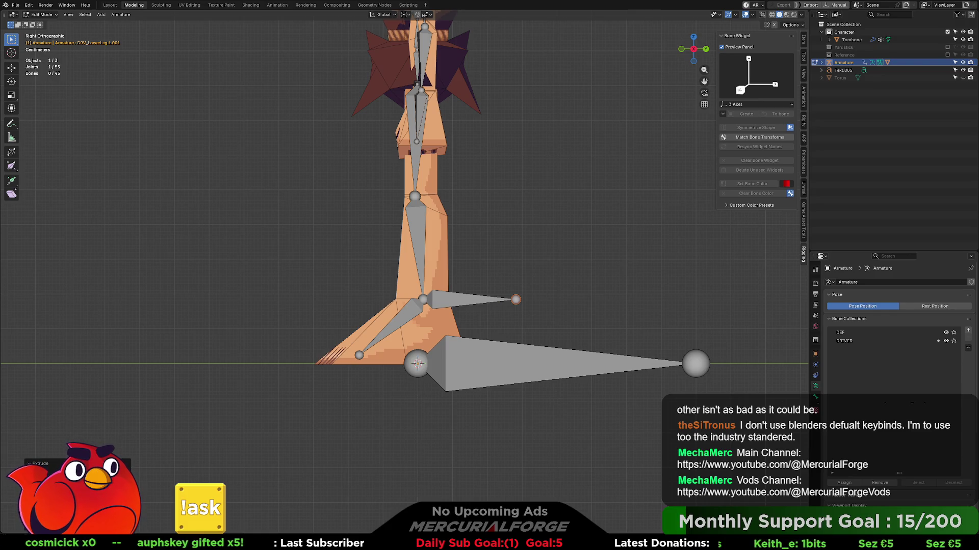
- Disconnect the new heel bone from its parent with Alt+P > Disconnect Bone
{"action": "left_click", "coordinate": [469, 301]}
{"action": "key", "text": "alt+p"}
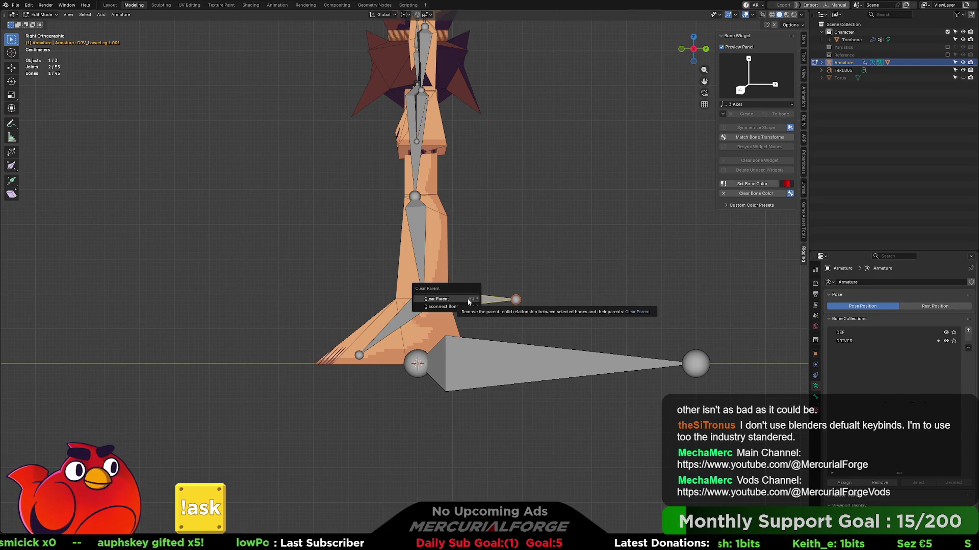
{"action": "left_click", "coordinate": [460, 307]}
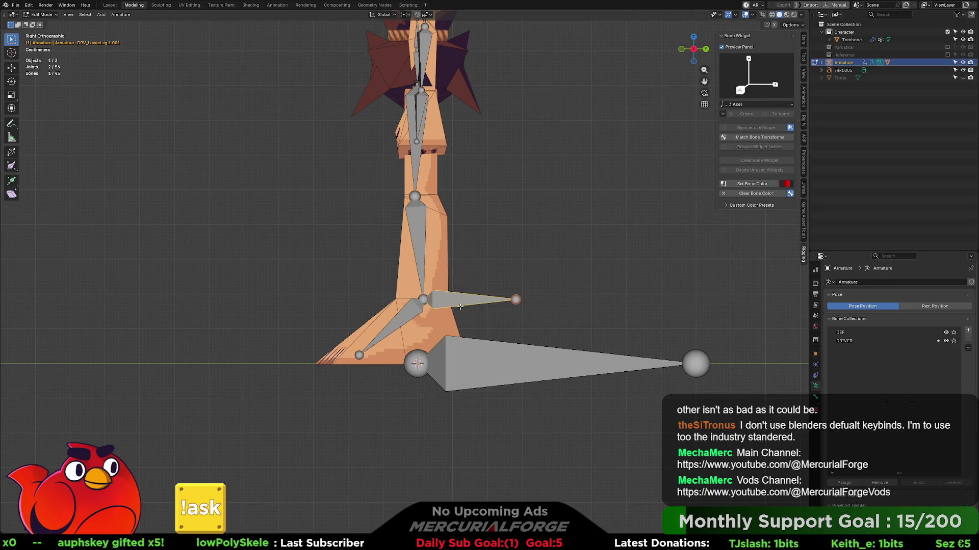
{"action": "key", "text": "g"}
{"action": "key", "text": "Escape"}
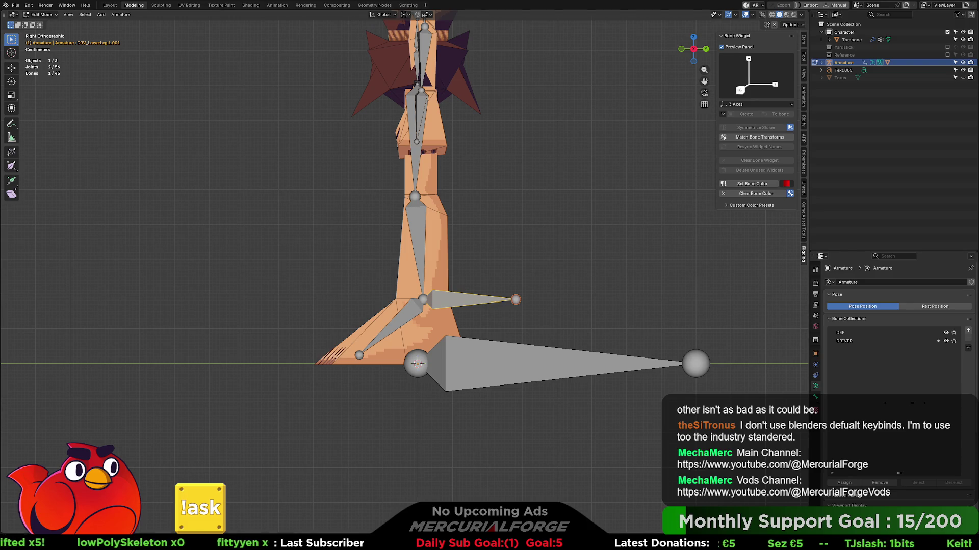
- Rename the new heel bone CTRL_IK_LEG, then append _L to make CTRL_IK_LEG_L
{"action": "key", "text": "F2"}
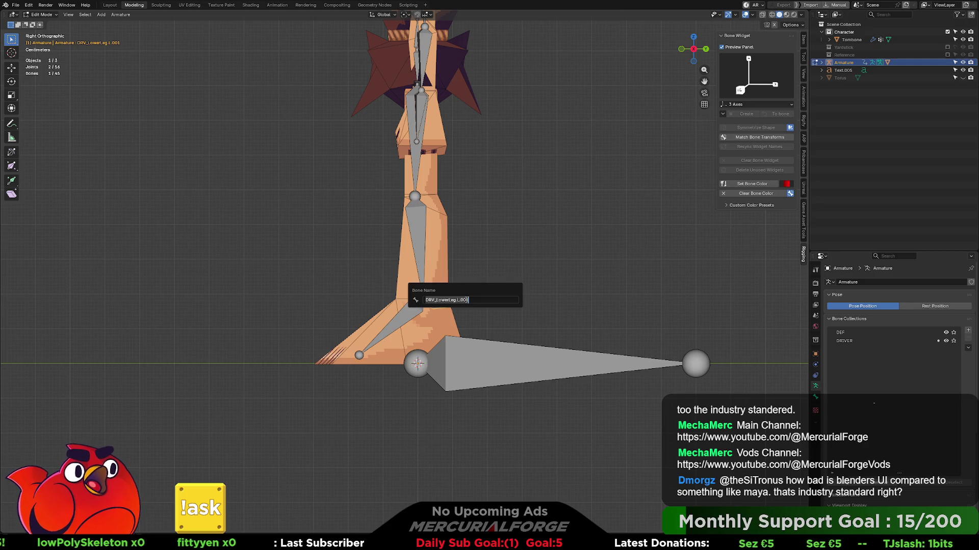
{"action": "type", "text": "CTRL_IK_"}
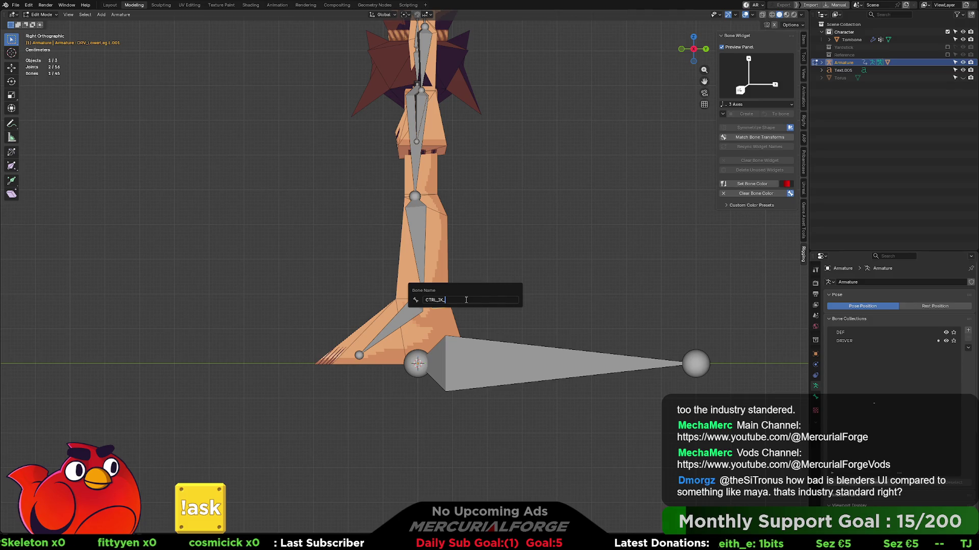
{"action": "type", "text": "LEG"}
{"action": "key", "text": "Return"}
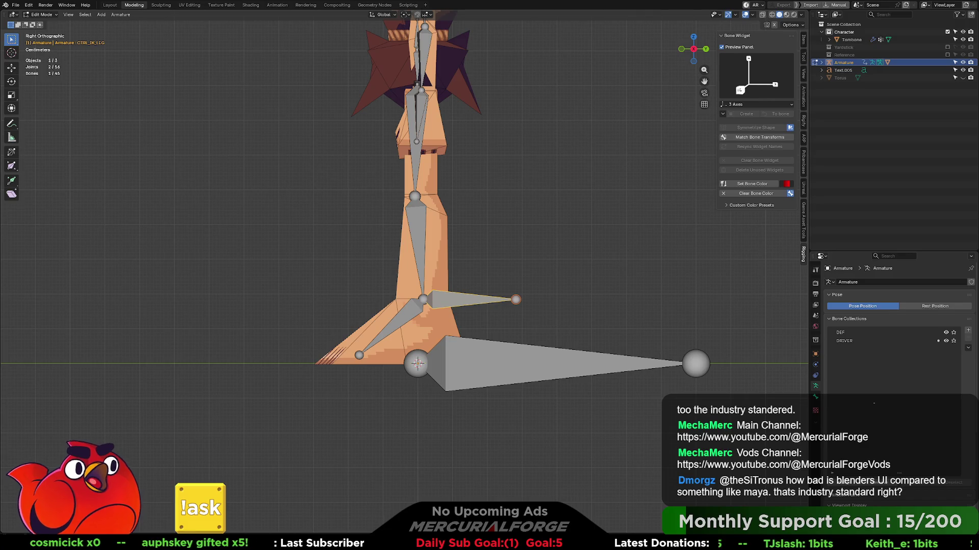
{"action": "key", "text": "F2"}
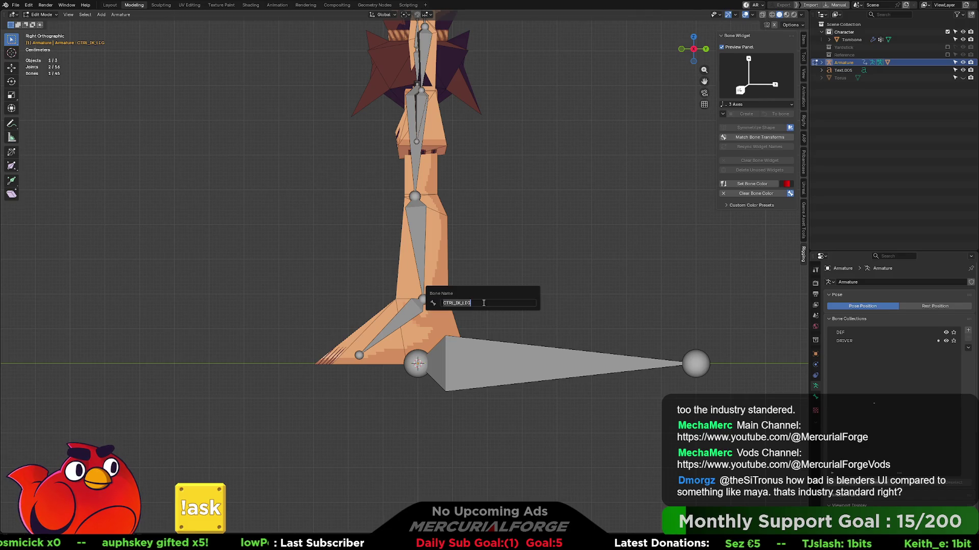
{"action": "type", "text": "_L"}
{"action": "key", "text": "Return"}
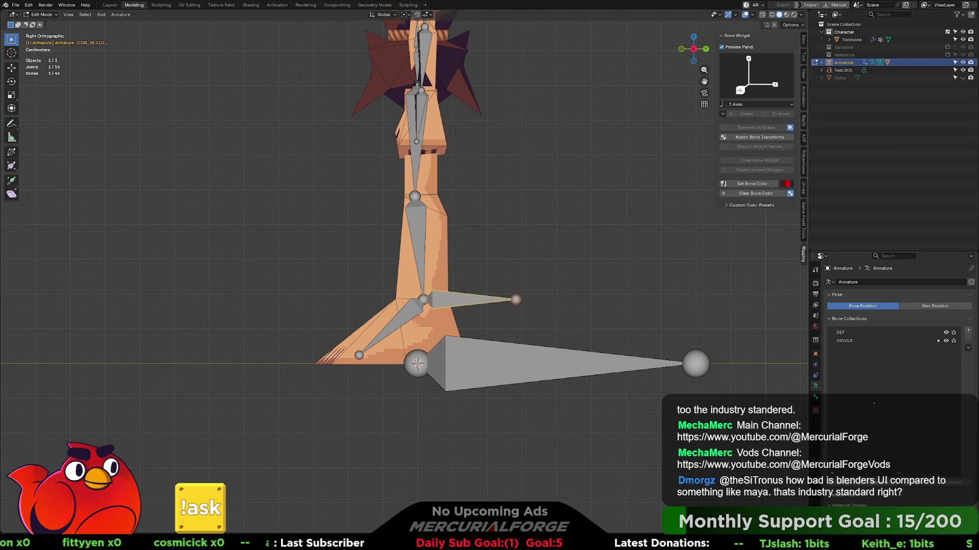
{"action": "key", "text": "ctrl+Tab"}
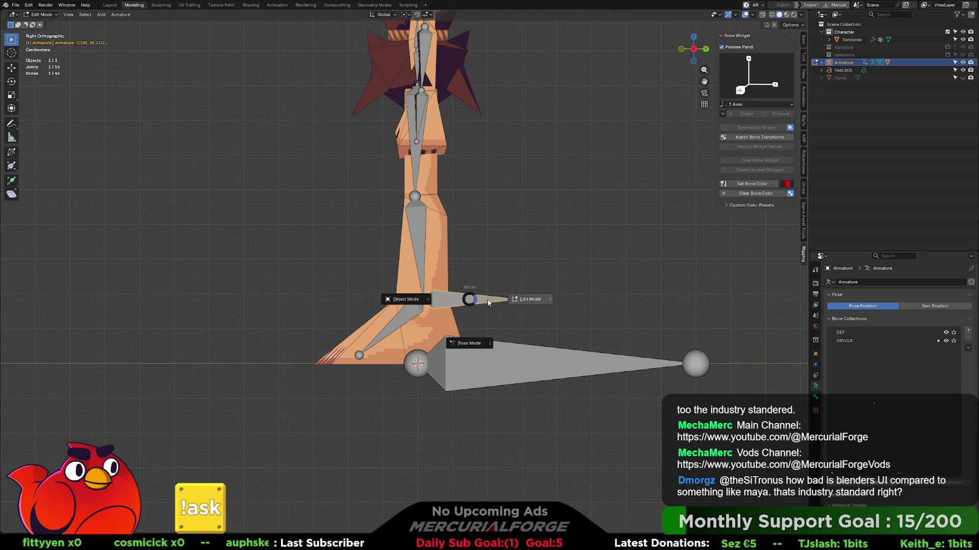
- Return to Pose Mode and make DRV_LowerLeg.L the active bone on the left shin
{"action": "left_click", "coordinate": [469, 339]}
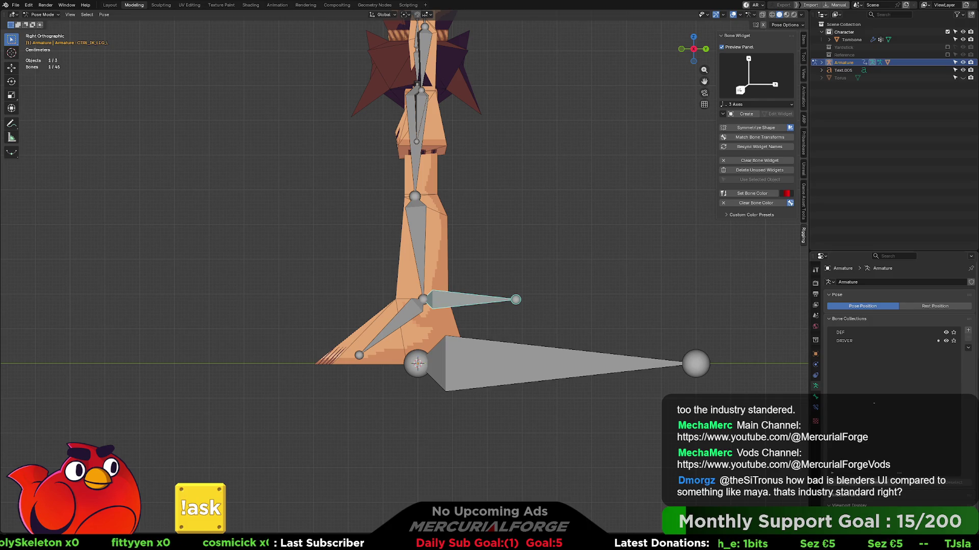
{"action": "left_click", "coordinate": [419, 231]}
{"action": "left_click", "coordinate": [417, 220]}
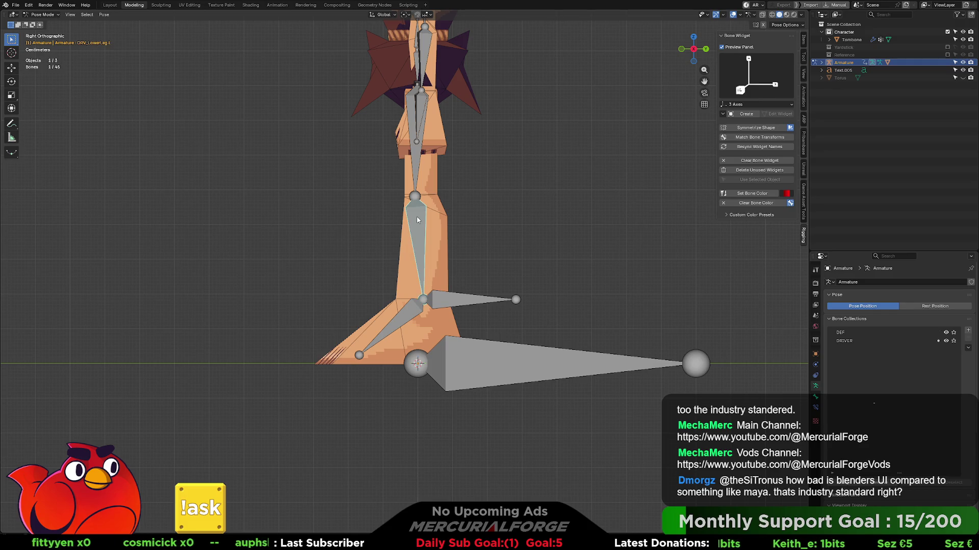
{"action": "left_click", "coordinate": [417, 219]}
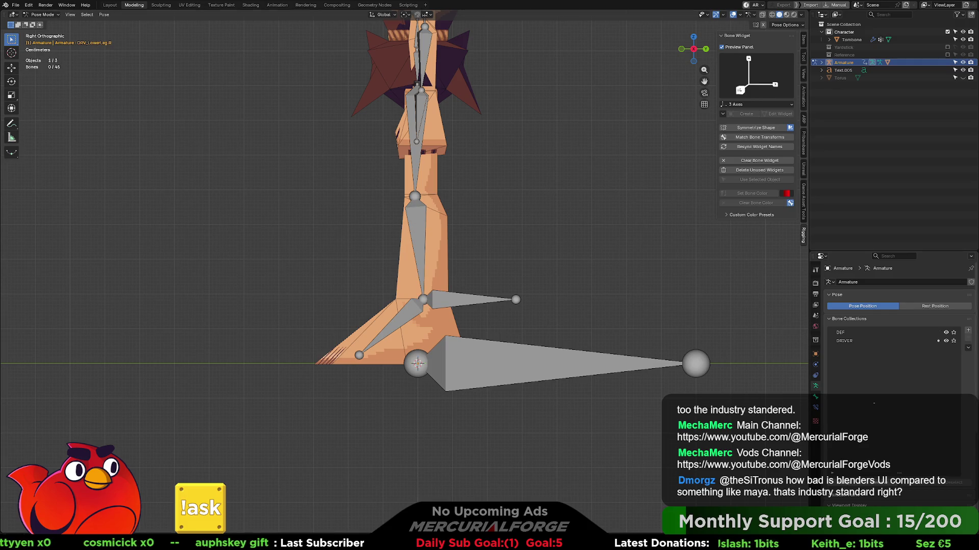
{"action": "left_click", "coordinate": [419, 227]}
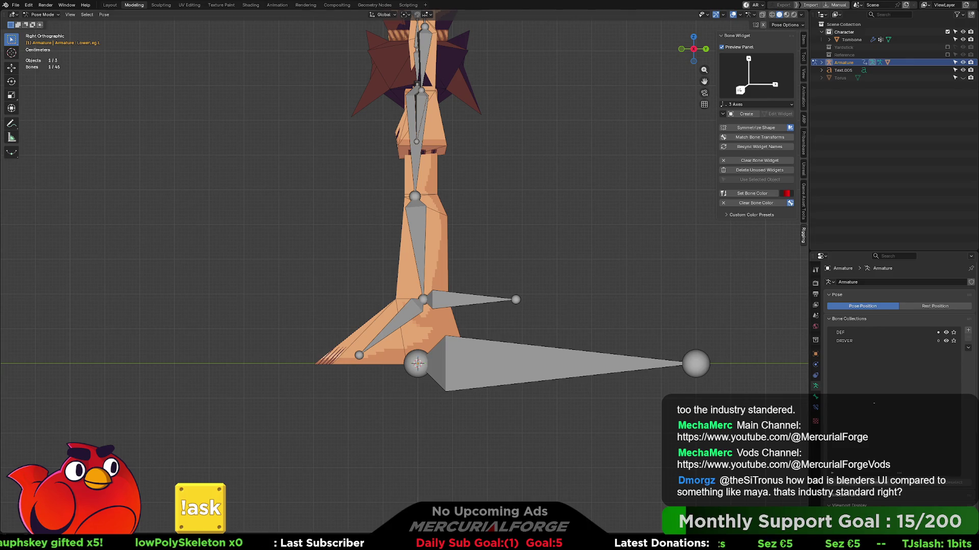
{"action": "left_click", "coordinate": [417, 240]}
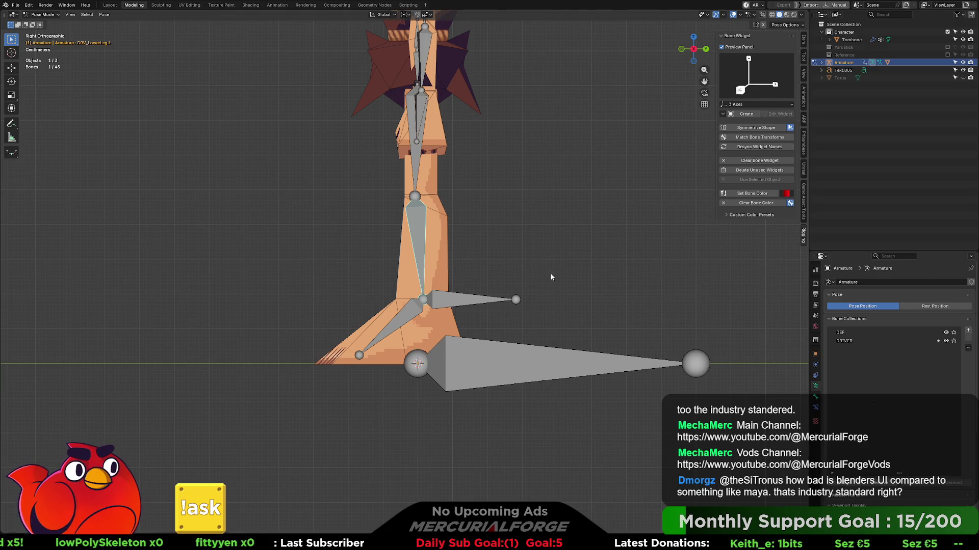
- Add an IK constraint to DRV_LowerLeg.L and show its constraint settings
{"action": "key", "text": "ctrl+shift+c"}
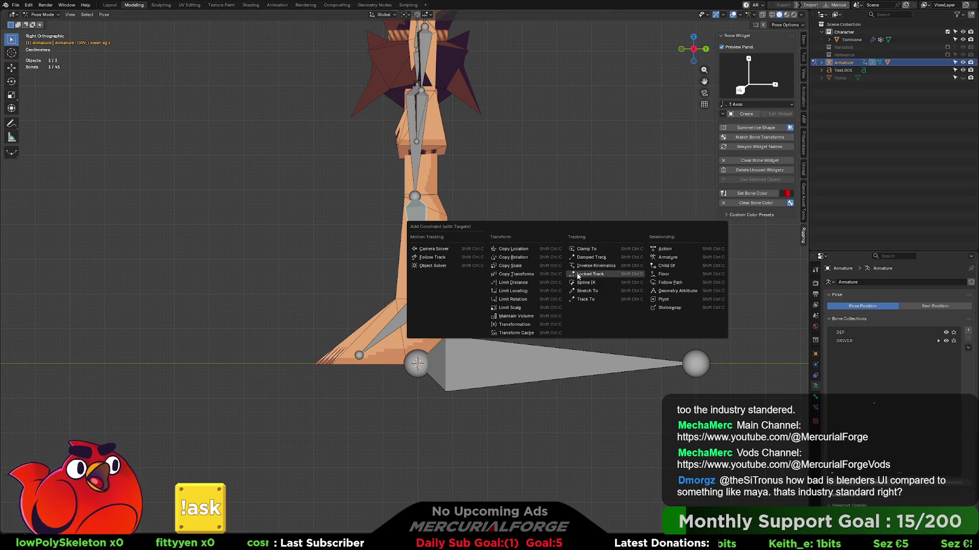
{"action": "left_click", "coordinate": [604, 266]}
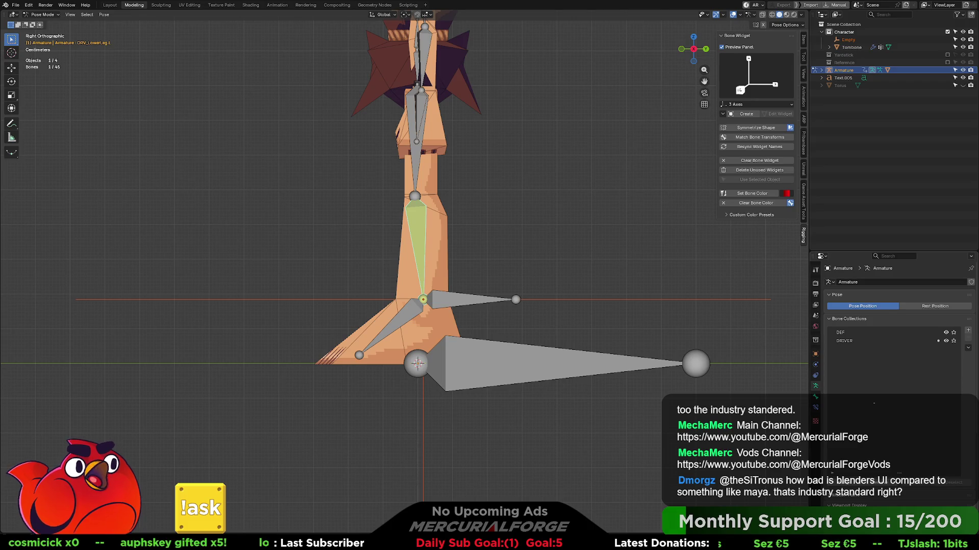
{"action": "left_click", "coordinate": [815, 407]}
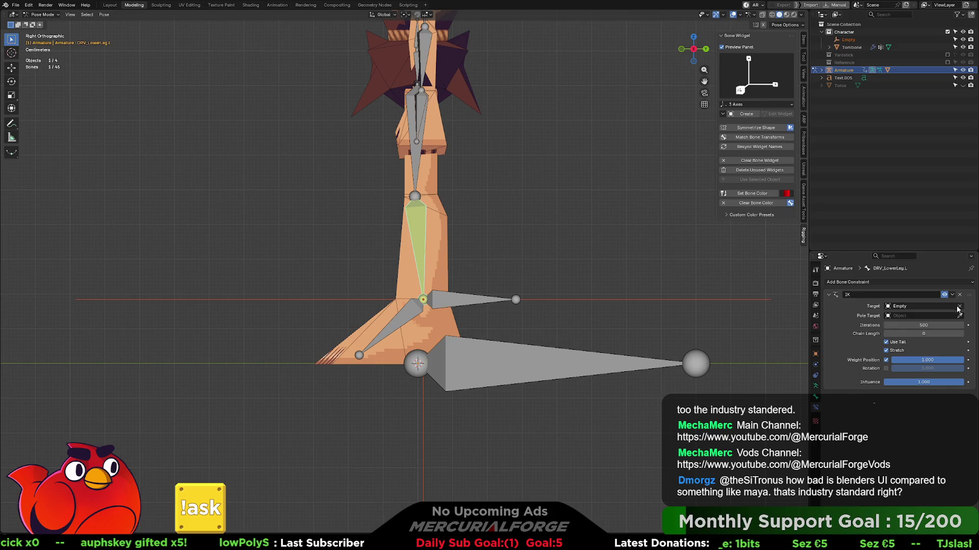
- Set the IK target to Armature with bone CTRL_IK_LEG_L, then select that control bone
{"action": "left_click", "coordinate": [916, 306]}
{"action": "left_click", "coordinate": [897, 318]}
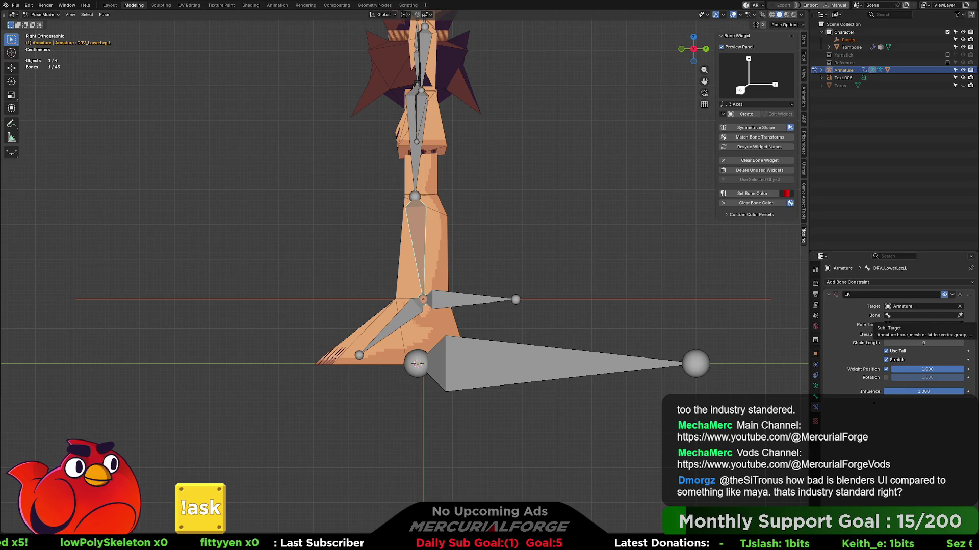
{"action": "left_click", "coordinate": [917, 316]}
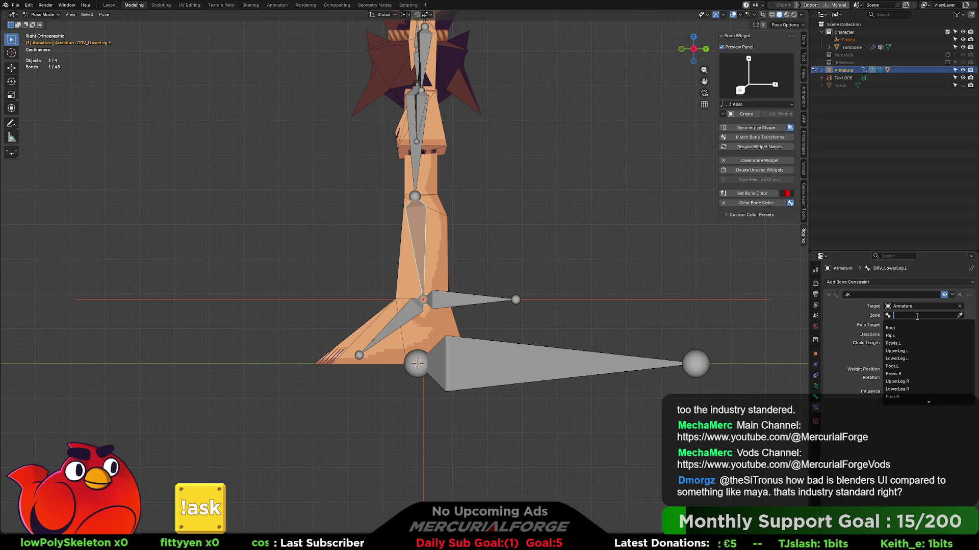
{"action": "type", "text": "ooctr"}
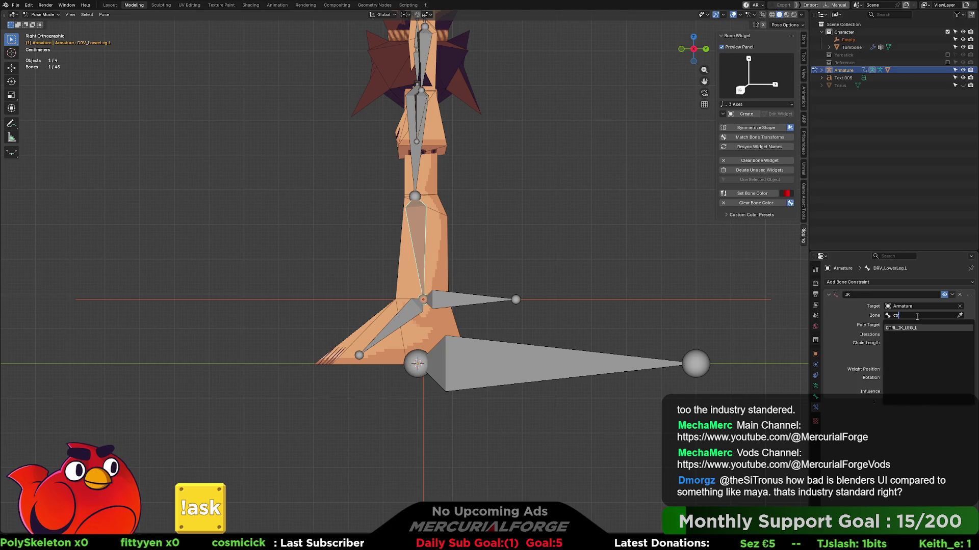
{"action": "key", "text": "Return"}
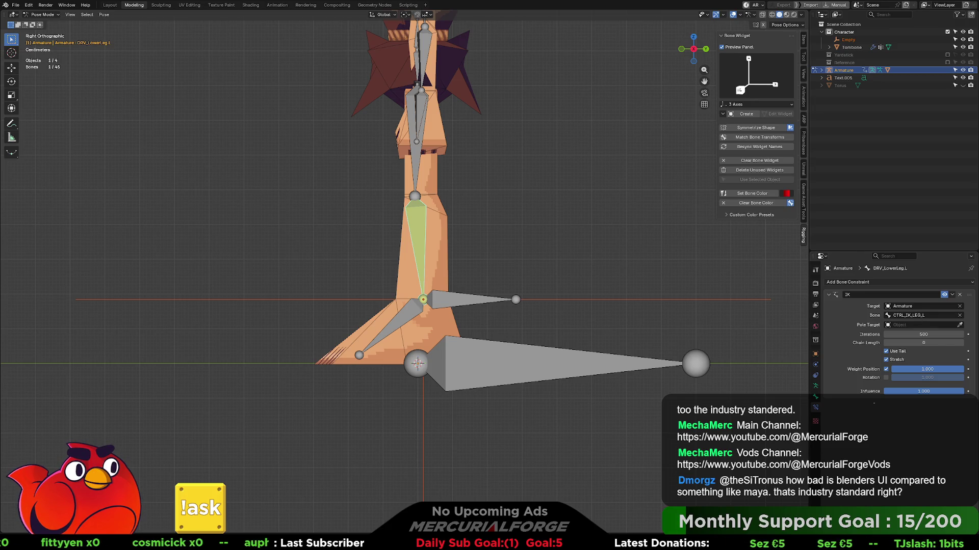
{"action": "left_click", "coordinate": [472, 301]}
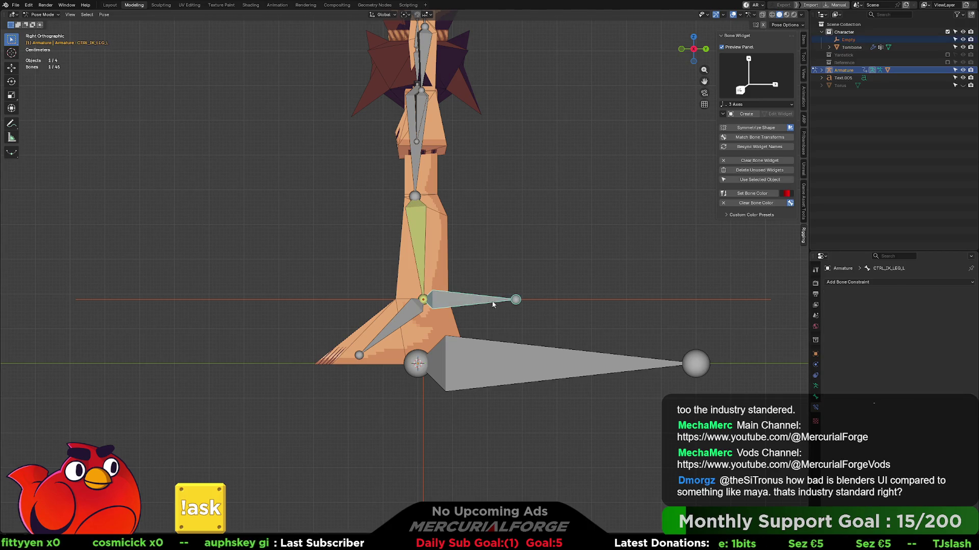
- Try rotating the CTRL_IK_LEG_L control, then undo the rotation
{"action": "key", "text": "r"}
{"action": "left_click", "coordinate": [483, 289]}
{"action": "key", "text": "r"}
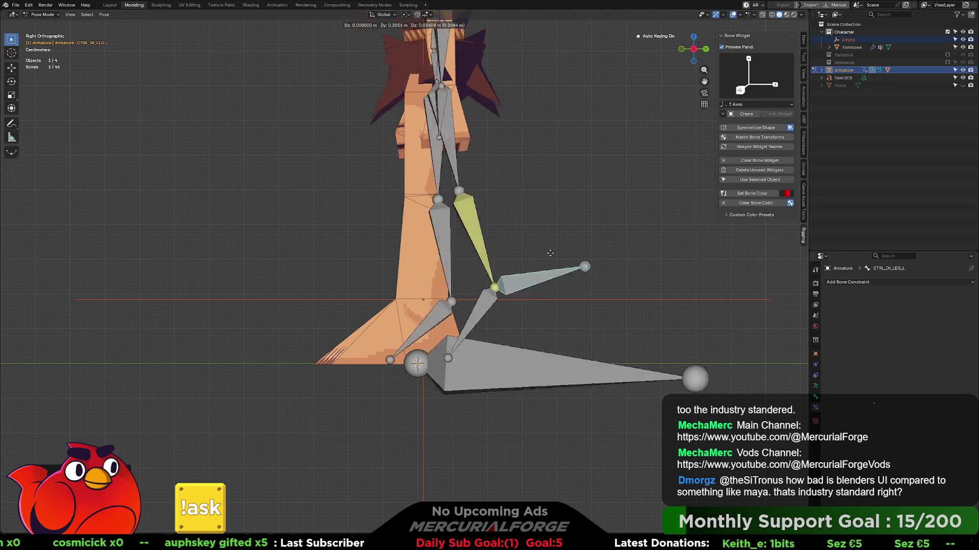
{"action": "left_click", "coordinate": [532, 299]}
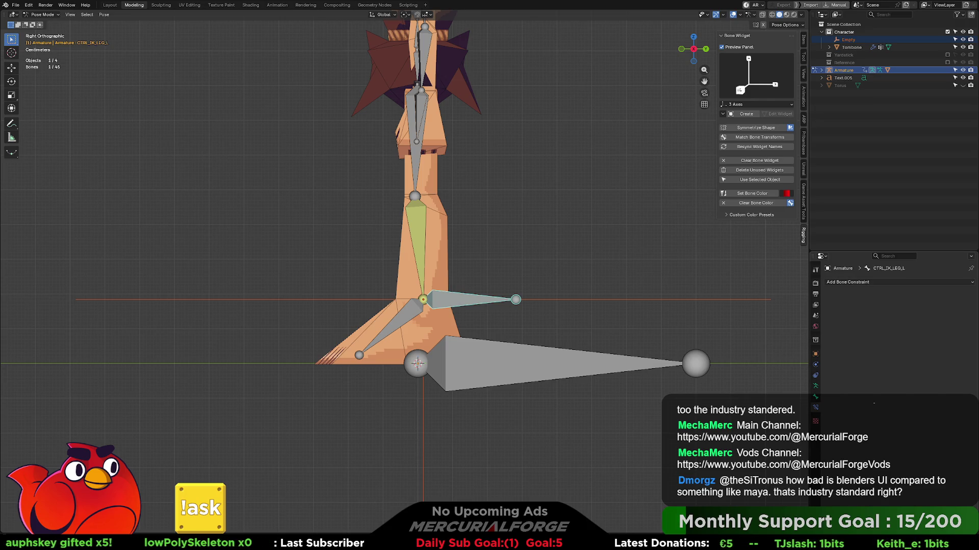
{"action": "key", "text": "ctrl+z"}
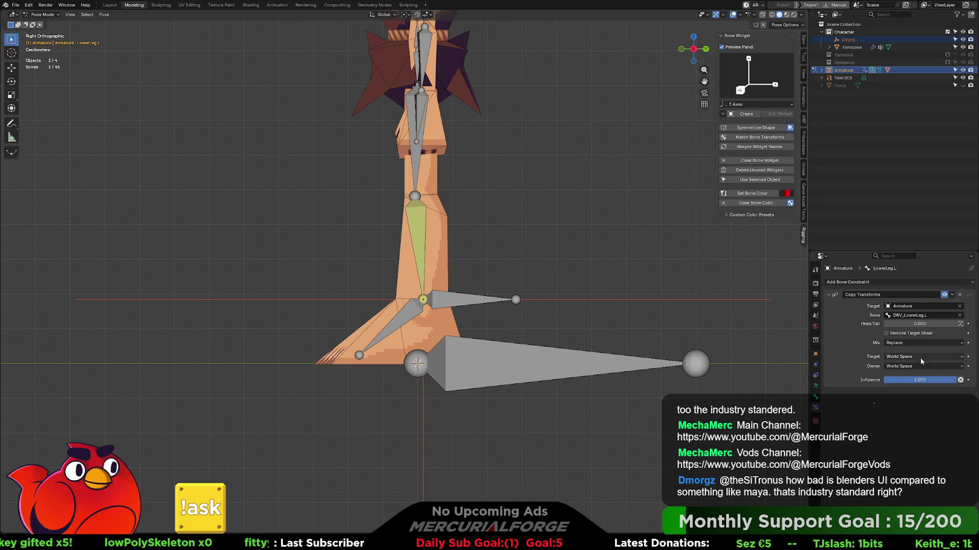
- Select DRV_LowerLeg.L and set its IK chain length to 2
{"action": "left_click", "coordinate": [464, 305]}
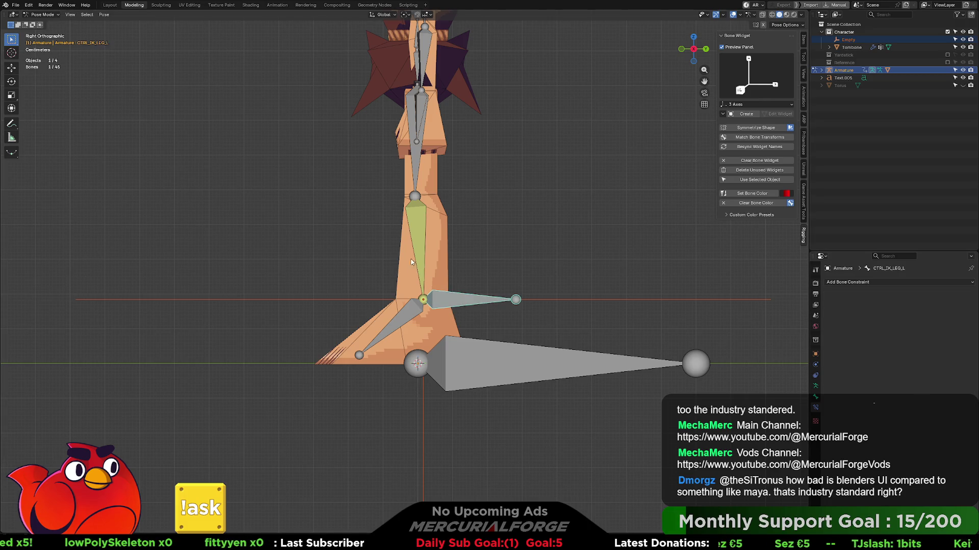
{"action": "left_click", "coordinate": [420, 244]}
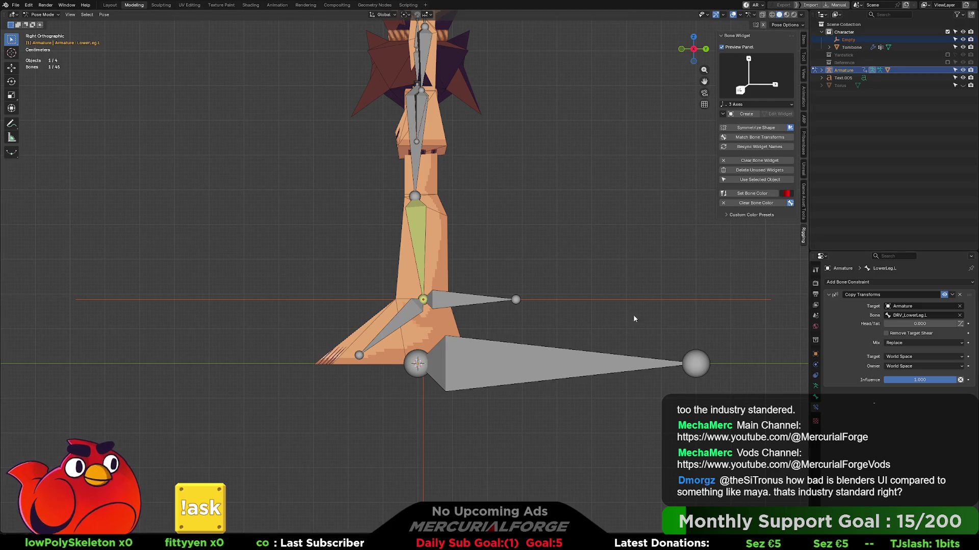
{"action": "left_click", "coordinate": [413, 227]}
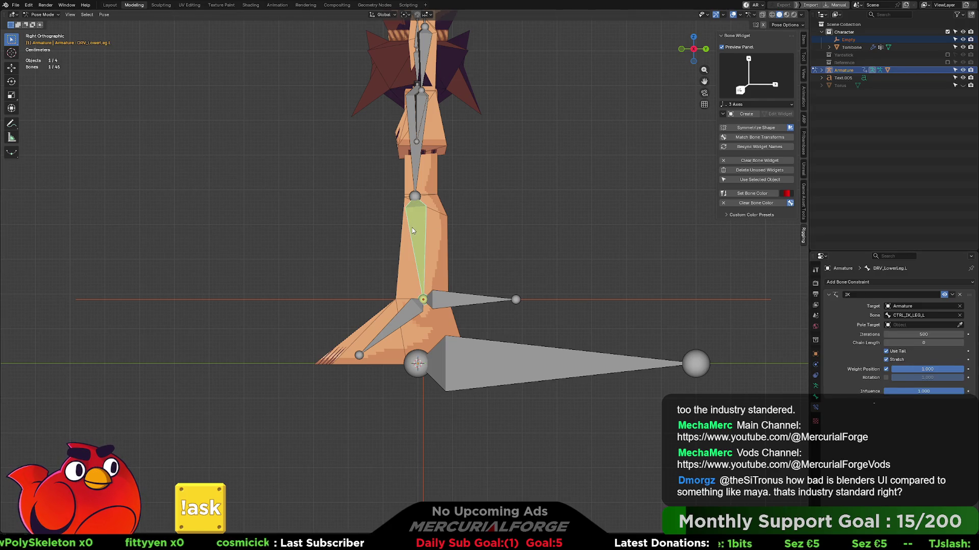
{"action": "left_click", "coordinate": [932, 343]}
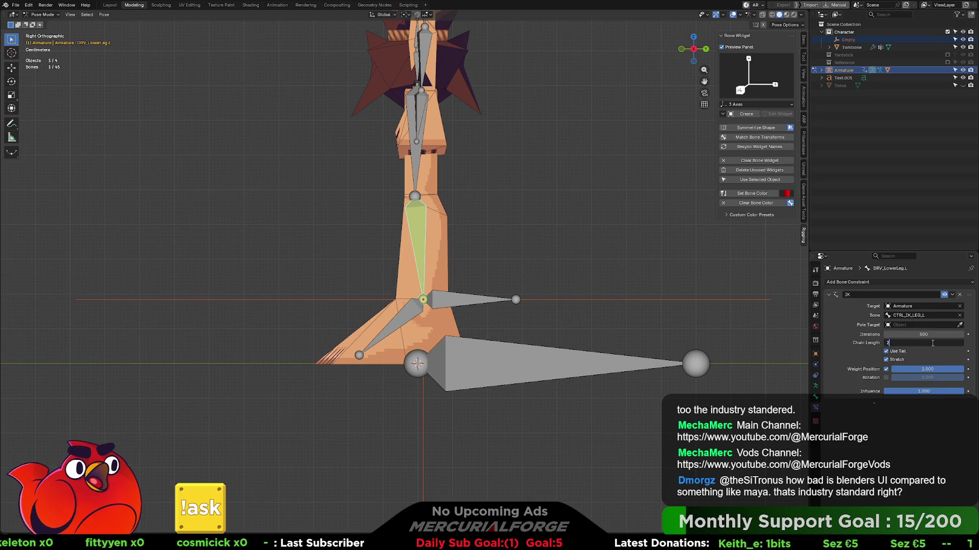
{"action": "type", "text": "2"}
{"action": "key", "text": "Return"}
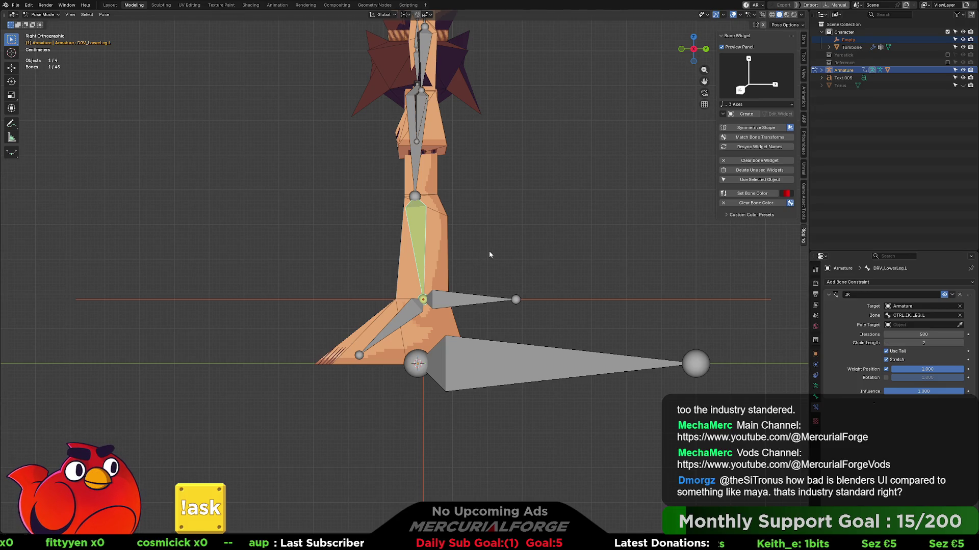
- Test the leg IK by moving CTRL_IK_LEG_L and cancelling, from an angled view
{"action": "left_click", "coordinate": [470, 301]}
{"action": "key", "text": "g"}
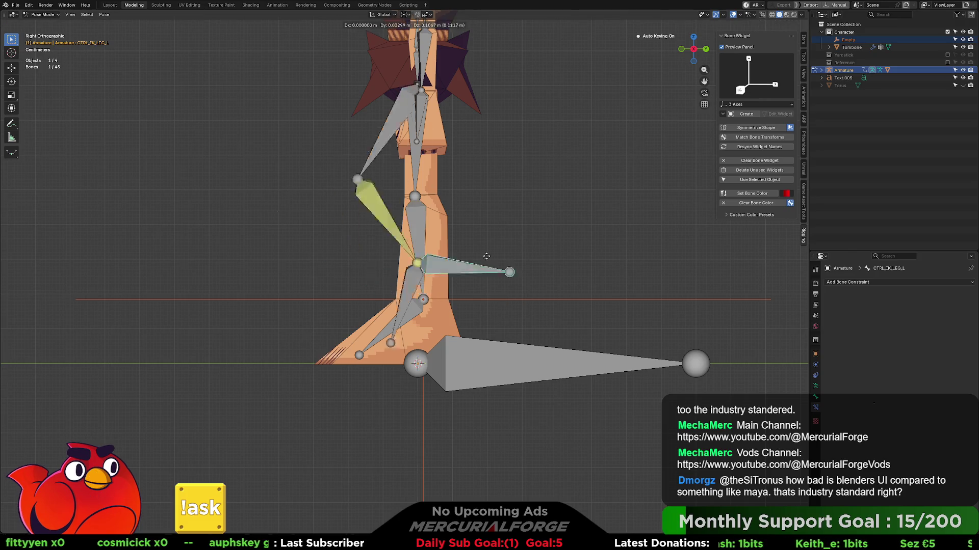
{"action": "key", "text": "Escape"}
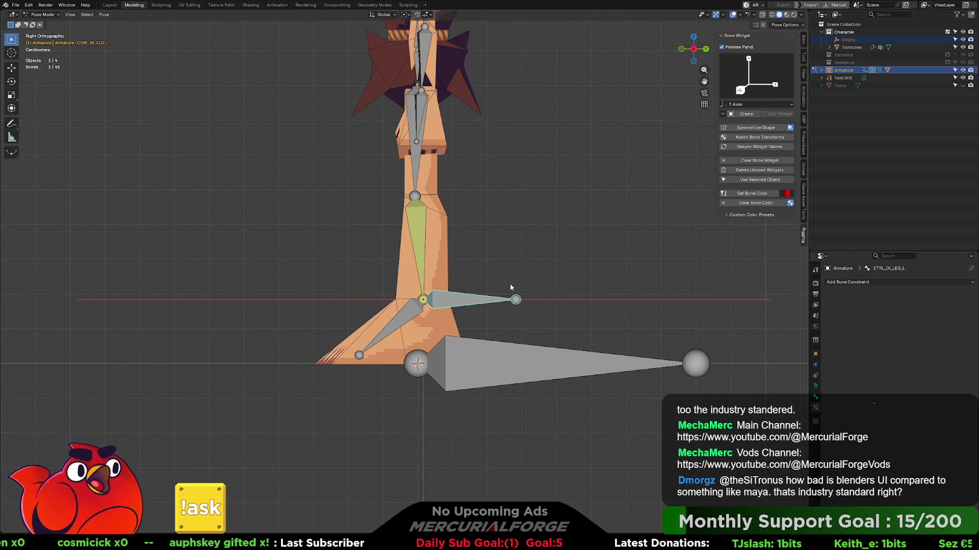
{"action": "mouse_move", "coordinate": [512, 287]}
{"action": "middle_mouse_down"}
{"action": "mouse_move", "coordinate": [564, 297]}
{"action": "mouse_move", "coordinate": [543, 298]}
{"action": "middle_mouse_up"}
{"action": "key", "text": "g"}
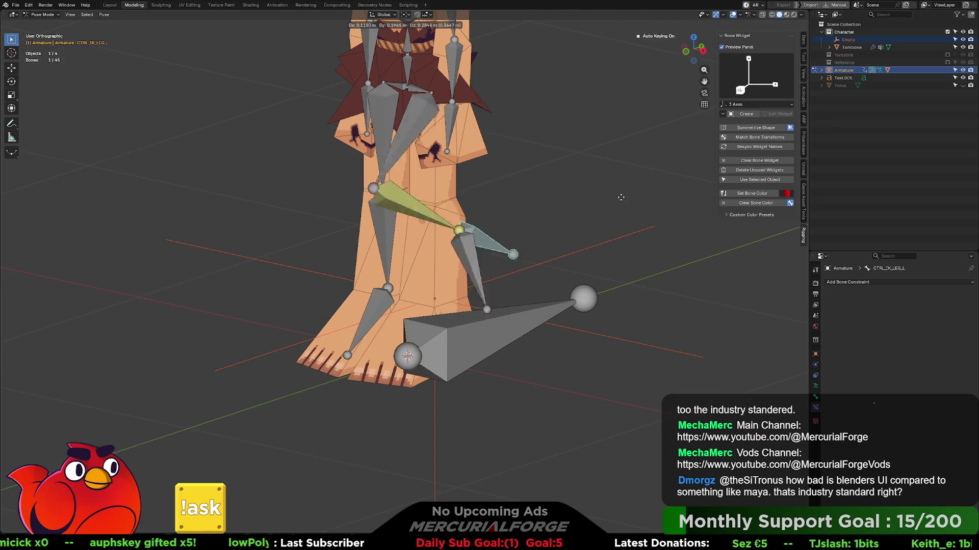
{"action": "key", "text": "Escape"}
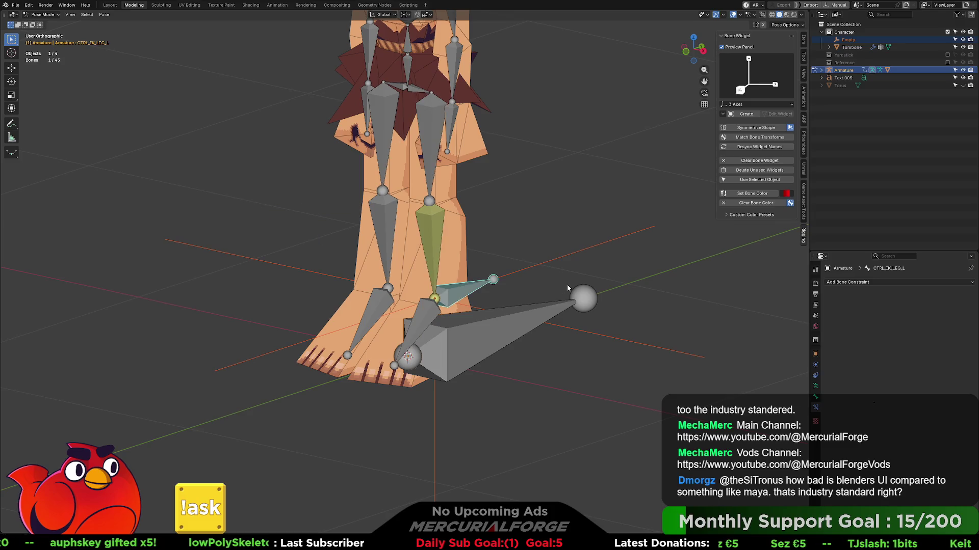
{"action": "middle_click_drag", "start_coordinate": [557, 267], "coordinate": [510, 255]}
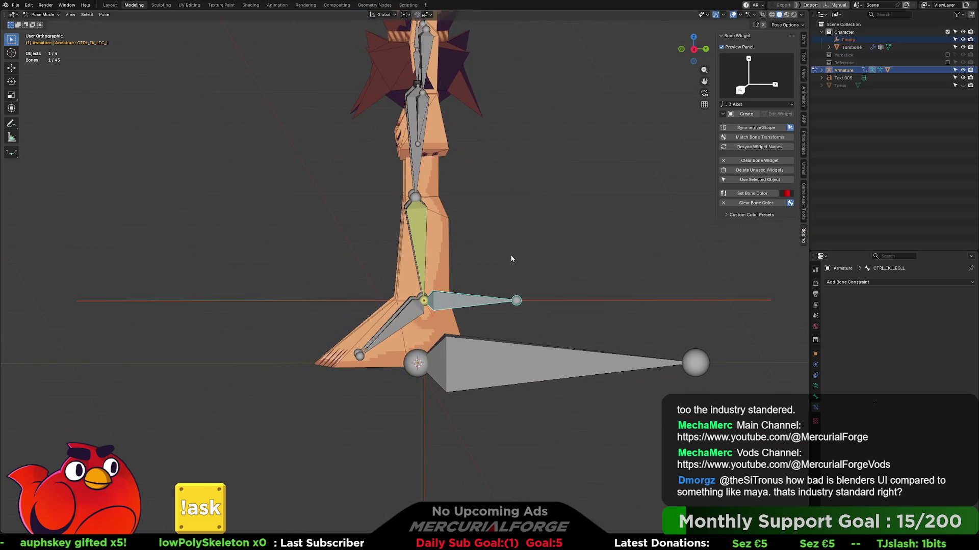
{"action": "left_click", "coordinate": [549, 302]}
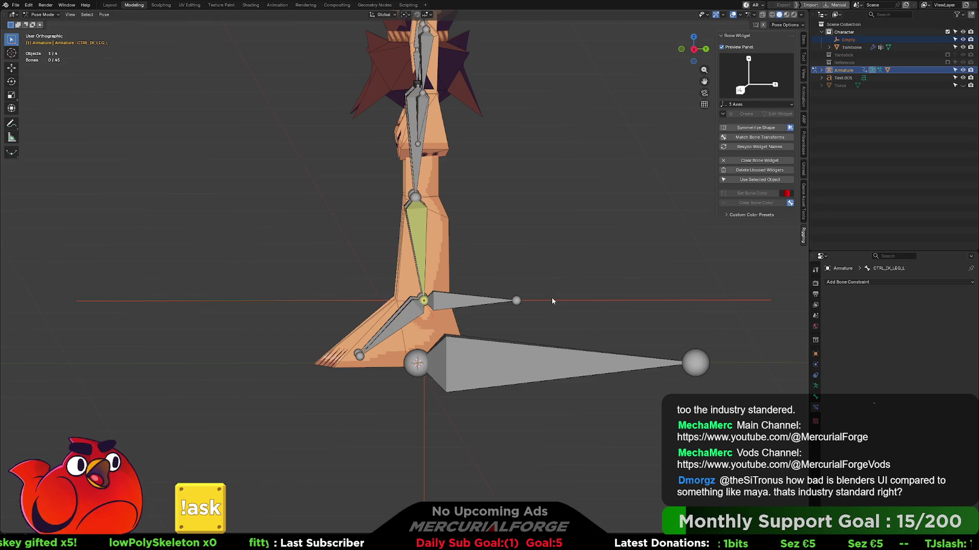
- Test a vertical Z move of the foot control, then orbit into perspective view
{"action": "middle_click_drag", "start_coordinate": [476, 307], "coordinate": [477, 302]}
{"action": "left_click", "coordinate": [478, 301]}
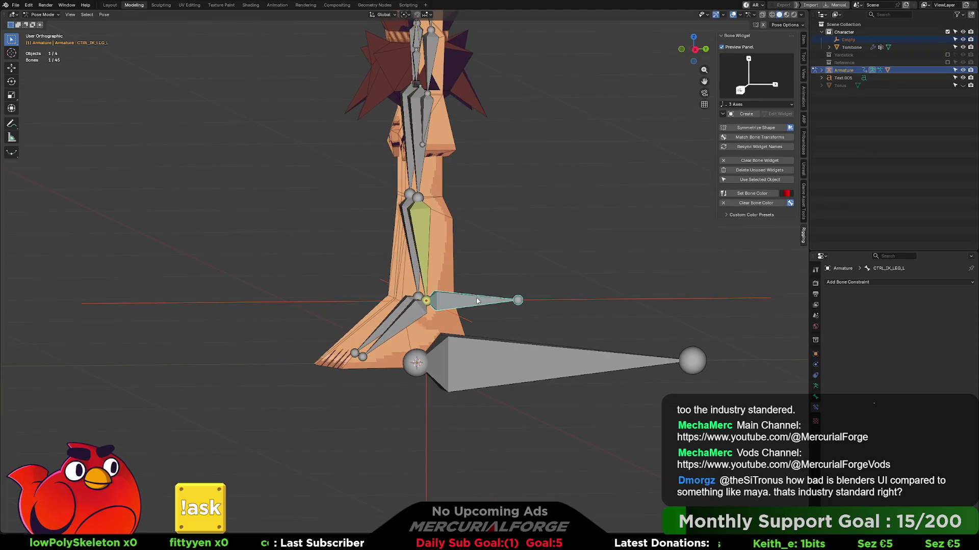
{"action": "key", "text": "g"}
{"action": "key", "text": "z"}
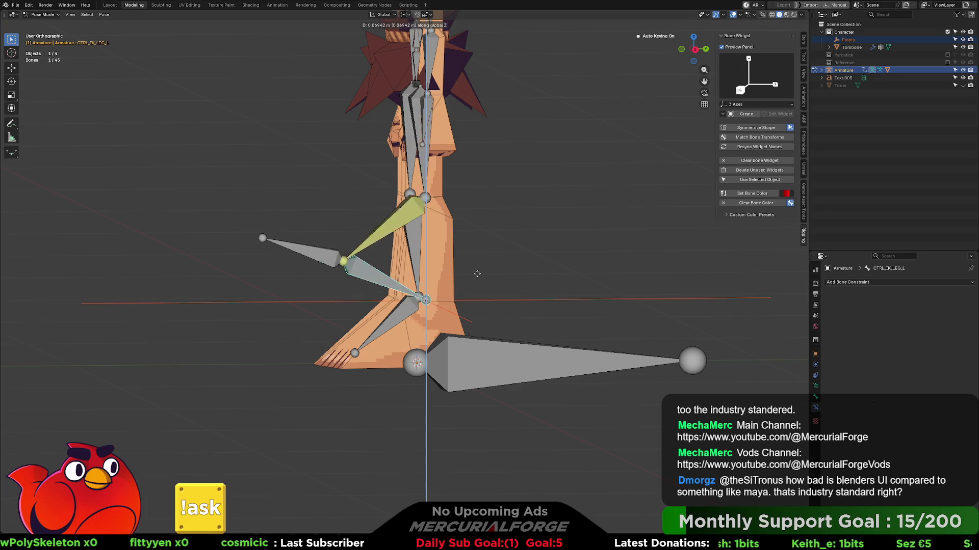
{"action": "key", "text": "Escape"}
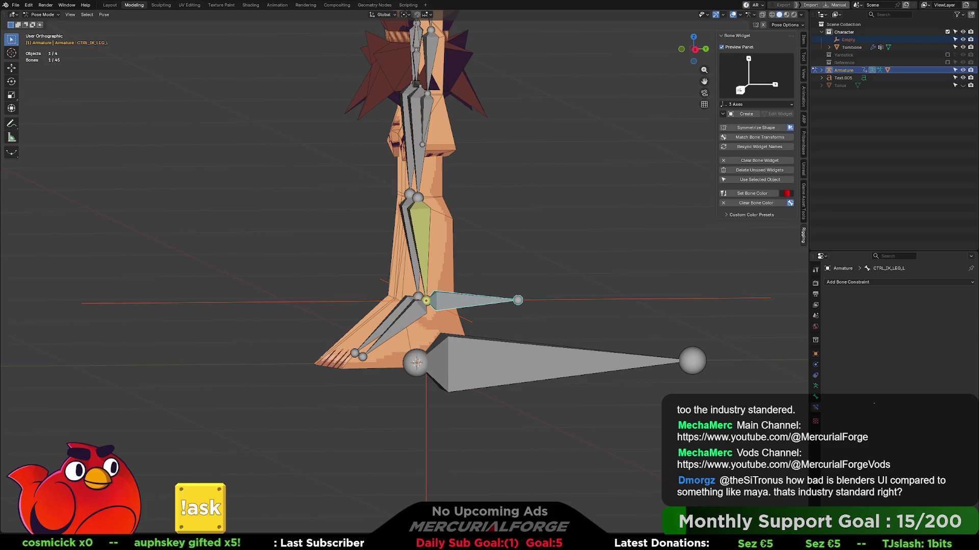
{"action": "mouse_move", "coordinate": [475, 281]}
{"action": "middle_mouse_down"}
{"action": "mouse_move", "coordinate": [499, 281]}
{"action": "mouse_move", "coordinate": [459, 287]}
{"action": "mouse_move", "coordinate": [561, 300]}
{"action": "mouse_move", "coordinate": [511, 308]}
{"action": "middle_mouse_up"}
{"action": "key", "text": "KP_5"}
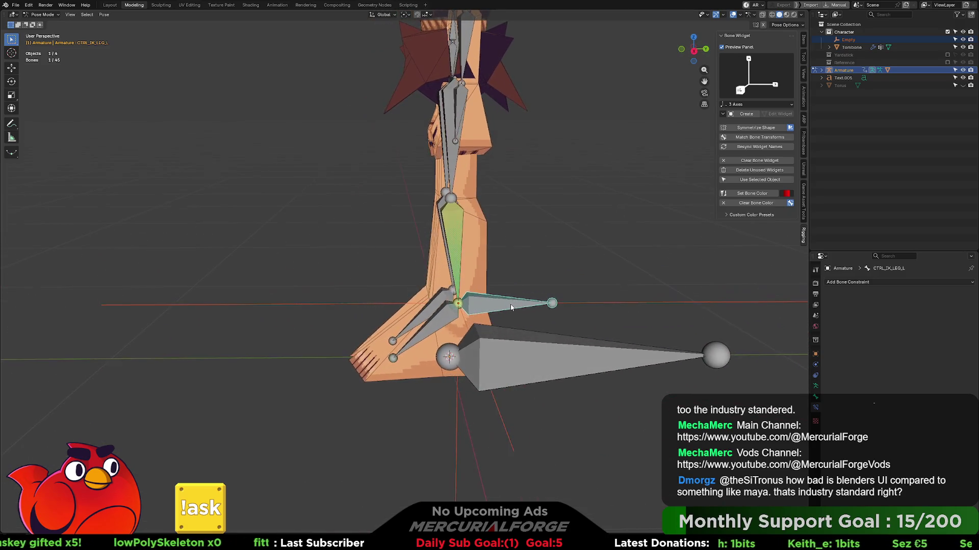
- Inspect the constraints on LowerLeg.L, DRV_LowerLeg.L, UpperLeg.L and DRV_UpperLeg.L, then open the mode pie
{"action": "left_click", "coordinate": [520, 280]}
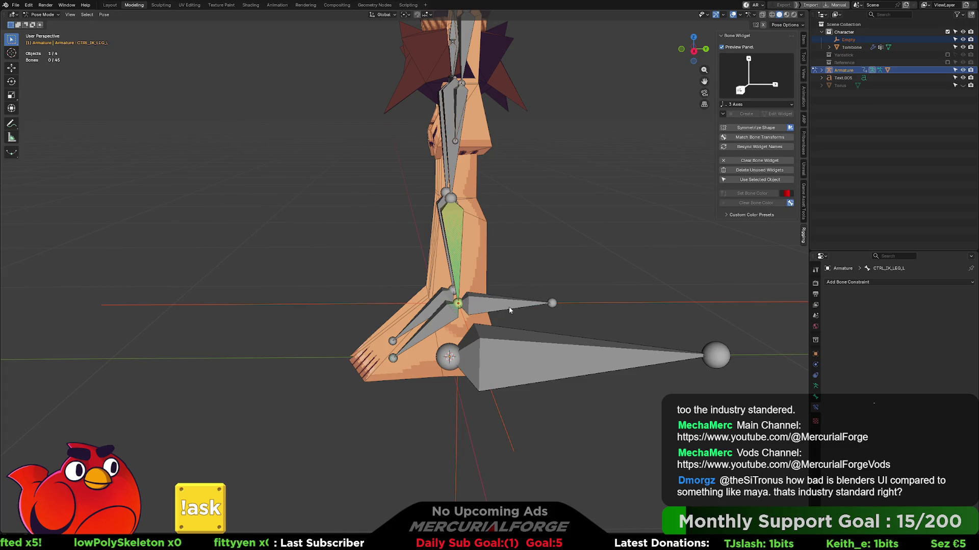
{"action": "left_click", "coordinate": [455, 222]}
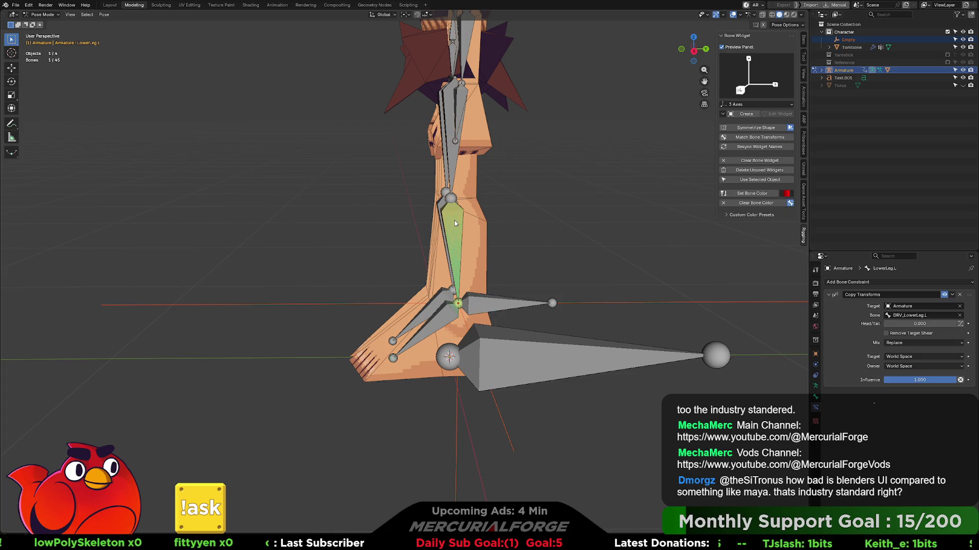
{"action": "left_click", "coordinate": [455, 221]}
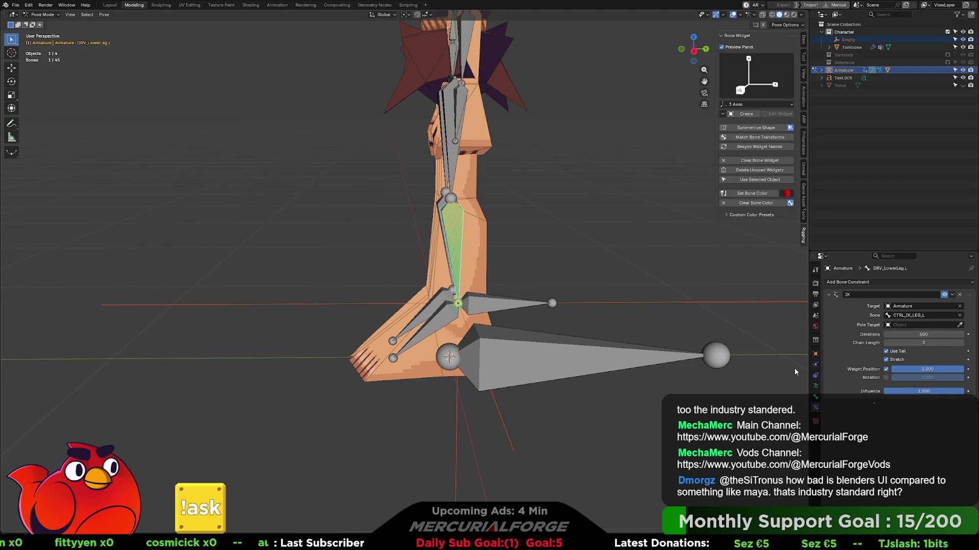
{"action": "left_click", "coordinate": [453, 202]}
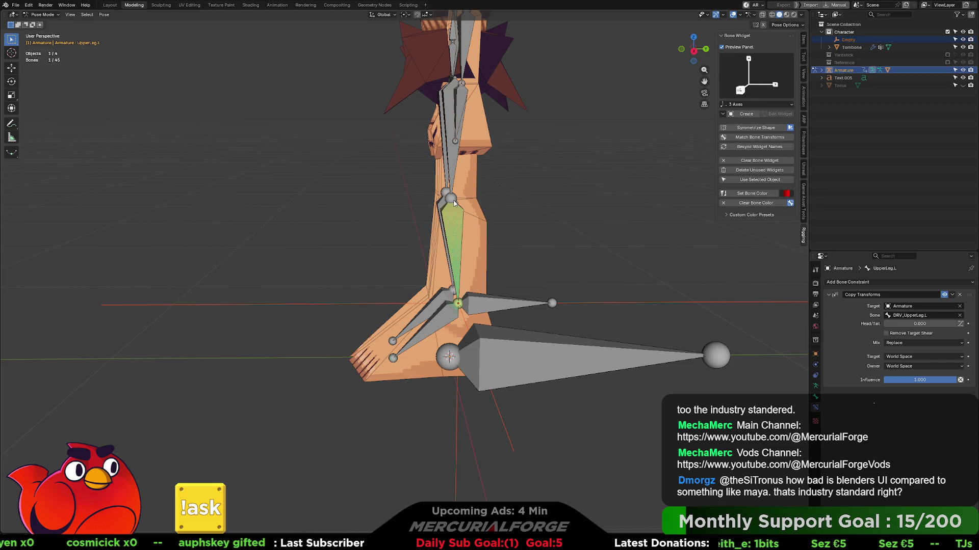
{"action": "left_click", "coordinate": [451, 201]}
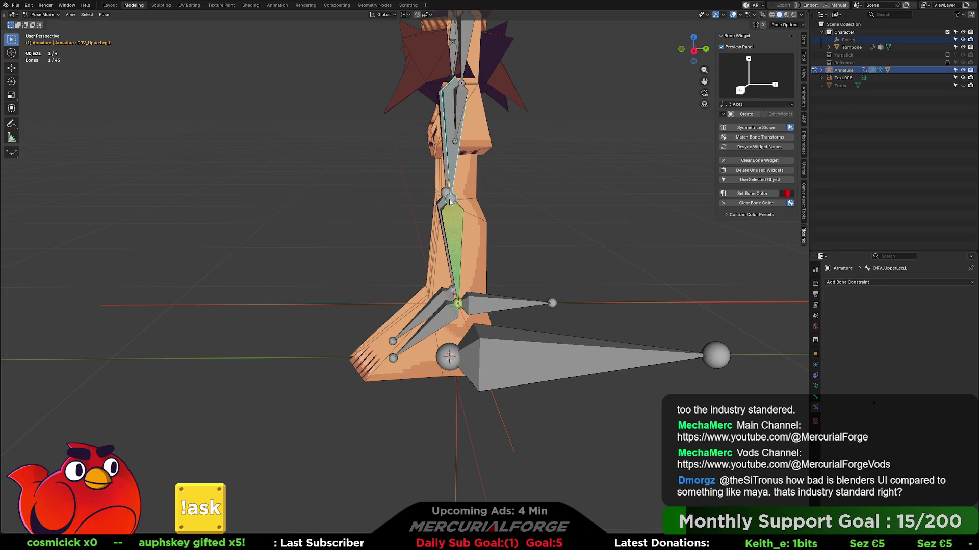
{"action": "key", "text": "ctrl+Tab"}
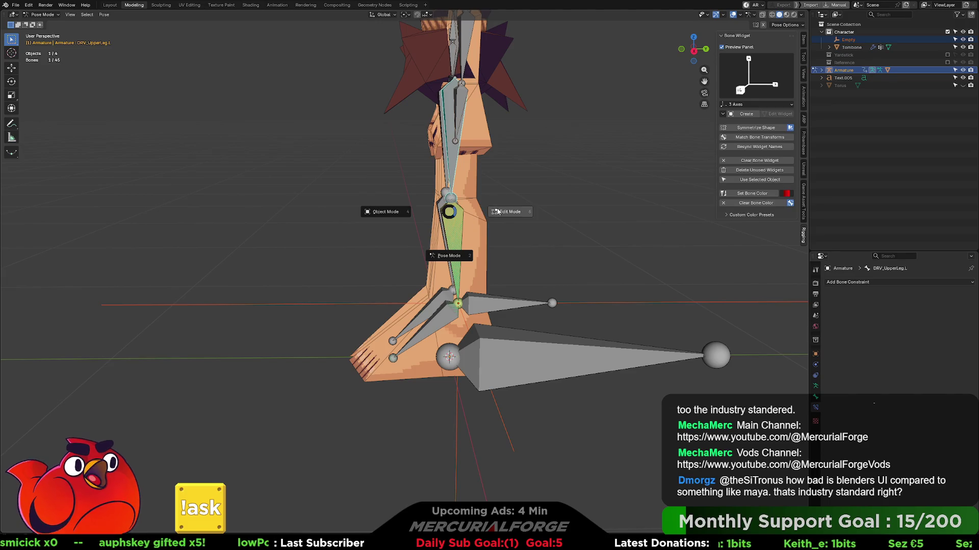
- In Edit Mode and Right Ortho view, extrude a short bone forward from the left knee joint
{"action": "left_click", "coordinate": [498, 212]}
{"action": "left_click", "coordinate": [446, 200]}
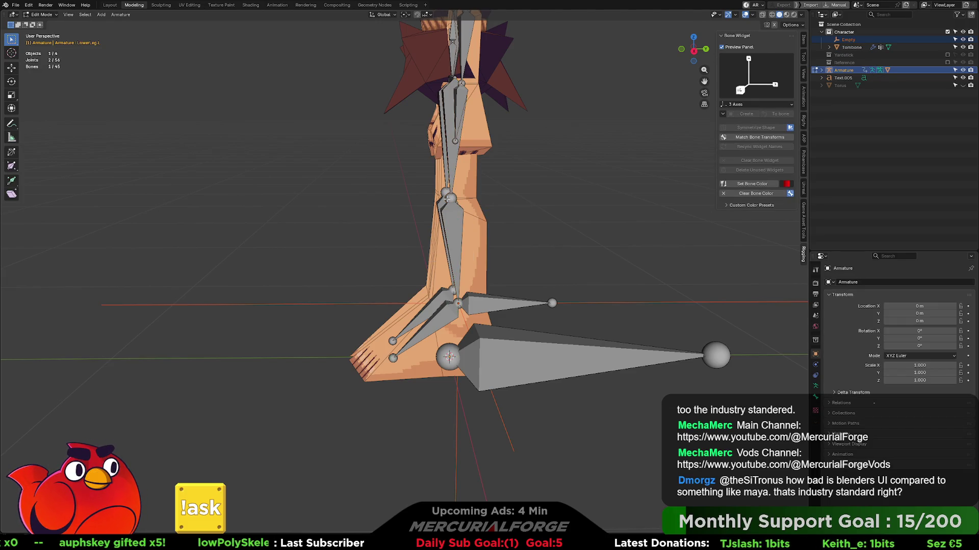
{"action": "key", "text": "KP_1"}
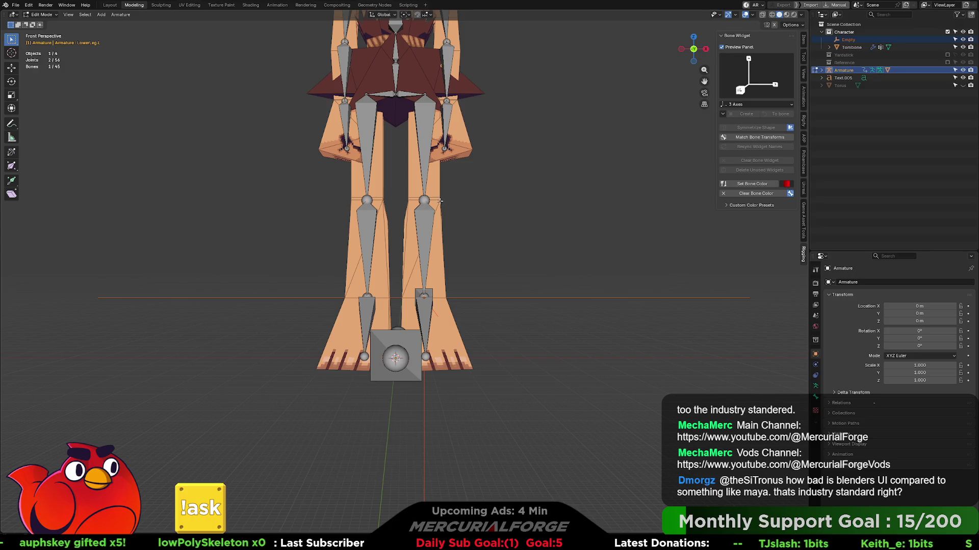
{"action": "key", "text": "KP_3"}
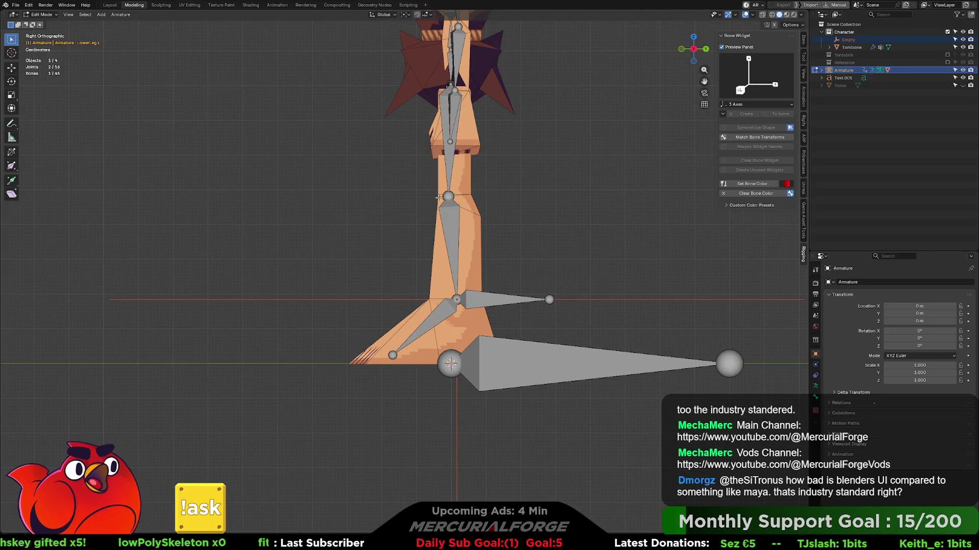
{"action": "left_click", "coordinate": [449, 197]}
{"action": "key", "text": "e"}
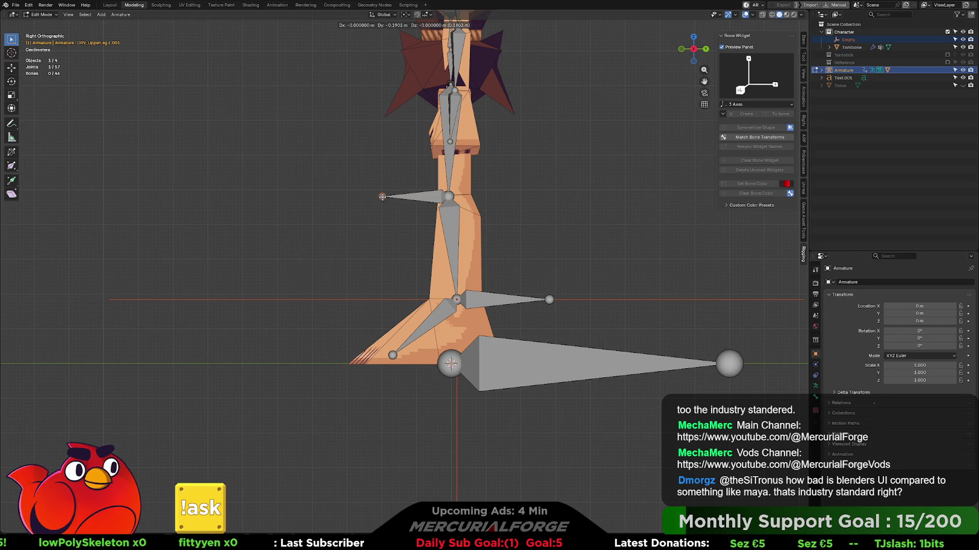
{"action": "left_click", "coordinate": [383, 197]}
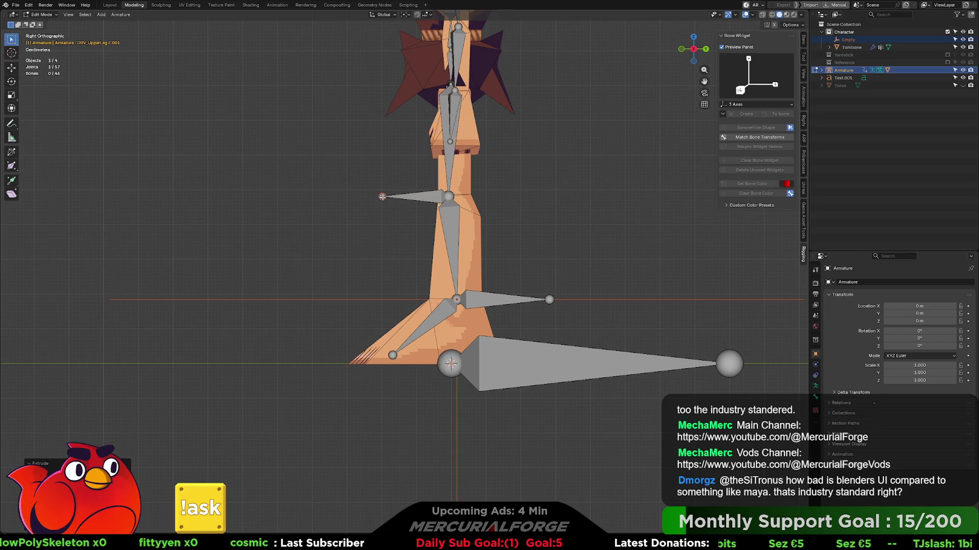
{"action": "left_click", "coordinate": [423, 195]}
{"action": "key", "text": "alt+p"}
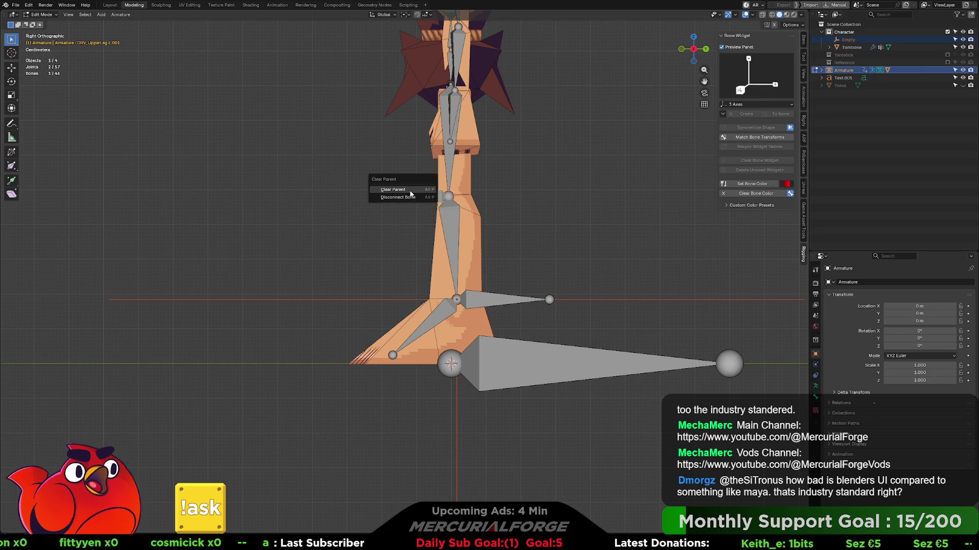
- Clear the knee bone's parent and rename it CTRL_POLEVEC_L
{"action": "left_click", "coordinate": [411, 193]}
{"action": "key", "text": "F2"}
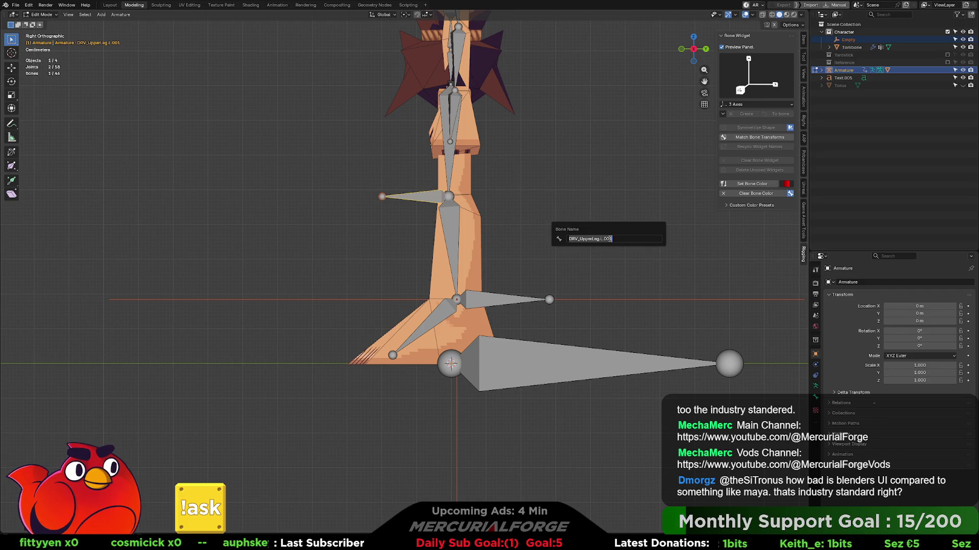
{"action": "type", "text": "CTRL_"}
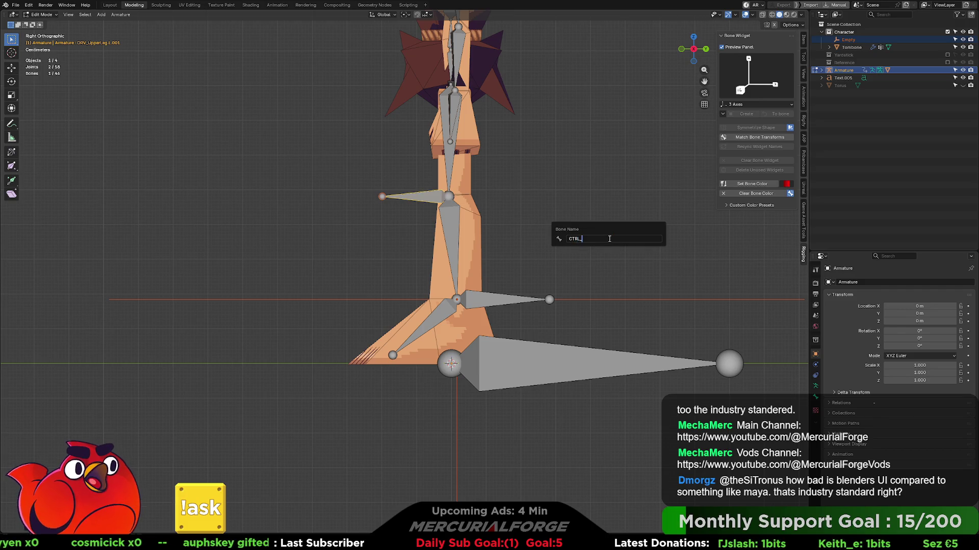
{"action": "type", "text": "PO"}
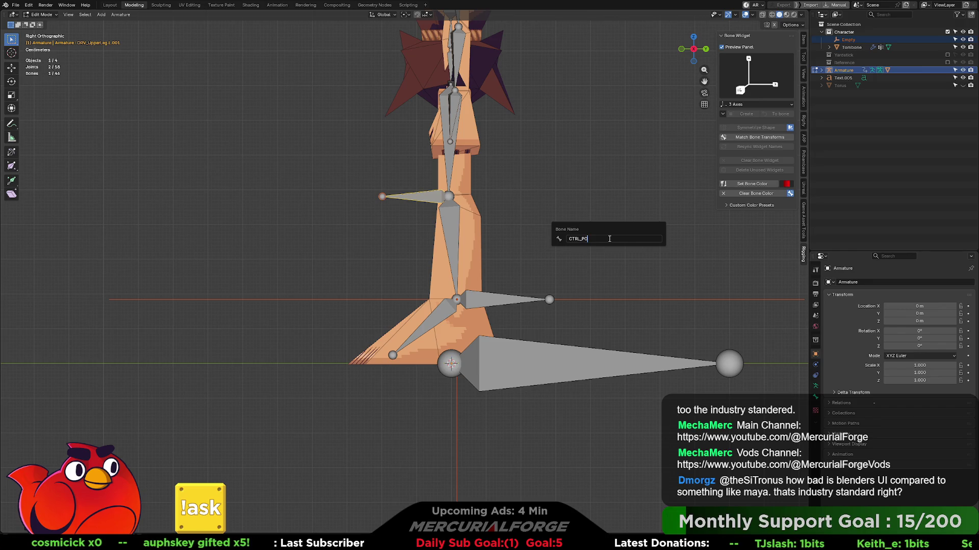
{"action": "key", "text": "BackSpace"}
{"action": "key", "text": "BackSpace"}
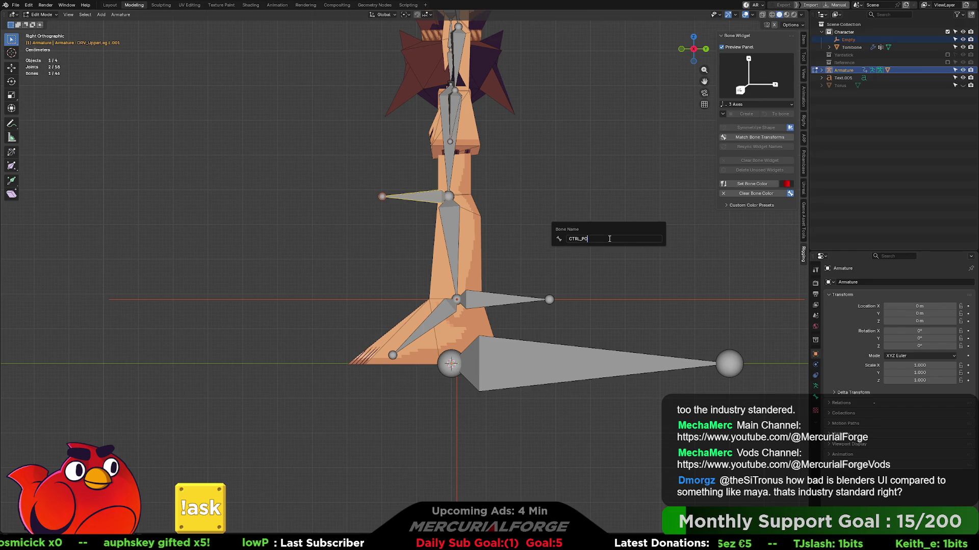
{"action": "type", "text": "LEVEC"}
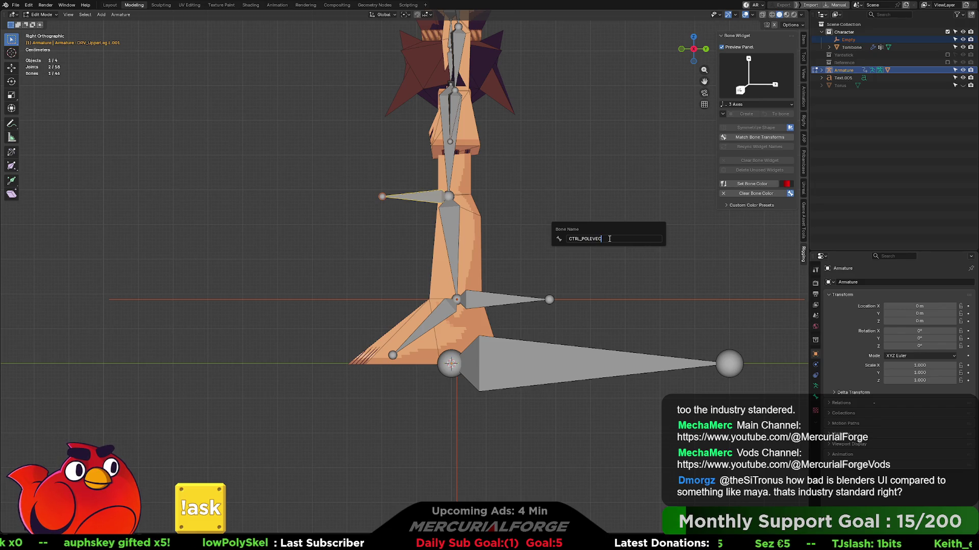
{"action": "type", "text": "_L"}
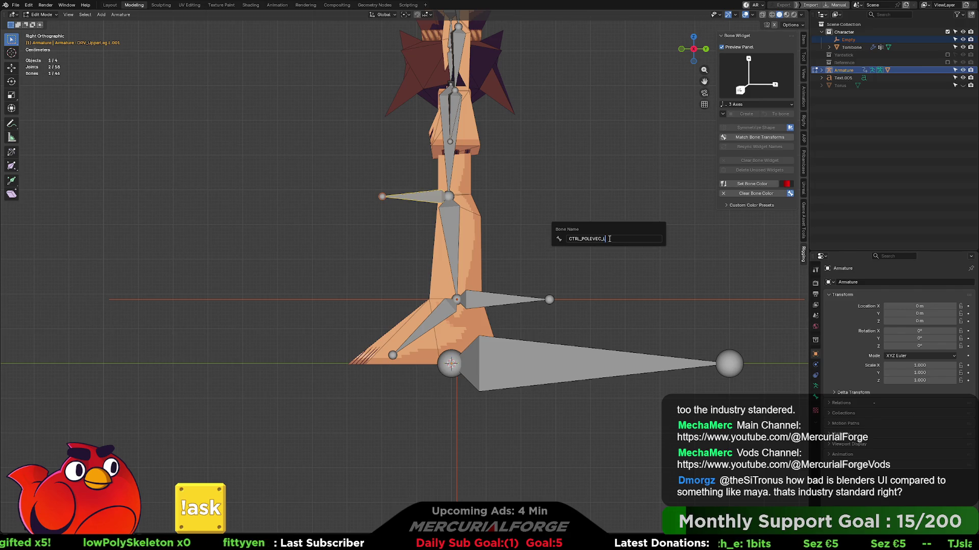
{"action": "key", "text": "BackSpace"}
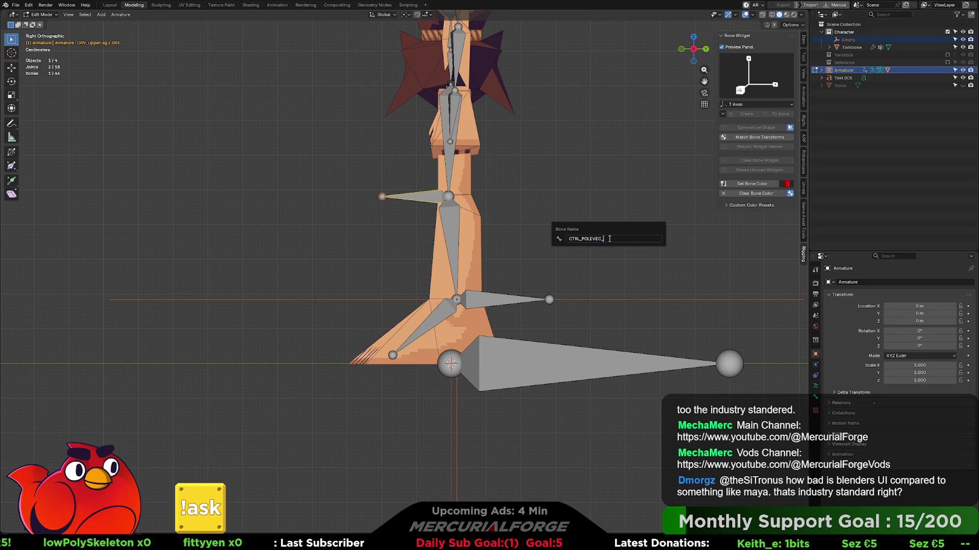
{"action": "key", "text": "Return"}
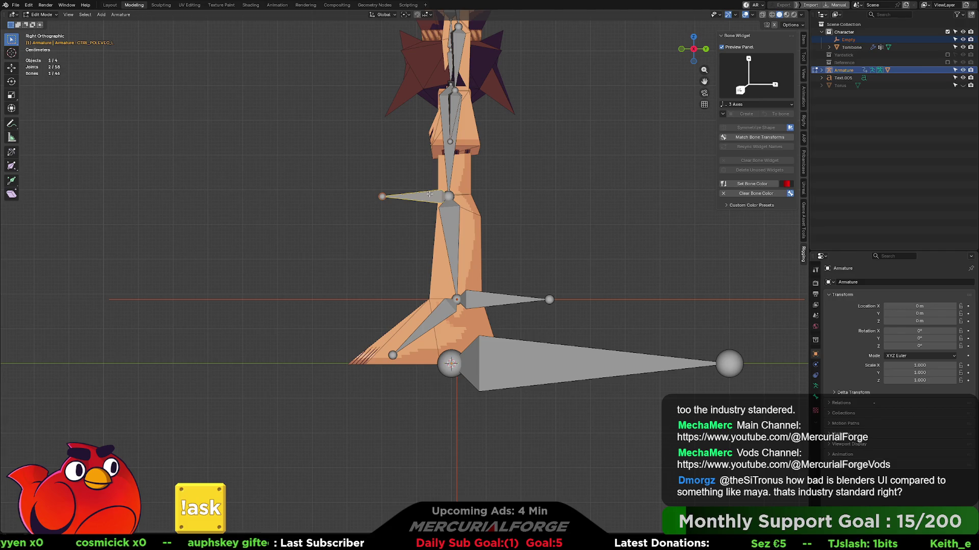
- Move CTRL_POLEVEC_L further forward along global Y, in front of the knee
{"action": "key", "text": "g"}
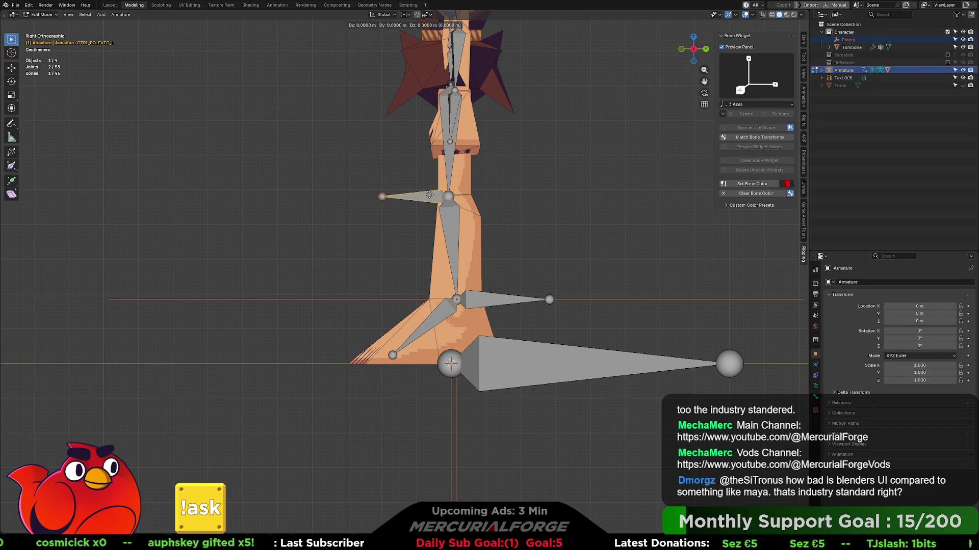
{"action": "key", "text": "y"}
{"action": "left_click", "coordinate": [387, 197]}
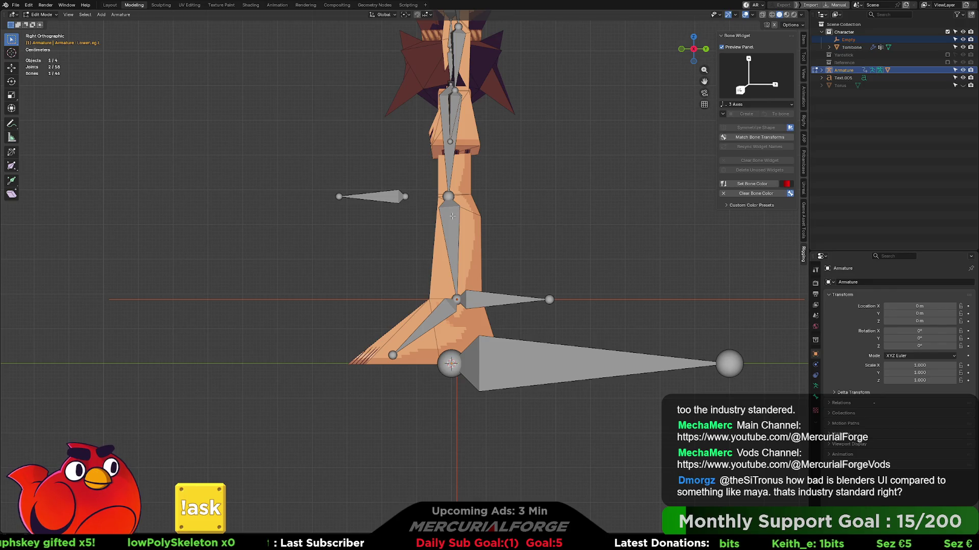
- Switch the armature back to Pose Mode and select DRV_LowerLeg.L
{"action": "key", "text": "Tab"}
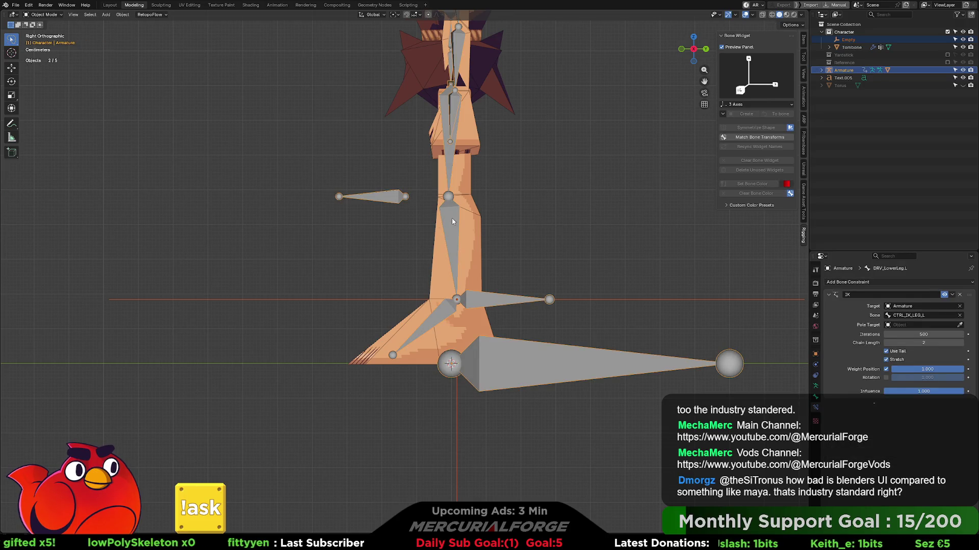
{"action": "key", "text": "ctrl+Tab"}
{"action": "left_click", "coordinate": [455, 219]}
{"action": "left_click", "coordinate": [455, 218]}
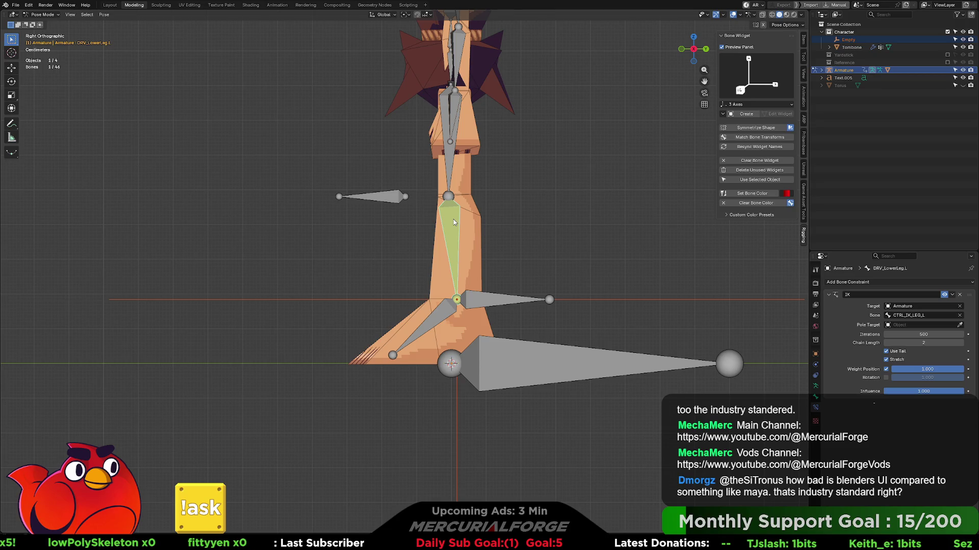
- Eyedrop Armature as the IK pole target and CTRL_POLEVEC_L as its pole bone
{"action": "left_click", "coordinate": [959, 324]}
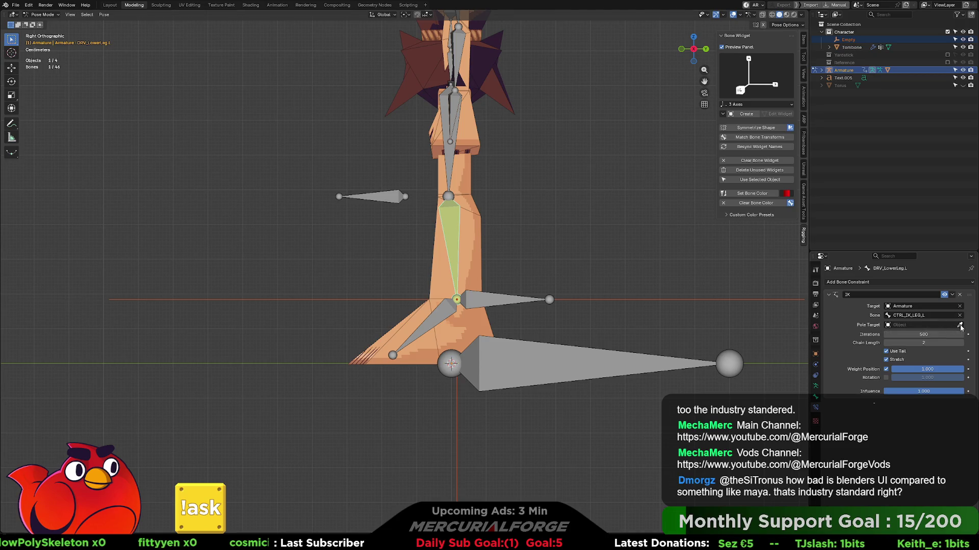
{"action": "left_click", "coordinate": [393, 193]}
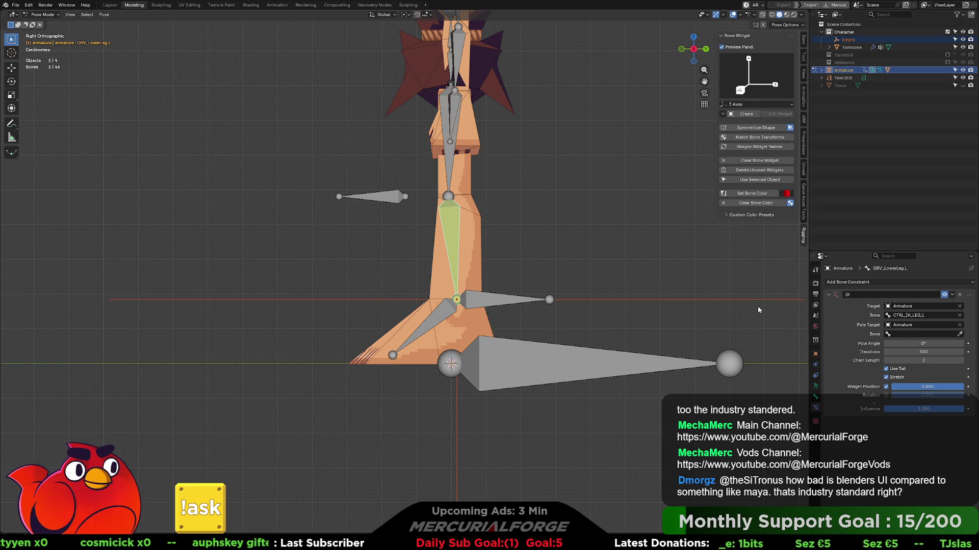
{"action": "left_click", "coordinate": [959, 333]}
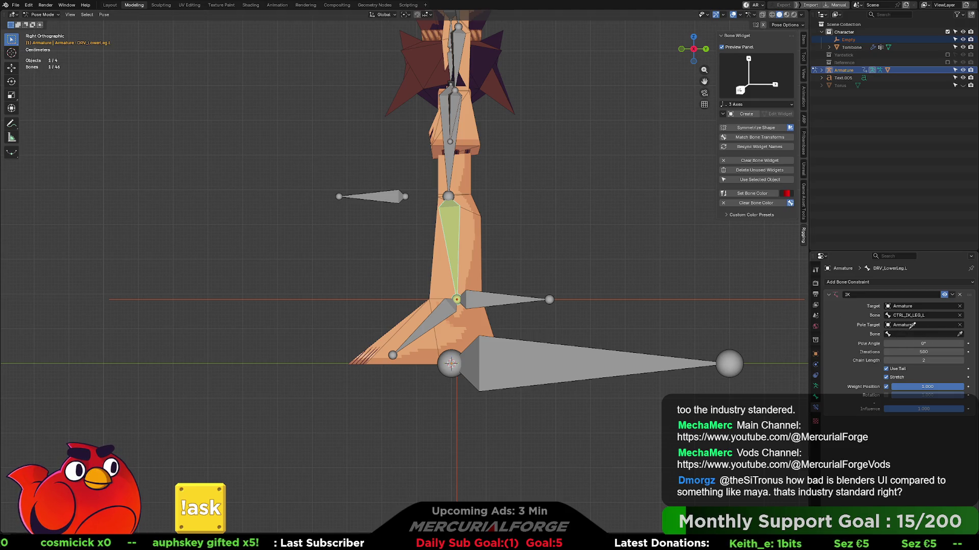
{"action": "left_click", "coordinate": [396, 196]}
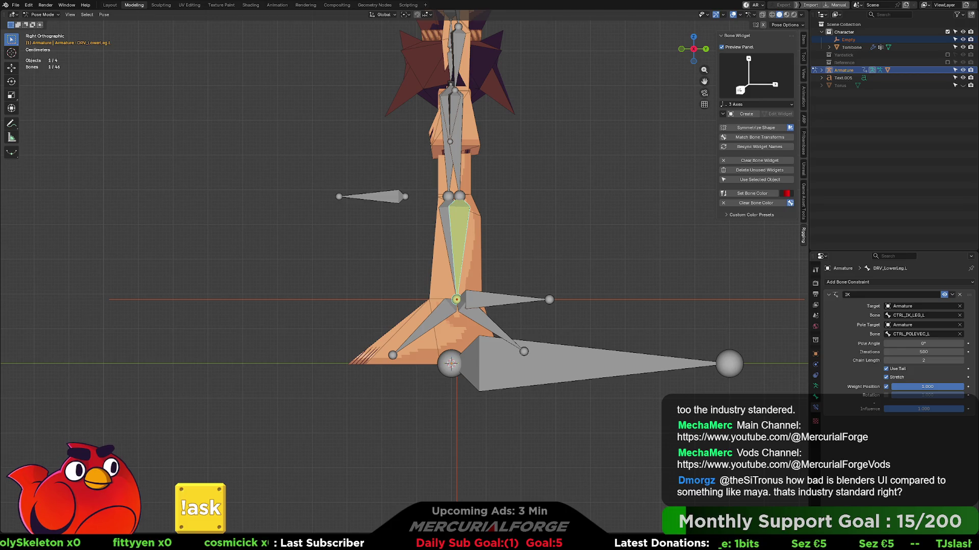
{"action": "mouse_move", "coordinate": [569, 236]}
{"action": "middle_mouse_down"}
{"action": "mouse_move", "coordinate": [541, 219]}
{"action": "mouse_move", "coordinate": [566, 231]}
{"action": "middle_mouse_up"}
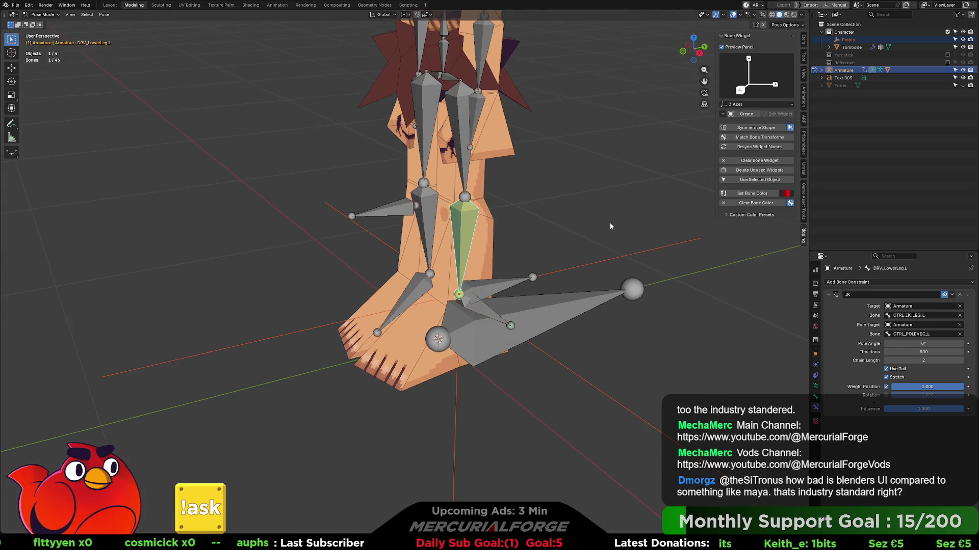
- Set the lower-leg IK Pole Angle to 180° so the knee bends forward
{"action": "mouse_move", "coordinate": [921, 343]}
{"action": "left_mouse_down"}
{"action": "mouse_move", "coordinate": [872, 343]}
{"action": "mouse_move", "coordinate": [952, 344]}
{"action": "left_mouse_up"}
{"action": "left_click", "coordinate": [925, 342]}
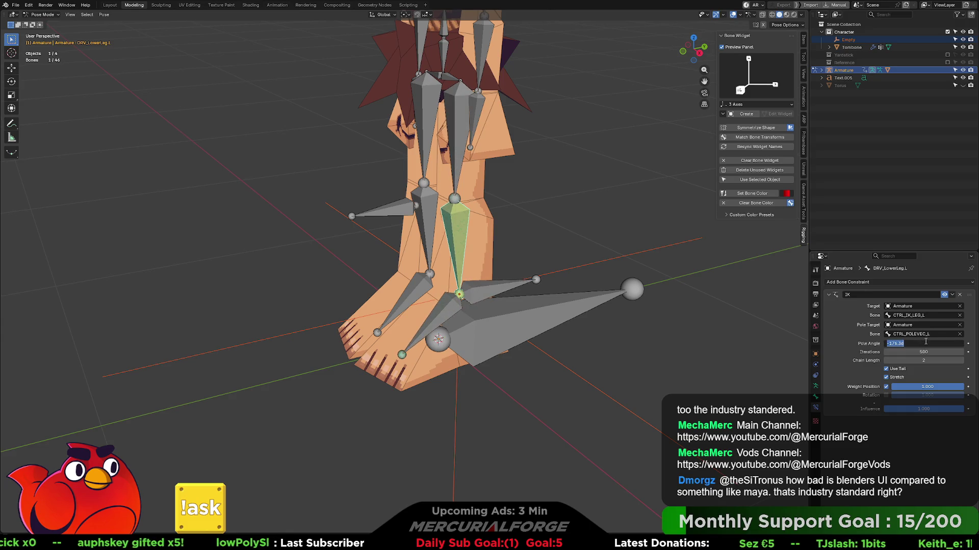
{"action": "type", "text": "180"}
{"action": "key", "text": "Return"}
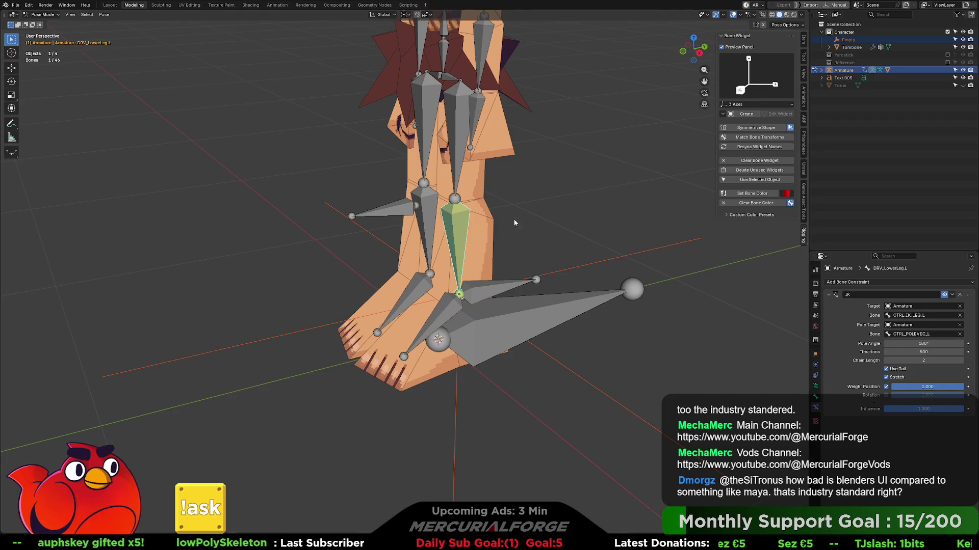
- Test the leg by grabbing the CTRL_IK_LEG_L foot control, then cancel the move
{"action": "middle_click_drag", "start_coordinate": [530, 232], "coordinate": [508, 219]}
{"action": "left_click", "coordinate": [509, 301]}
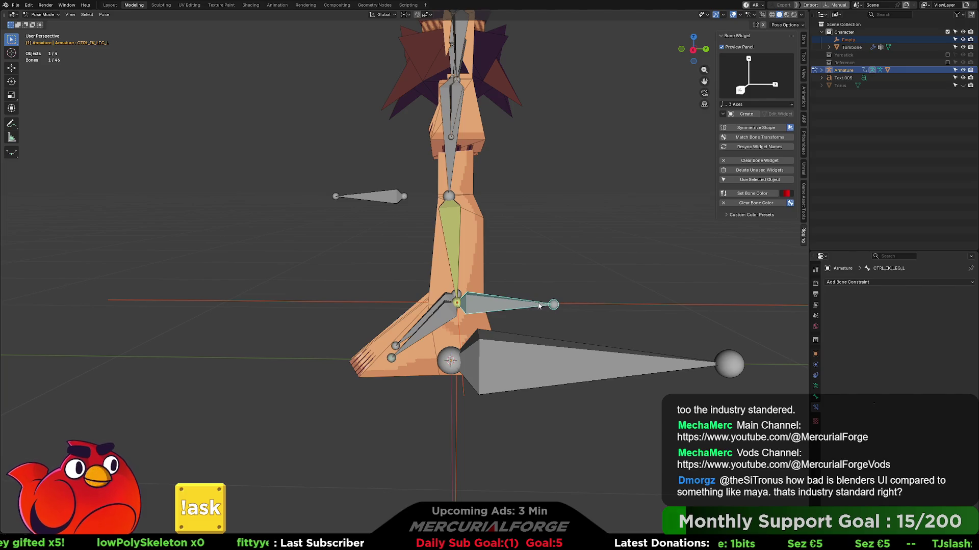
{"action": "key", "text": "g"}
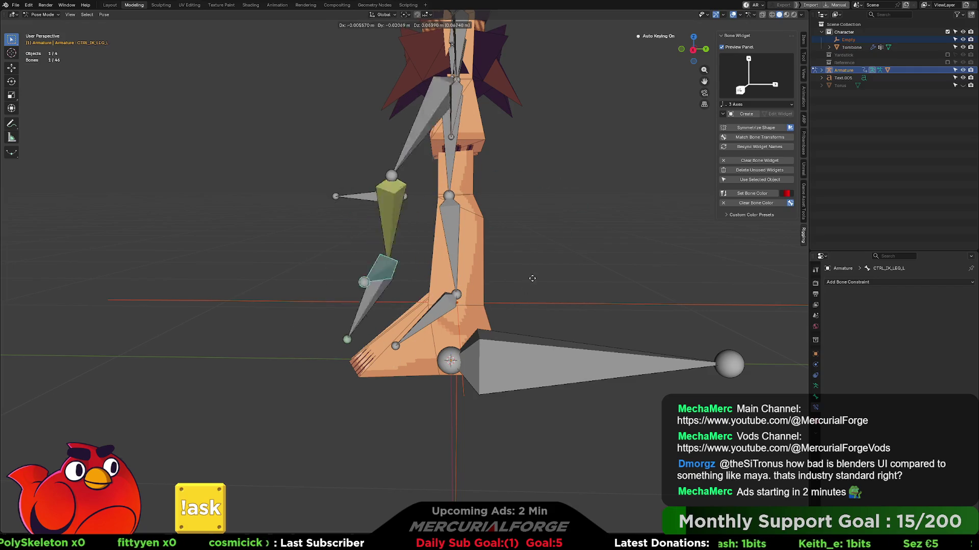
{"action": "key", "text": "Escape"}
- Select DRV_LowerLeg.L, then test-move the CTRL_POLEVEC_L knee pole bone
{"action": "left_click", "coordinate": [457, 225]}
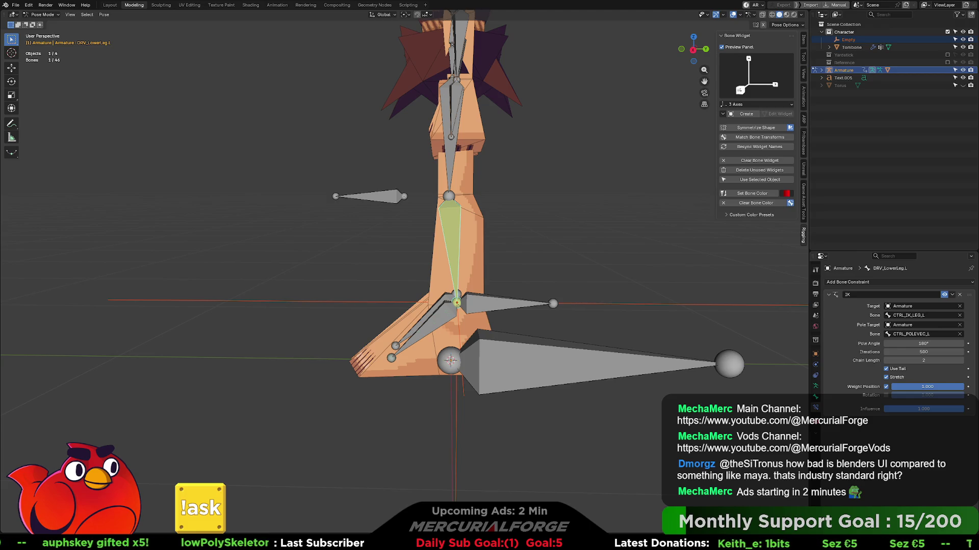
{"action": "left_click", "coordinate": [393, 202]}
{"action": "middle_click_drag", "start_coordinate": [392, 201], "coordinate": [447, 222]}
{"action": "key", "text": "g"}
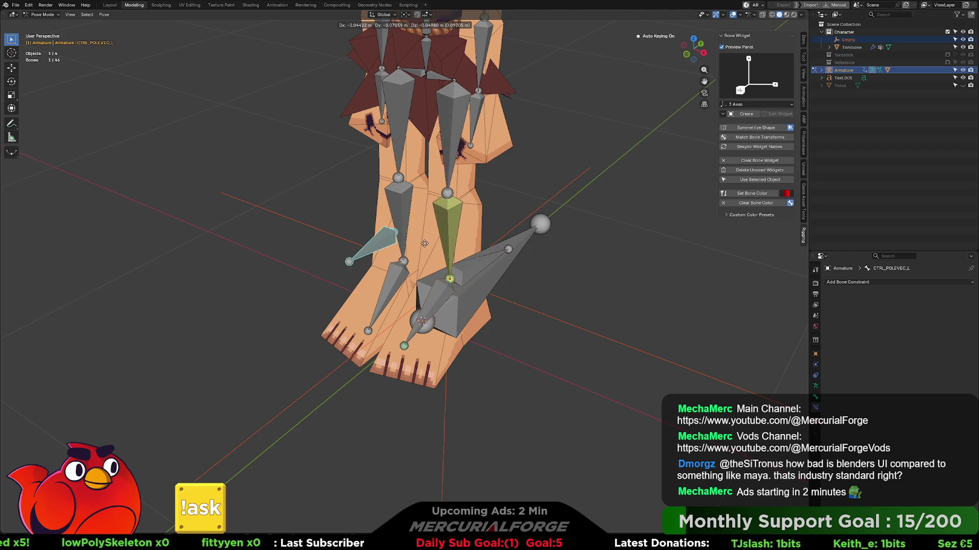
{"action": "left_click", "coordinate": [443, 244]}
{"action": "mouse_move", "coordinate": [444, 244]}
{"action": "middle_mouse_down"}
{"action": "mouse_move", "coordinate": [498, 247]}
{"action": "mouse_move", "coordinate": [463, 221]}
{"action": "mouse_move", "coordinate": [510, 277]}
{"action": "middle_mouse_up"}
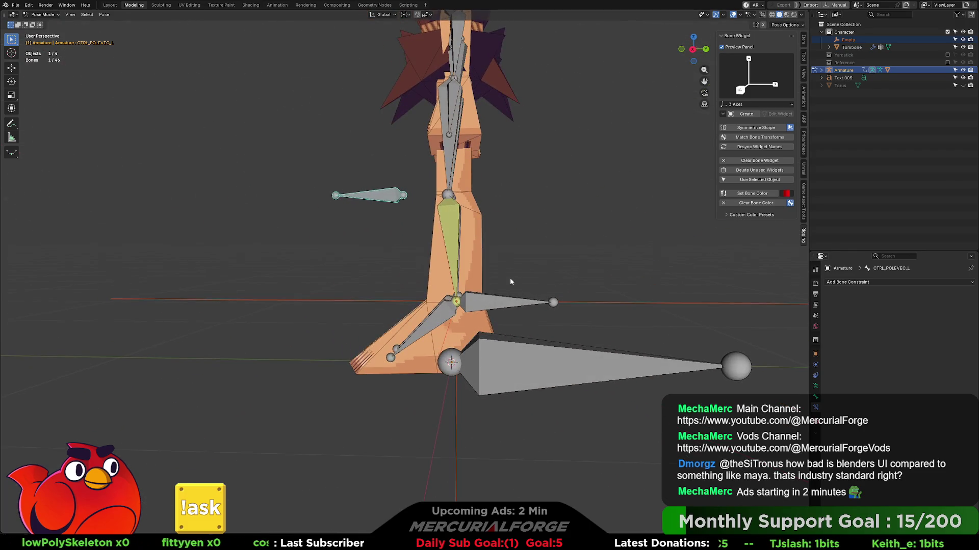
{"action": "left_click", "coordinate": [497, 305]}
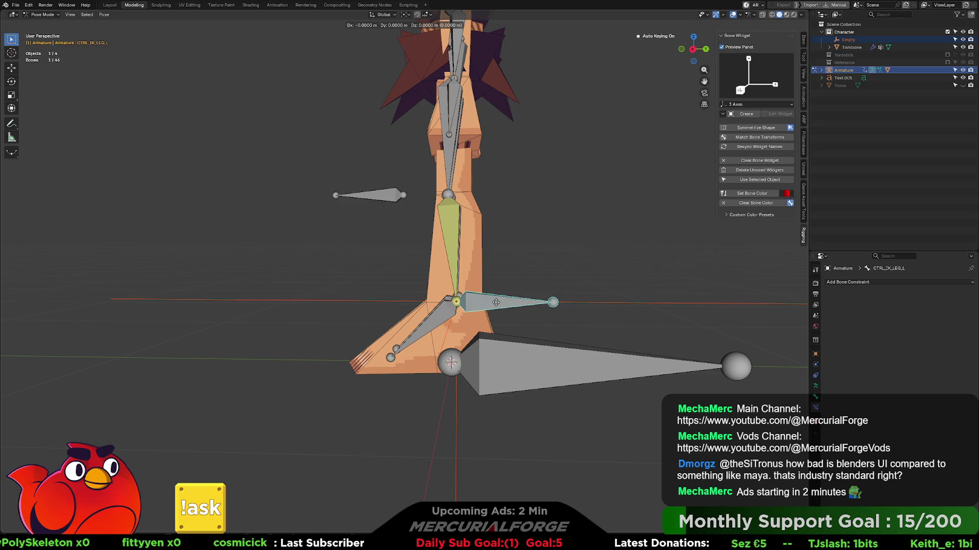
- Cancel a foot-control move, then in Edit Mode move the selected bone along global Y
{"action": "key", "text": "g"}
{"action": "key", "text": "Escape"}
{"action": "key", "text": "Tab"}
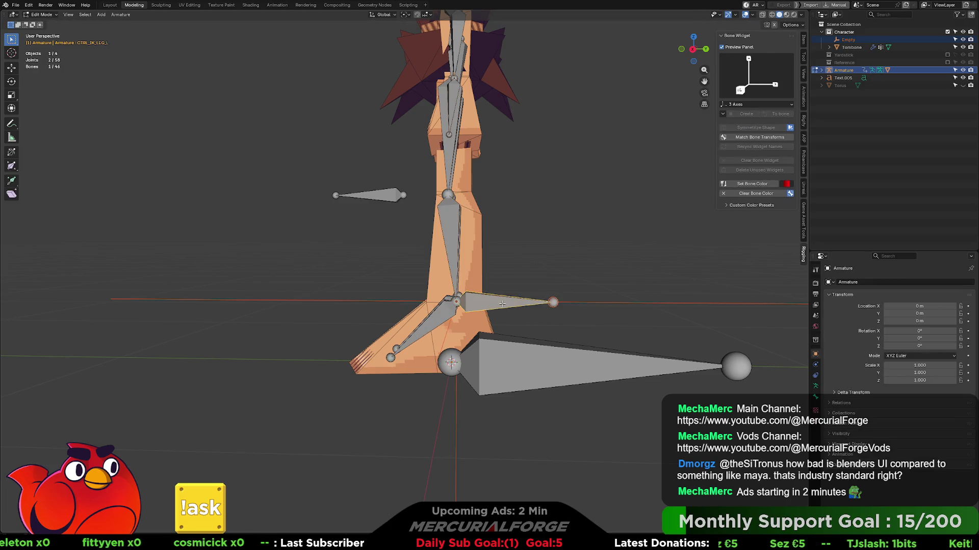
{"action": "key", "text": "g"}
{"action": "key", "text": "y"}
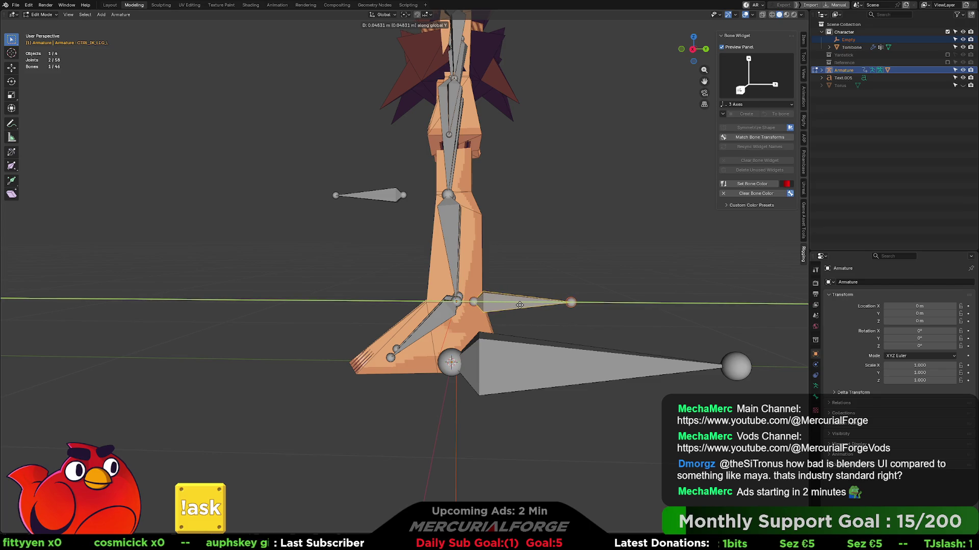
{"action": "left_click", "coordinate": [519, 304]}
- Switch the armature to Pose Mode through the mode pie menu, finally ending in Pose Mode
{"action": "key", "text": "ctrl+Tab"}
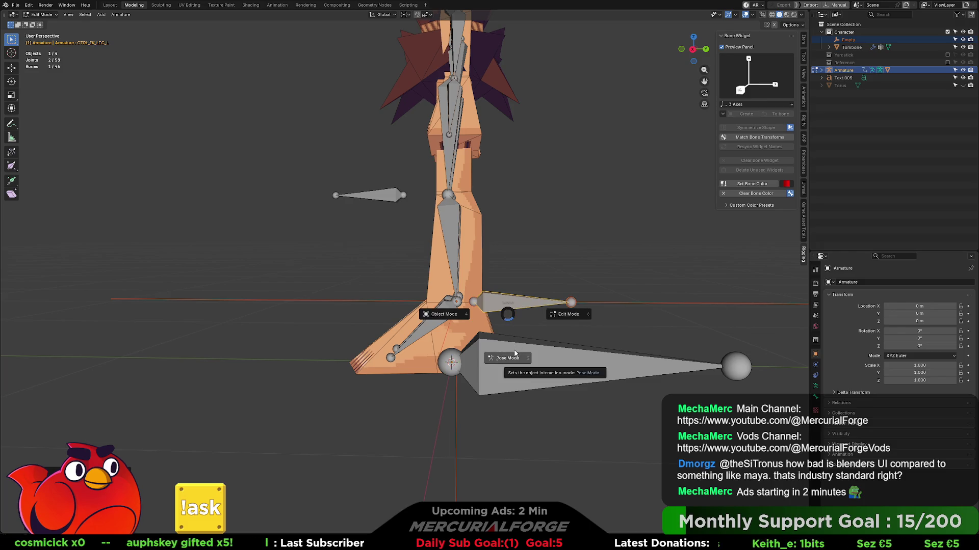
{"action": "left_click", "coordinate": [524, 347]}
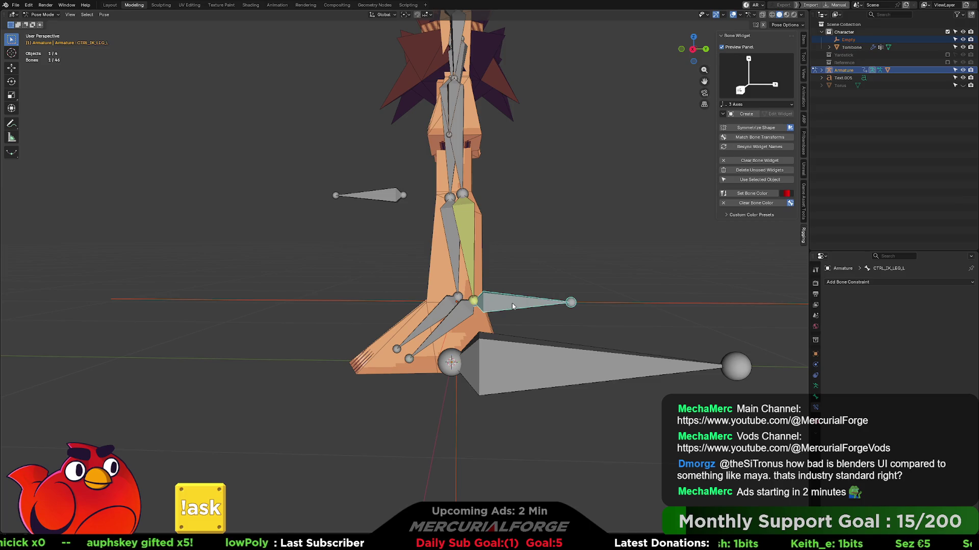
{"action": "key", "text": "space"}
{"action": "key", "text": "Escape"}
{"action": "key", "text": "Tab"}
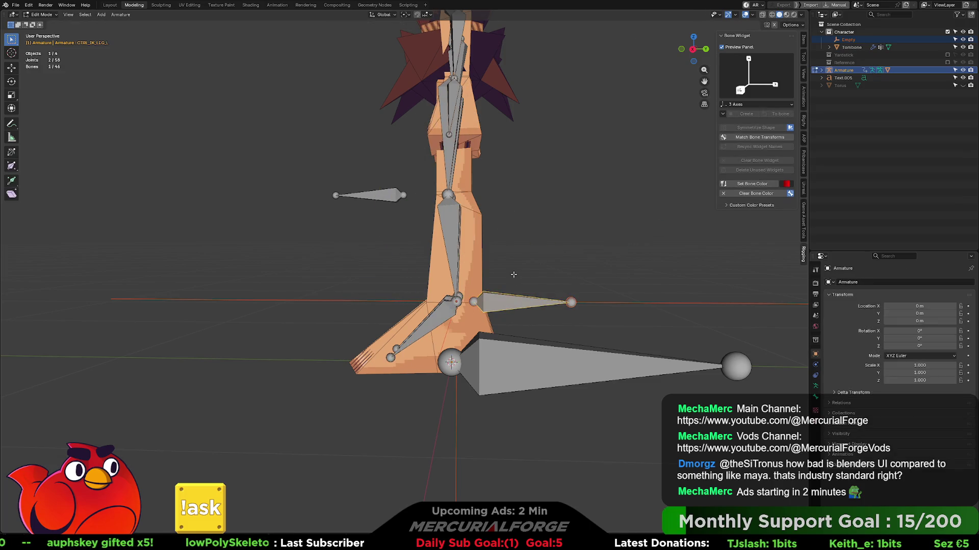
{"action": "key", "text": "Tab"}
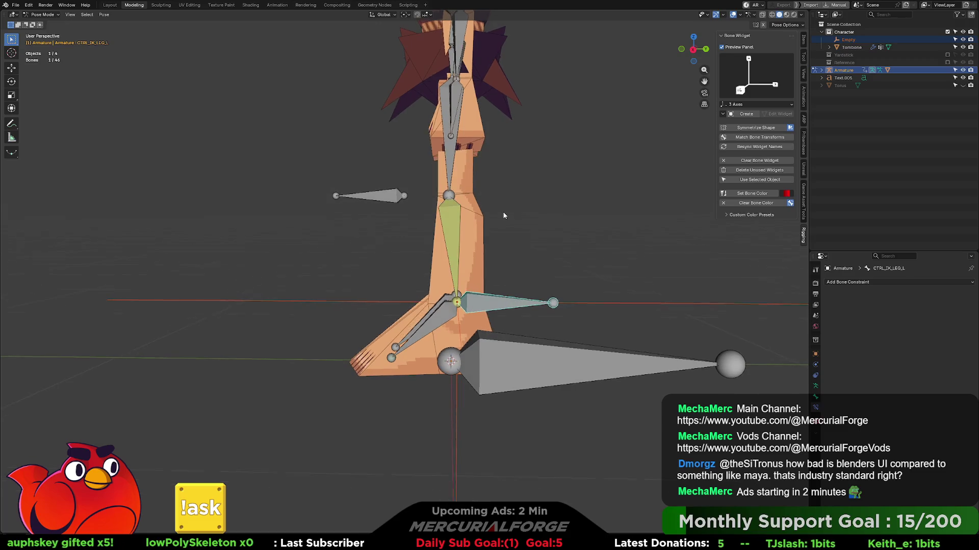
{"action": "mouse_move", "coordinate": [503, 212]}
{"action": "middle_mouse_down"}
{"action": "mouse_move", "coordinate": [555, 224]}
{"action": "mouse_move", "coordinate": [485, 213]}
{"action": "mouse_move", "coordinate": [489, 232]}
{"action": "mouse_move", "coordinate": [459, 225]}
{"action": "middle_mouse_up"}
- Test-move the CTRL_POLEVEC_L knee pole bone and place it
{"action": "left_click", "coordinate": [401, 218]}
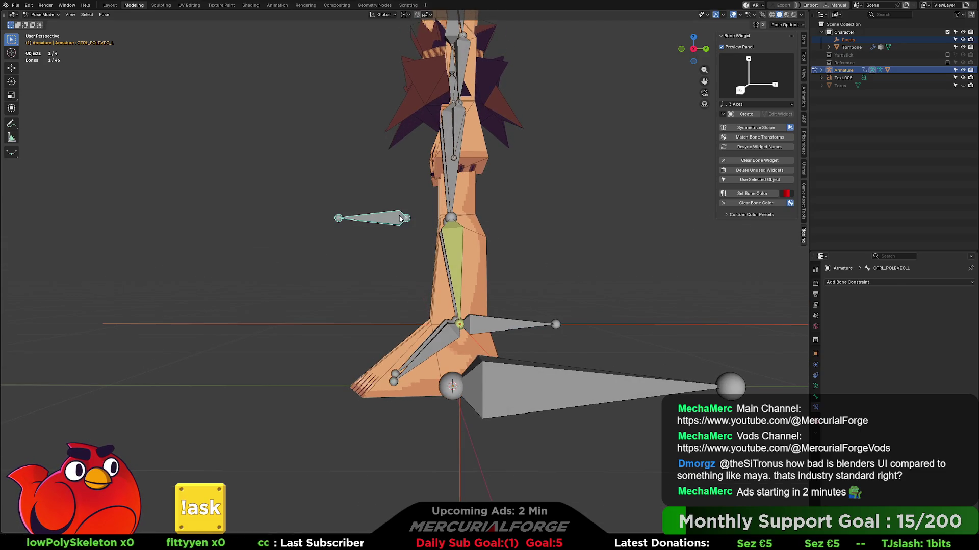
{"action": "key", "text": "g"}
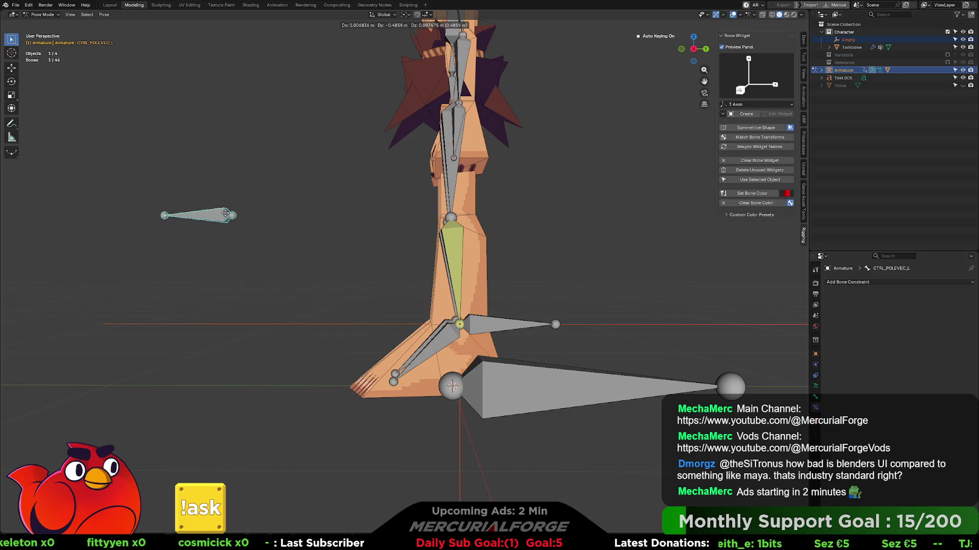
{"action": "left_click", "coordinate": [400, 216]}
- Select the overlapping DRV_LowerLeg.L bone to view its IK constraint
{"action": "left_click", "coordinate": [514, 328]}
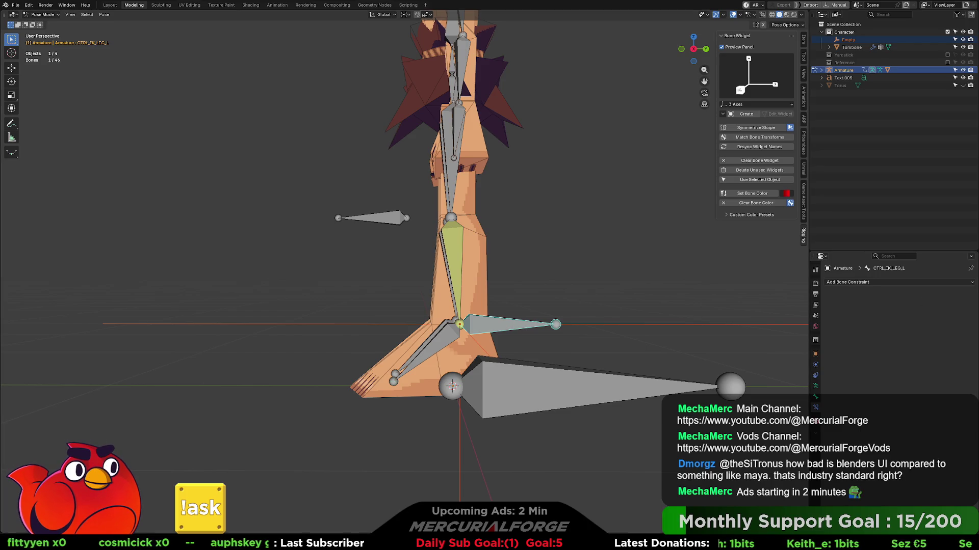
{"action": "mouse_move", "coordinate": [514, 328]}
{"action": "middle_mouse_down"}
{"action": "mouse_move", "coordinate": [565, 325]}
{"action": "mouse_move", "coordinate": [413, 253]}
{"action": "middle_mouse_up"}
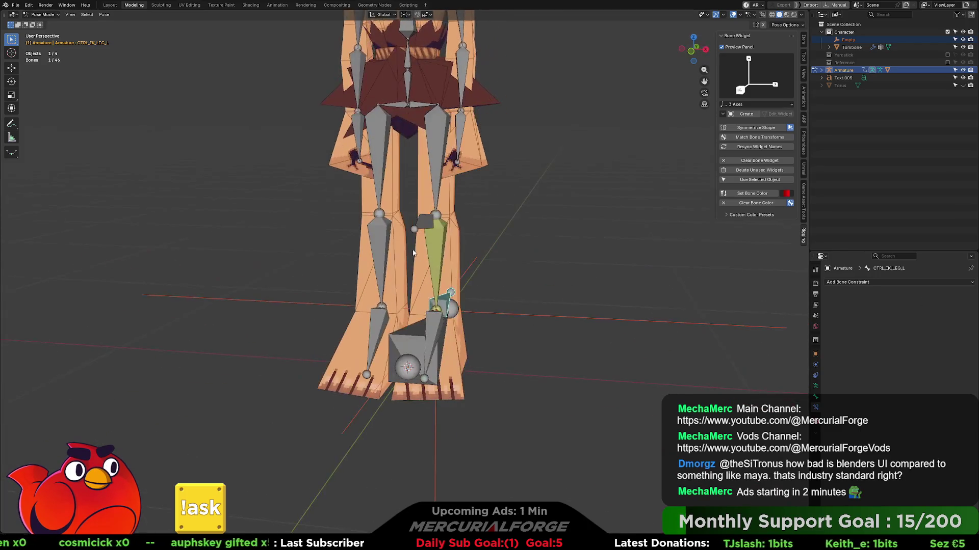
{"action": "left_click", "coordinate": [437, 245]}
{"action": "left_click", "coordinate": [437, 245]}
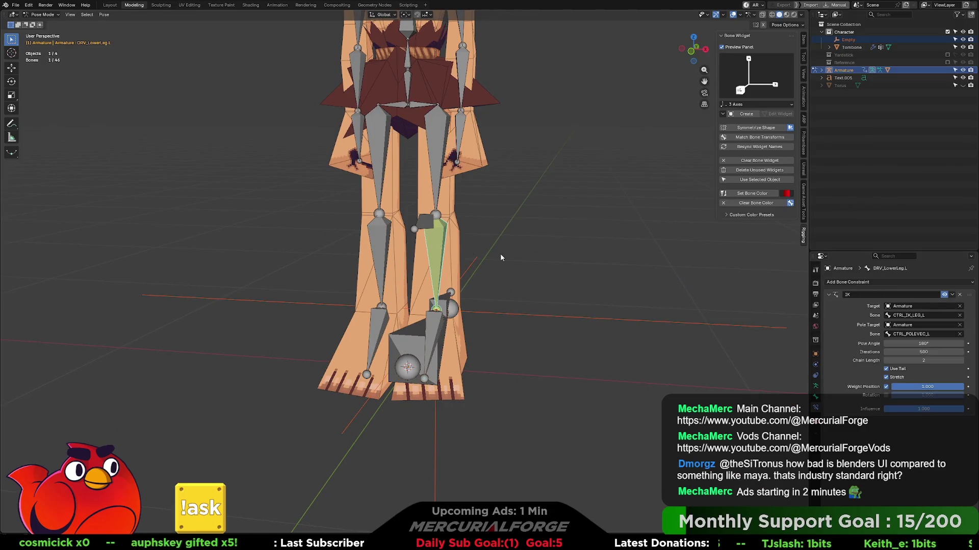
{"action": "middle_click_drag", "start_coordinate": [500, 252], "coordinate": [447, 256]}
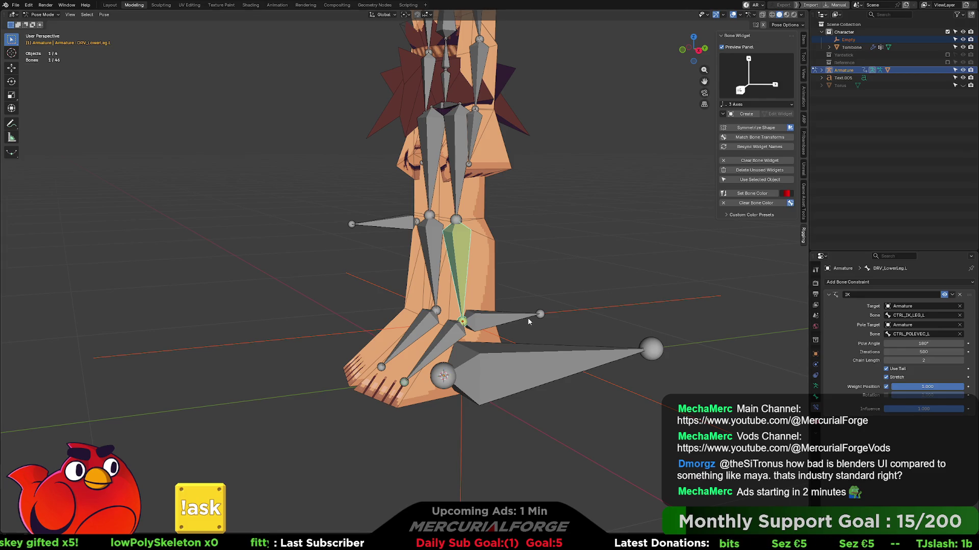
- Test-bend the leg with CTRL_IK_LEG_L, cancel, and select DRV_LowerLeg.L
{"action": "left_click", "coordinate": [489, 317]}
{"action": "key", "text": "g"}
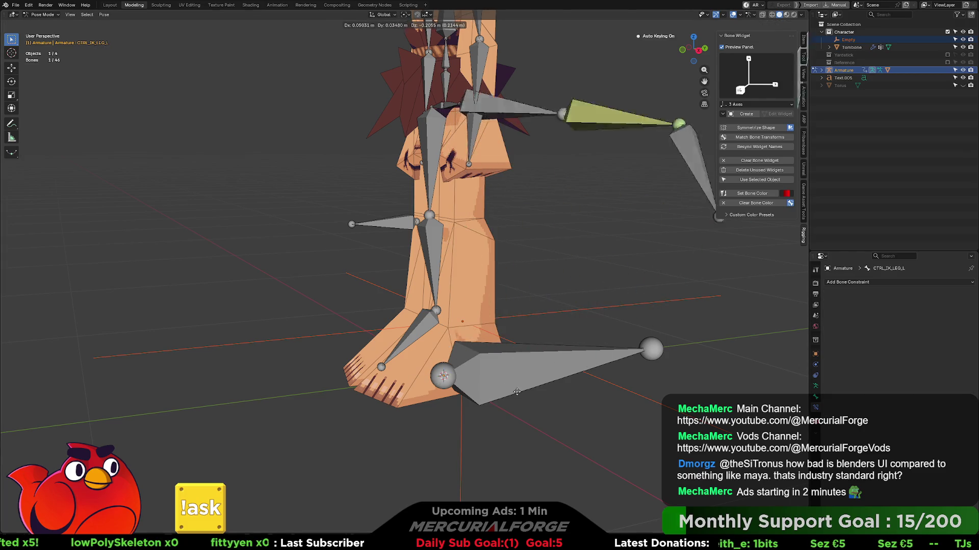
{"action": "key", "text": "Escape"}
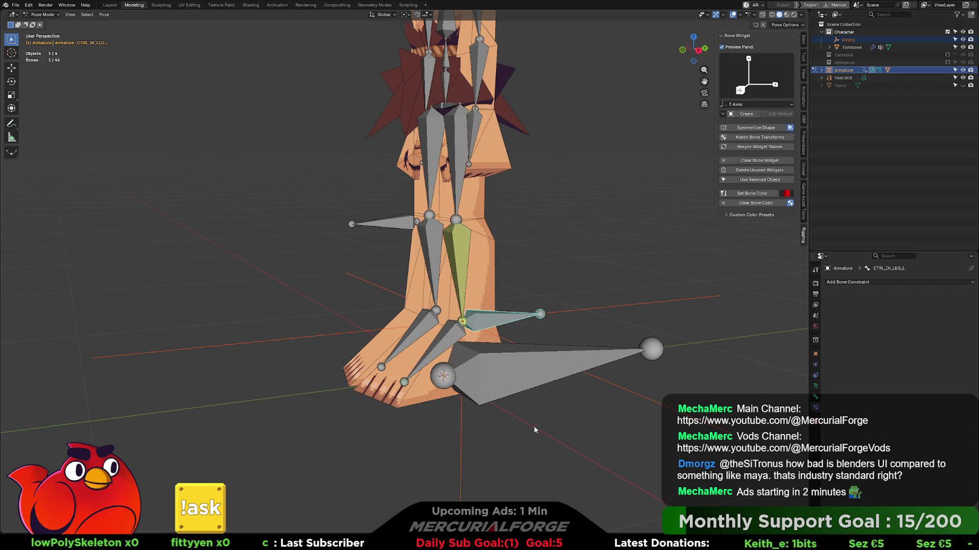
{"action": "left_click", "coordinate": [455, 248]}
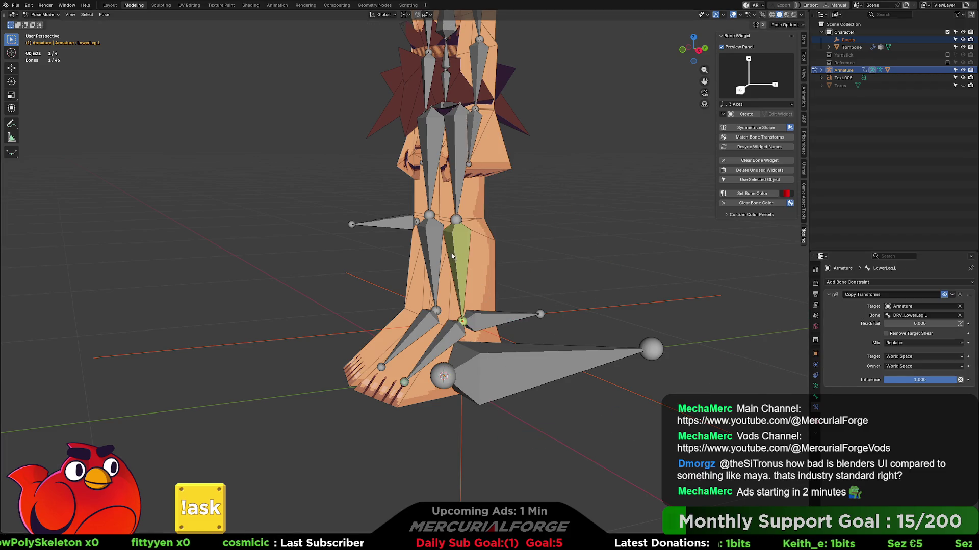
{"action": "left_click", "coordinate": [458, 246]}
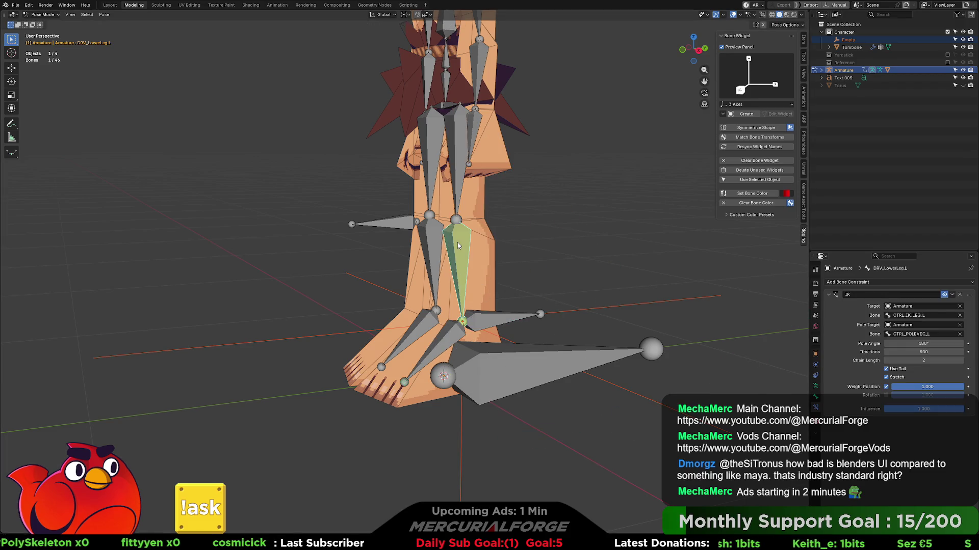
- Toggle the IK's Use Tail option and test the foot control again
{"action": "left_click", "coordinate": [888, 374]}
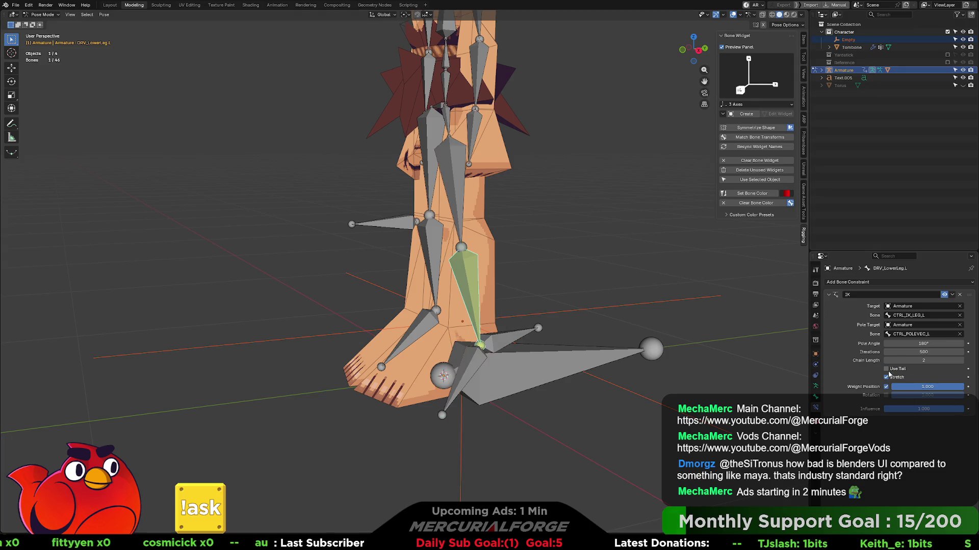
{"action": "left_click", "coordinate": [889, 374]}
{"action": "left_click", "coordinate": [888, 375]}
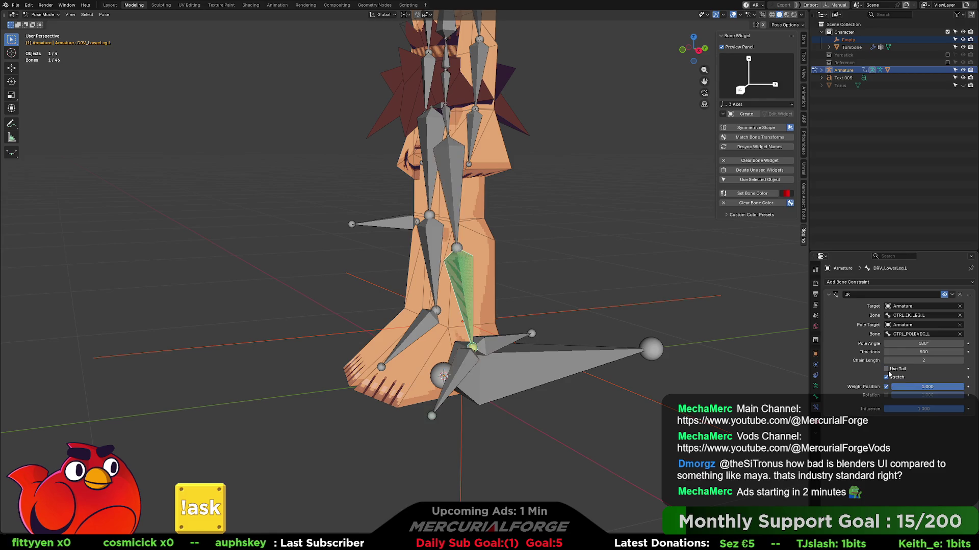
{"action": "left_click", "coordinate": [504, 345]}
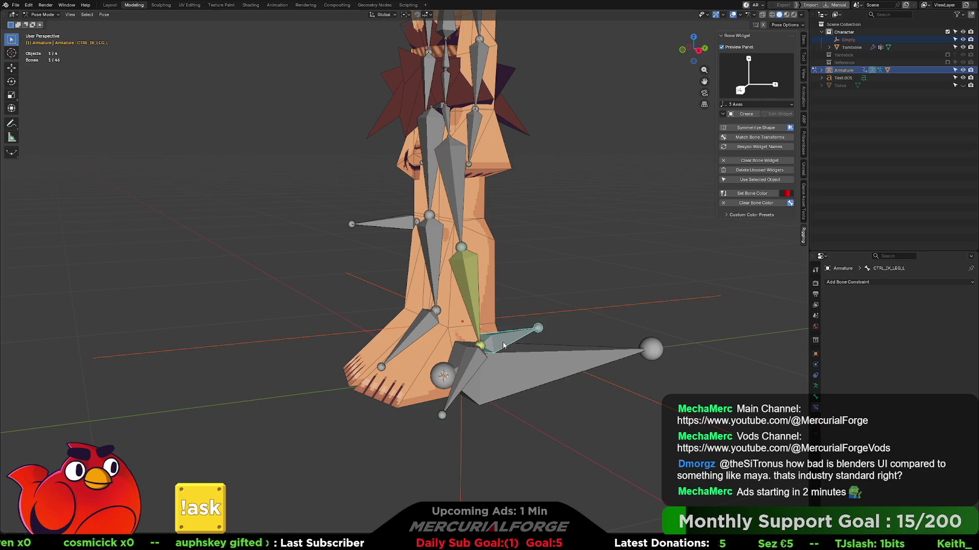
{"action": "key", "text": "g"}
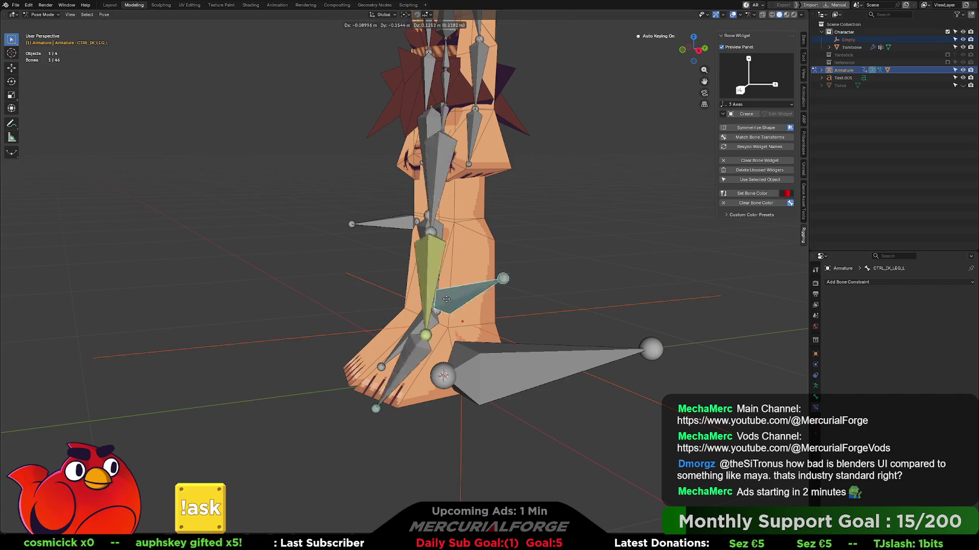
{"action": "left_click", "coordinate": [483, 335]}
{"action": "left_click", "coordinate": [459, 253]}
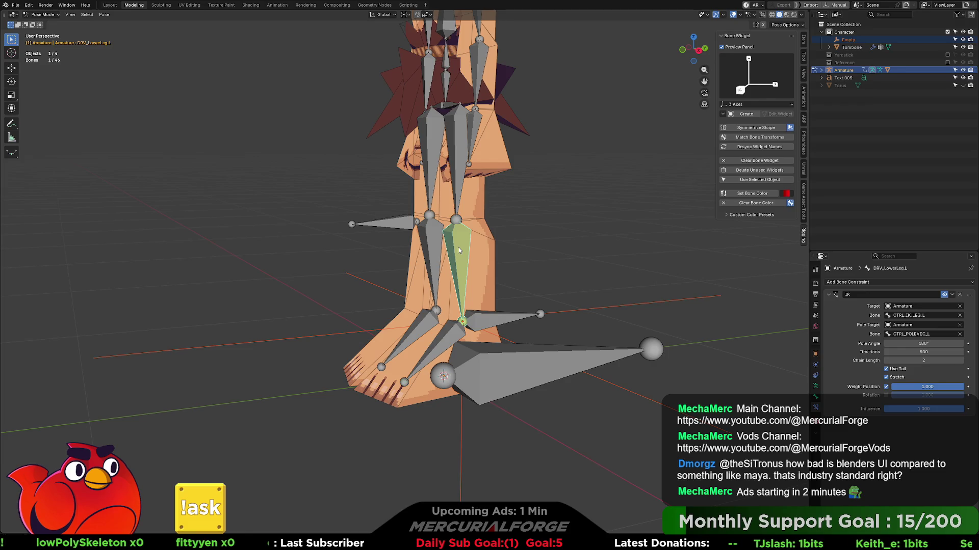
- Try IK Chain Length values 0, 1 and 3, settling back on 2
{"action": "left_click", "coordinate": [923, 360]}
{"action": "type", "text": "0"}
{"action": "key", "text": "Return"}
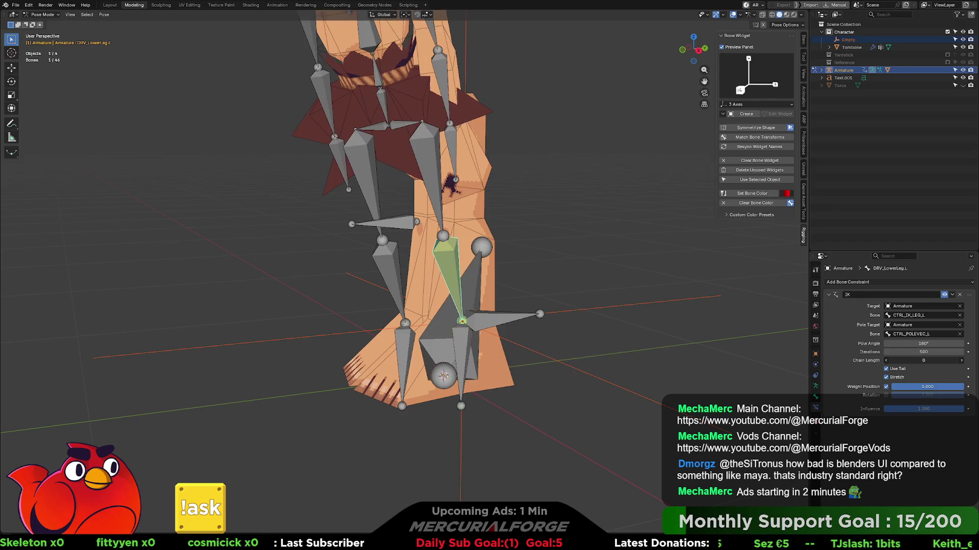
{"action": "left_click", "coordinate": [962, 361]}
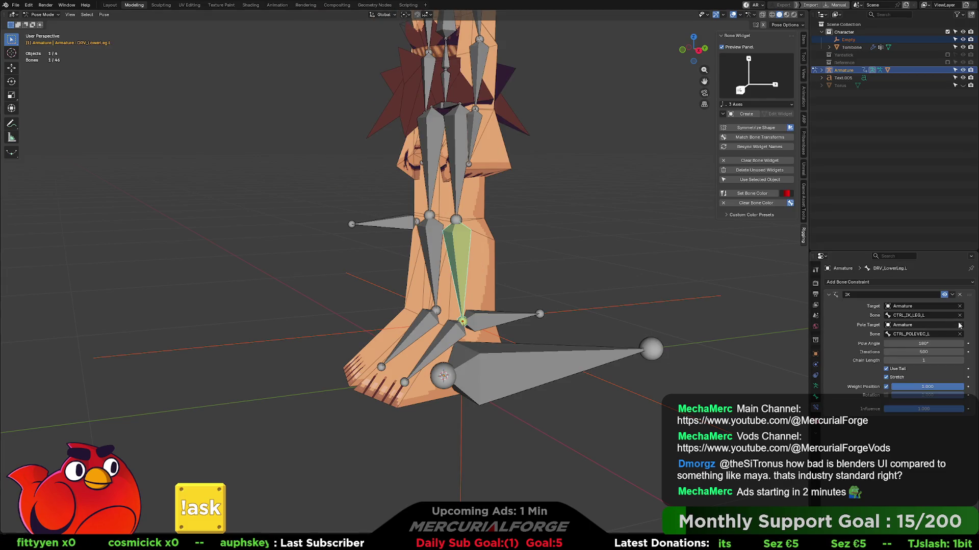
{"action": "left_click", "coordinate": [887, 360]}
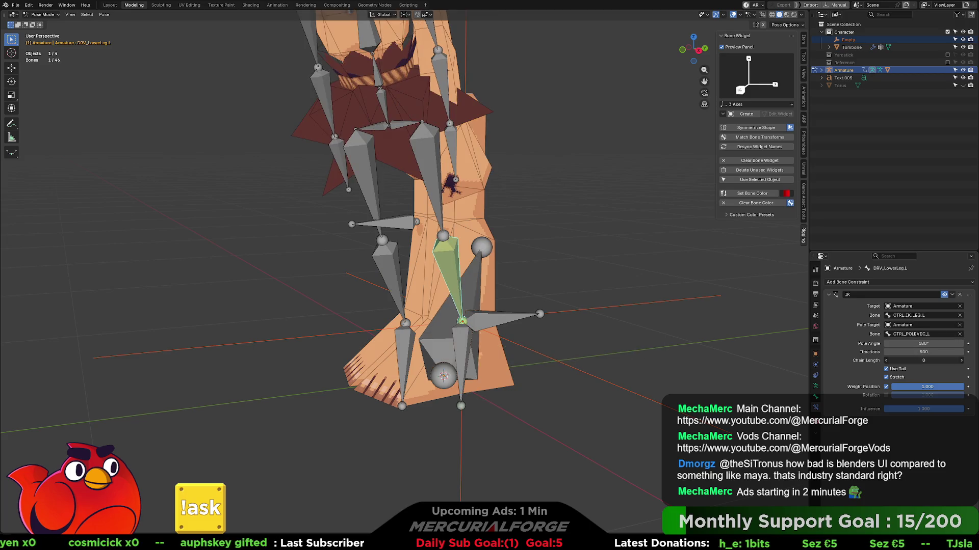
{"action": "triple_click", "coordinate": [961, 360]}
{"action": "left_click_drag", "start_coordinate": [923, 361], "coordinate": [924, 360]}
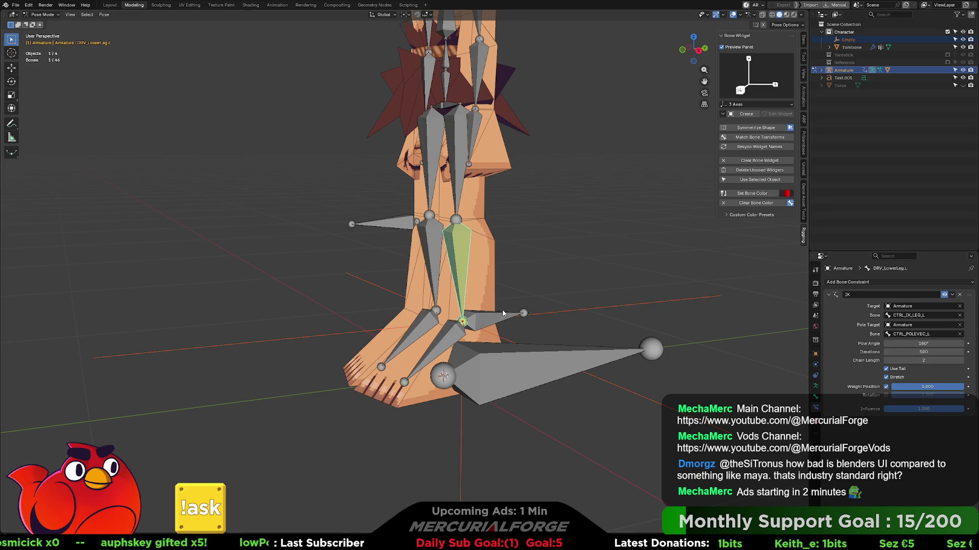
{"action": "left_click", "coordinate": [510, 321]}
{"action": "middle_click_drag", "start_coordinate": [543, 316], "coordinate": [533, 303]}
- Test-move the CTRL_IK_LEG_L foot control and cancel to restore the straight leg
{"action": "key", "text": "g"}
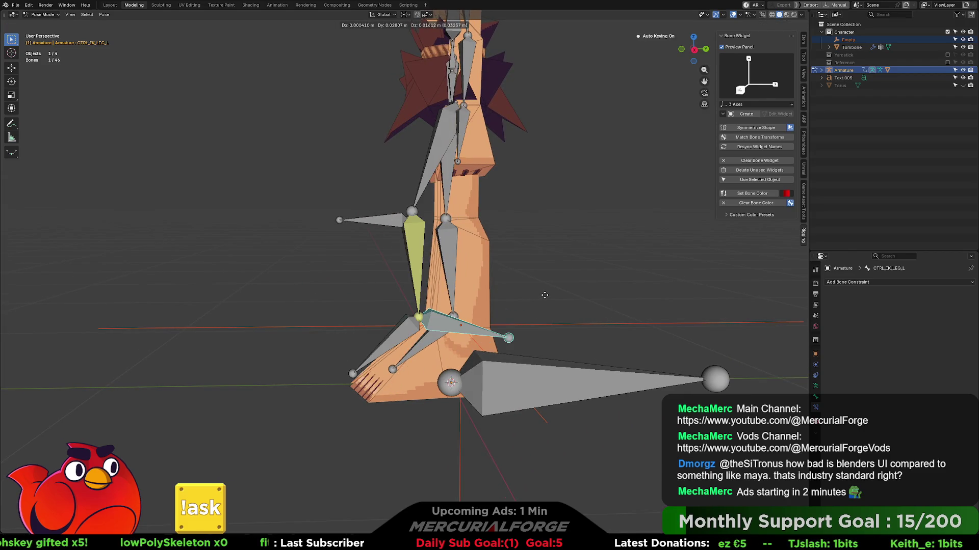
{"action": "right_click", "coordinate": [544, 295]}
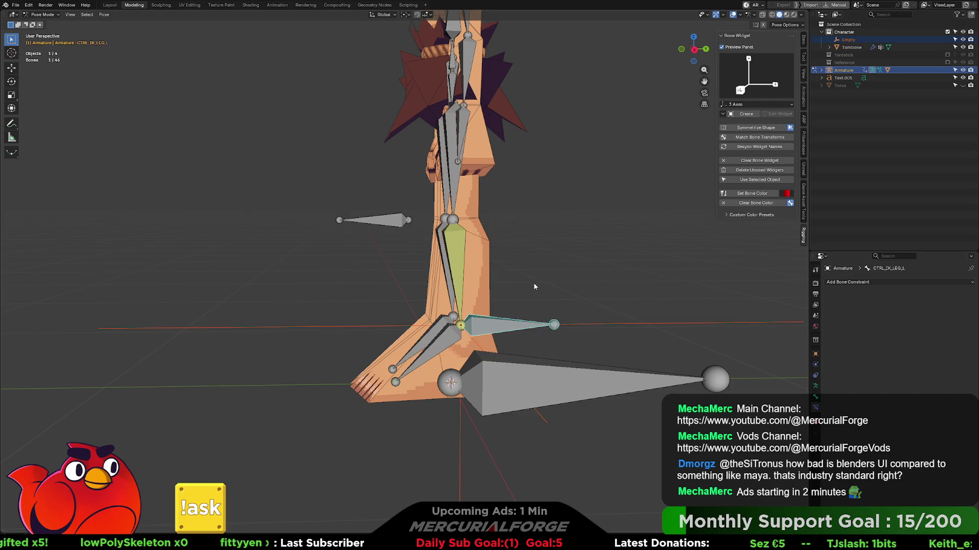
{"action": "mouse_move", "coordinate": [533, 282]}
{"action": "middle_mouse_down"}
{"action": "mouse_move", "coordinate": [549, 257]}
{"action": "mouse_move", "coordinate": [523, 265]}
{"action": "mouse_move", "coordinate": [538, 264]}
{"action": "middle_mouse_up"}
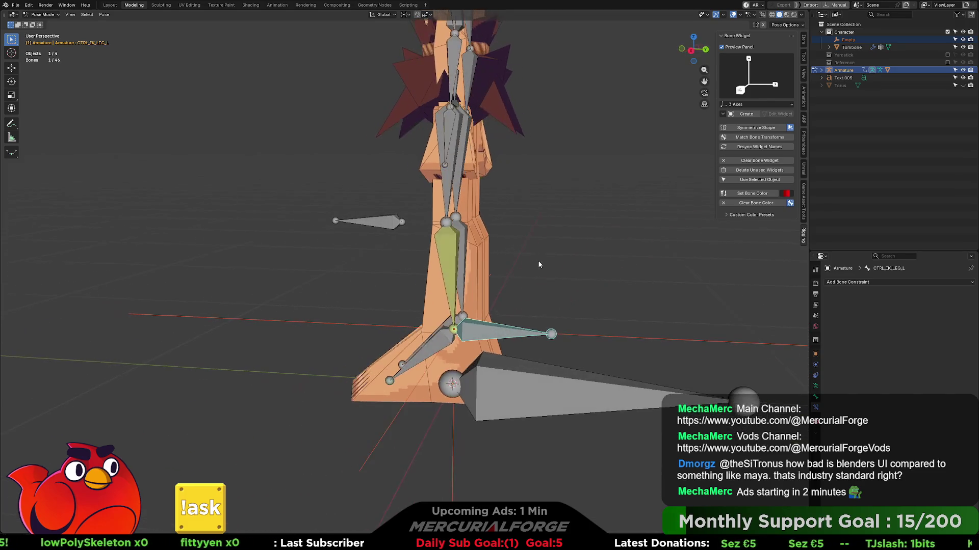
- Enable Relationship Lines in the Viewport Overlays
{"action": "left_click", "coordinate": [755, 16]}
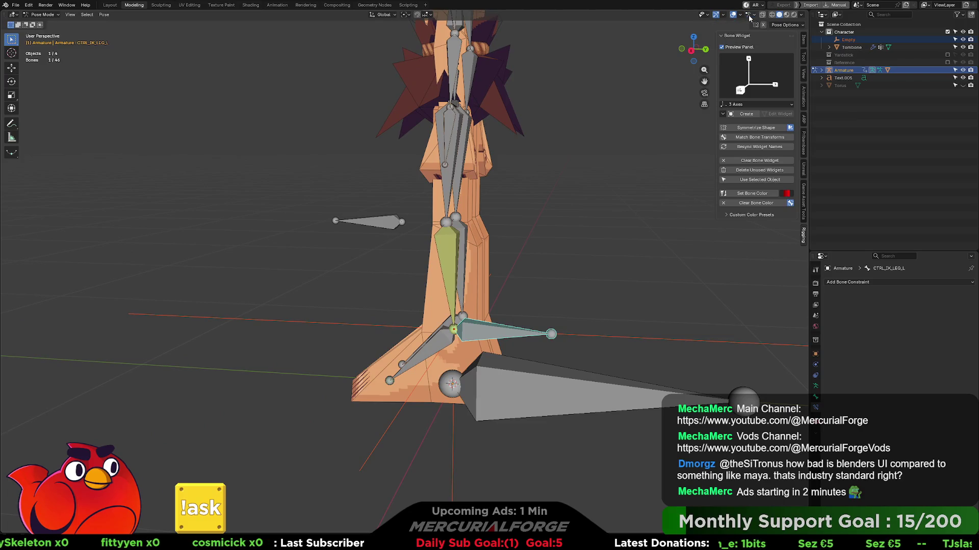
{"action": "left_click", "coordinate": [742, 16]}
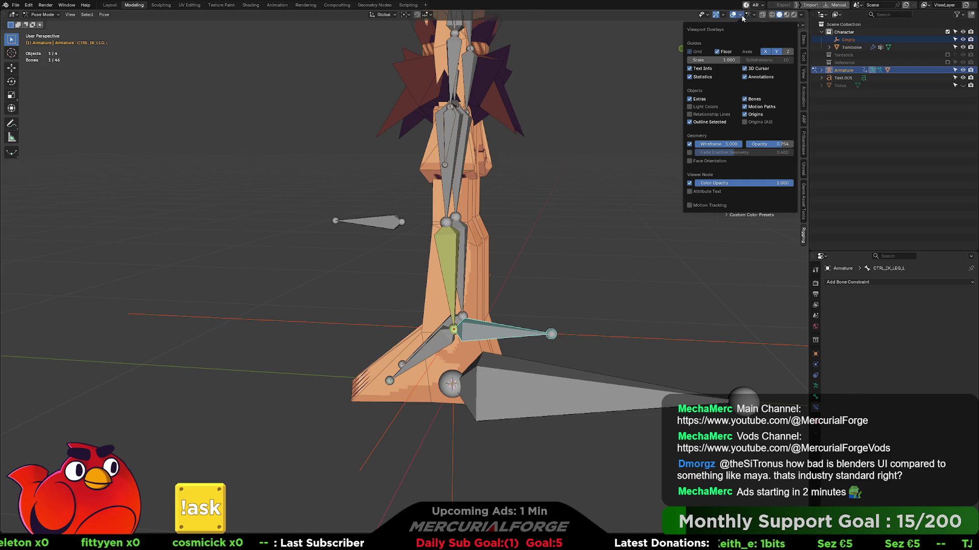
{"action": "left_click", "coordinate": [690, 108]}
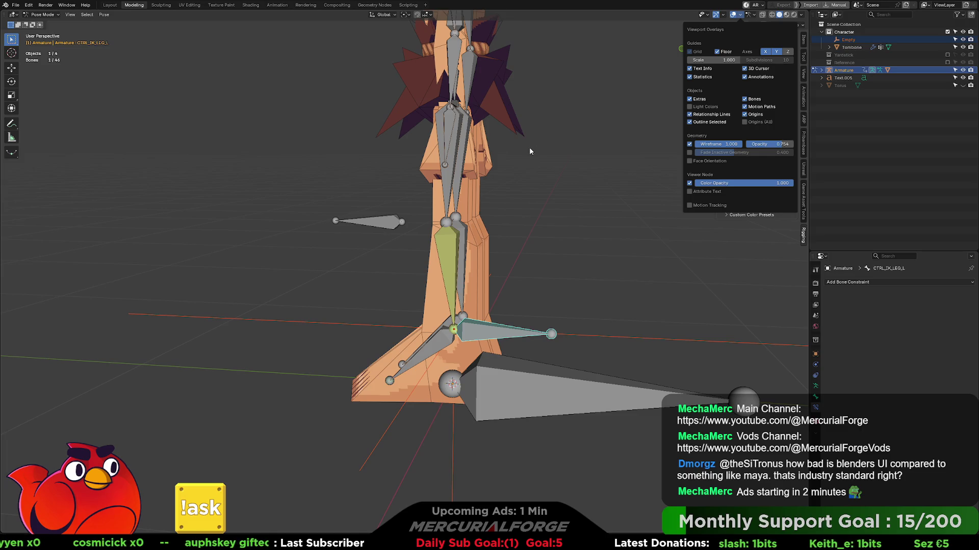
{"action": "mouse_move", "coordinate": [587, 148]}
{"action": "middle_mouse_down"}
{"action": "mouse_move", "coordinate": [601, 140]}
{"action": "mouse_move", "coordinate": [575, 146]}
{"action": "mouse_move", "coordinate": [584, 140]}
{"action": "middle_mouse_up"}
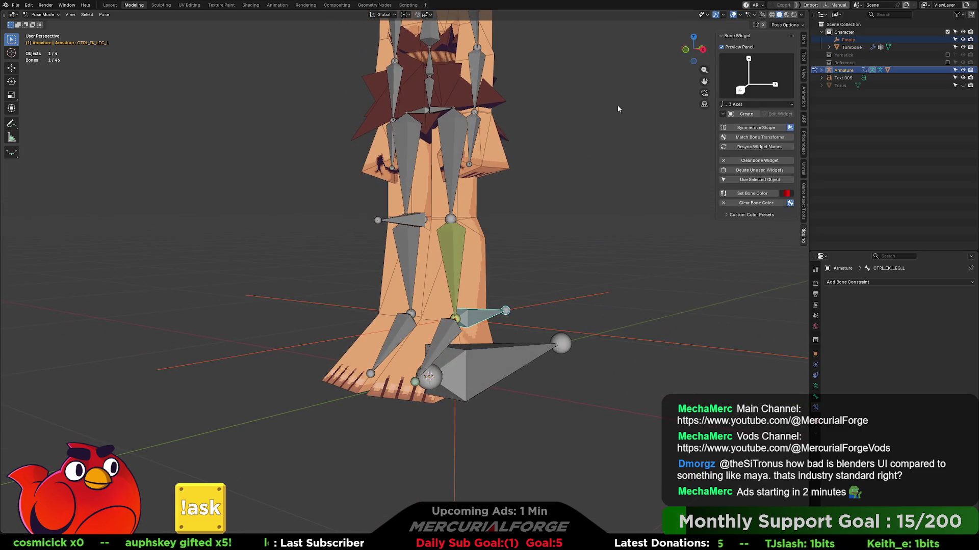
- Enable the Move object gizmo, briefly trying Rotate before unticking it
{"action": "left_click", "coordinate": [739, 16]}
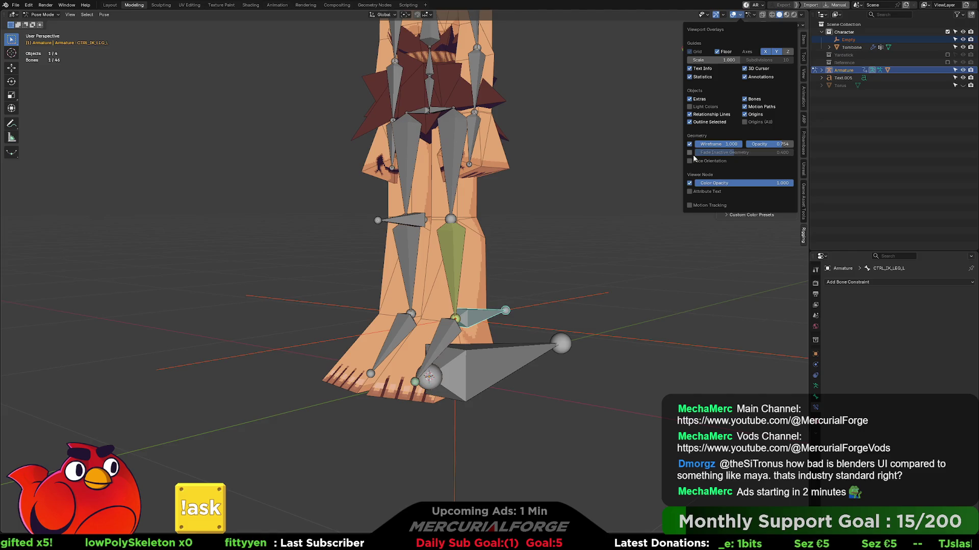
{"action": "left_click", "coordinate": [726, 16]}
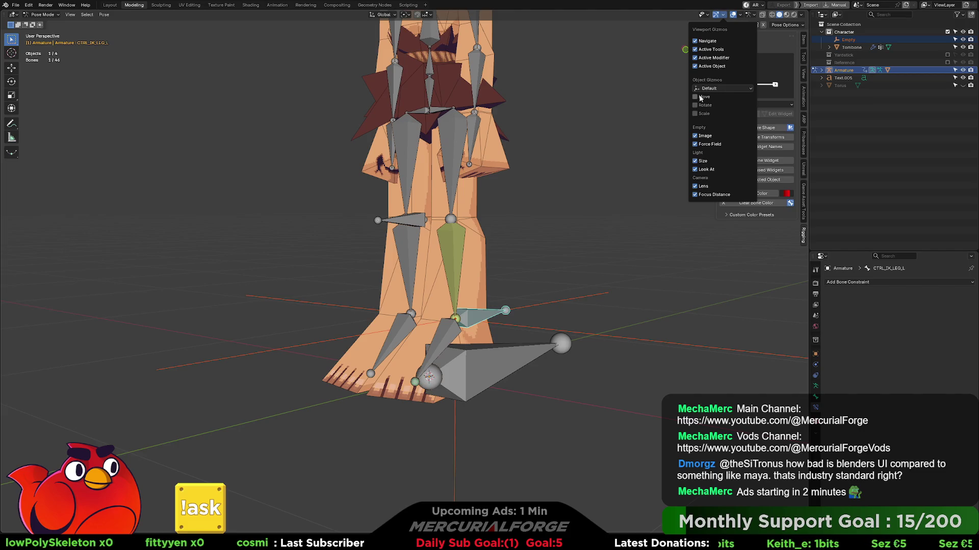
{"action": "left_click", "coordinate": [698, 98]}
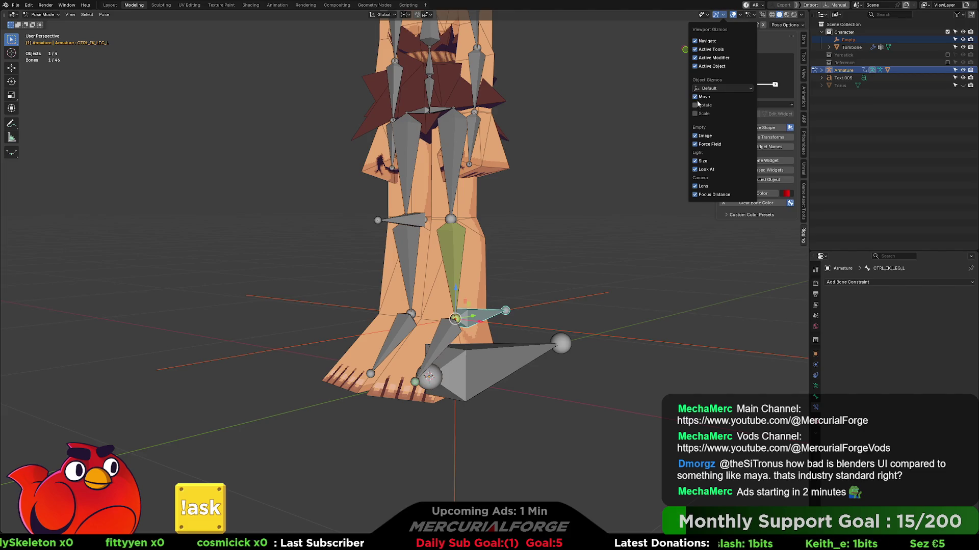
{"action": "left_click", "coordinate": [698, 105]}
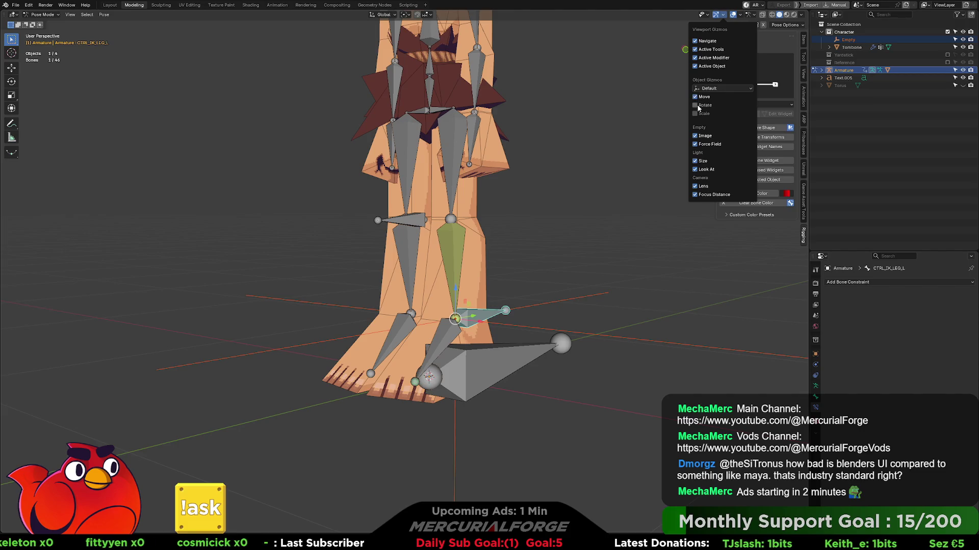
{"action": "left_click", "coordinate": [698, 106]}
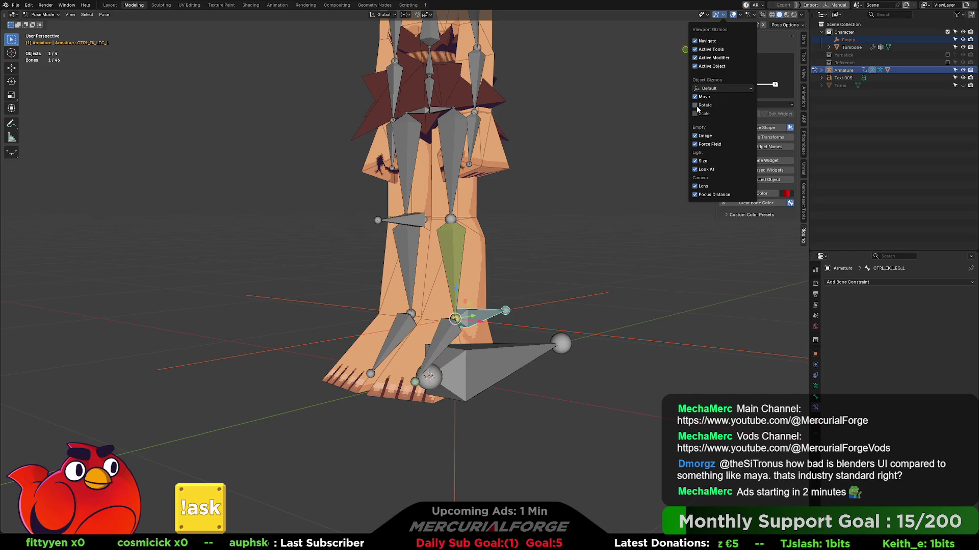
{"action": "left_click", "coordinate": [698, 97]}
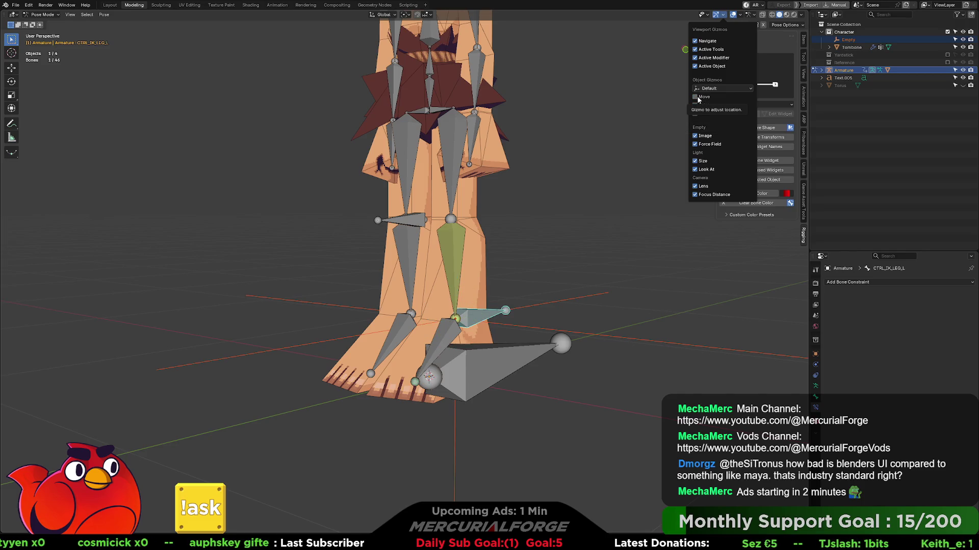
{"action": "left_click", "coordinate": [707, 15]}
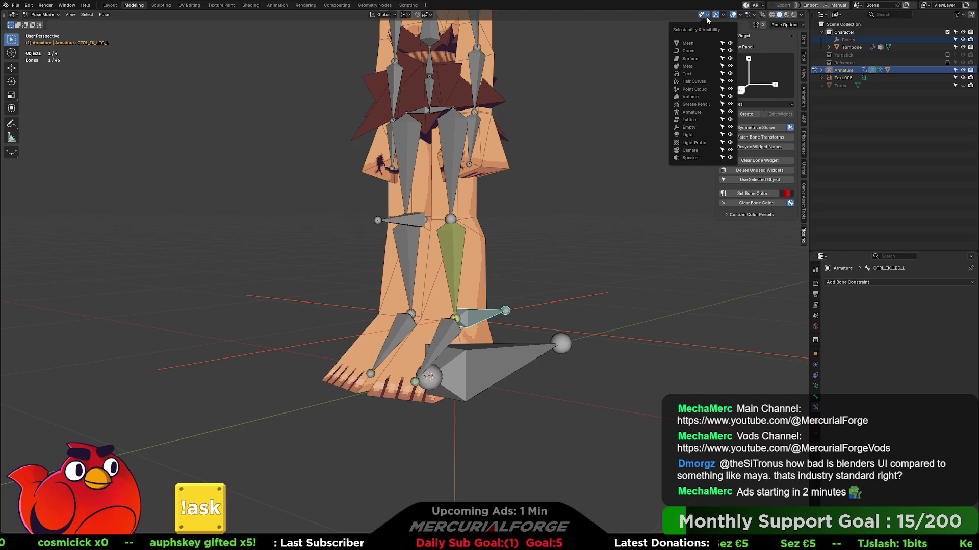
{"action": "left_click", "coordinate": [723, 16]}
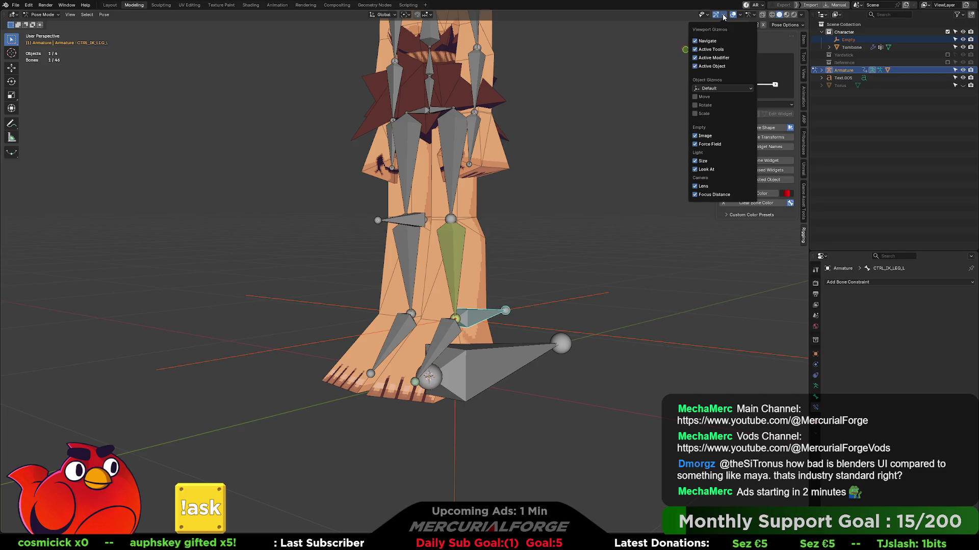
{"action": "left_click", "coordinate": [698, 100]}
{"action": "left_click", "coordinate": [601, 260]}
{"action": "mouse_move", "coordinate": [601, 260]}
{"action": "middle_mouse_down"}
{"action": "mouse_move", "coordinate": [618, 258]}
{"action": "mouse_move", "coordinate": [586, 259]}
{"action": "middle_mouse_up"}
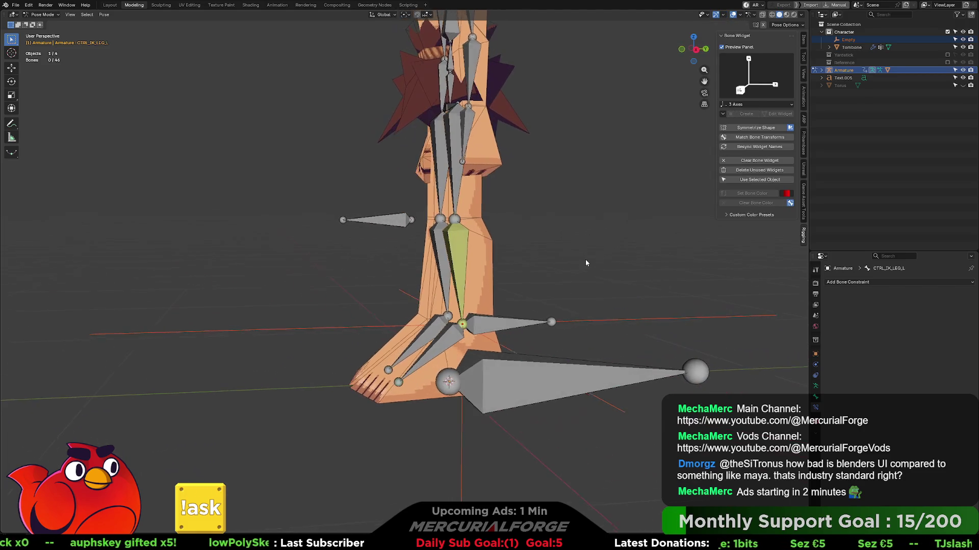
- Test the leg IK by moving the foot control, then try the knee pole and cancel
{"action": "left_click", "coordinate": [498, 330]}
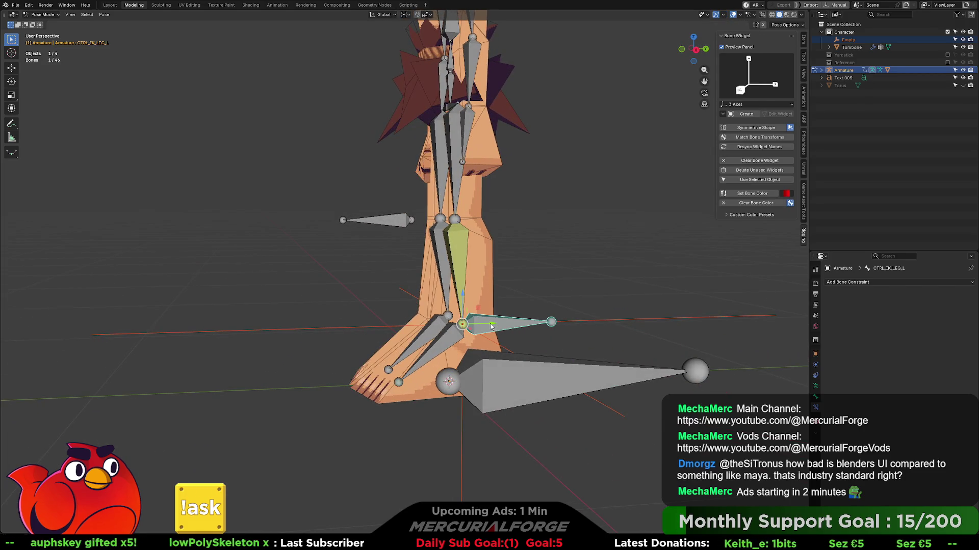
{"action": "mouse_move", "coordinate": [491, 327]}
{"action": "left_mouse_down"}
{"action": "mouse_move", "coordinate": [513, 297]}
{"action": "mouse_move", "coordinate": [508, 284]}
{"action": "mouse_move", "coordinate": [405, 262]}
{"action": "mouse_move", "coordinate": [388, 219]}
{"action": "mouse_move", "coordinate": [329, 220]}
{"action": "mouse_move", "coordinate": [326, 270]}
{"action": "mouse_move", "coordinate": [306, 225]}
{"action": "mouse_move", "coordinate": [274, 211]}
{"action": "mouse_move", "coordinate": [328, 266]}
{"action": "mouse_move", "coordinate": [376, 208]}
{"action": "mouse_move", "coordinate": [424, 222]}
{"action": "left_mouse_up"}
{"action": "left_click", "coordinate": [393, 226]}
{"action": "right_click", "coordinate": [424, 223]}
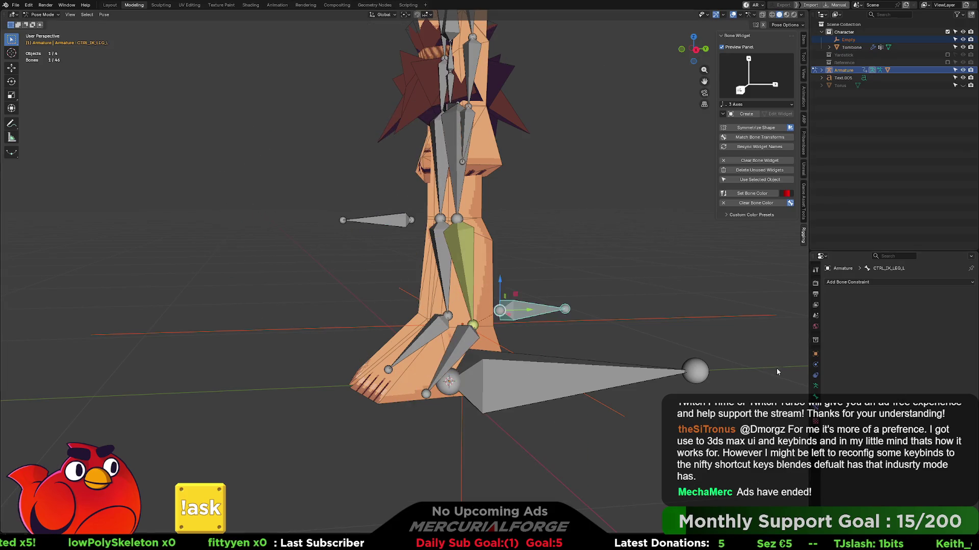
- Set DRV_LowerLeg.L's IK Influence to 1 and Pole Angle to 14.2°, then delete the constraint
{"action": "left_click", "coordinate": [458, 270]}
{"action": "left_click_drag", "start_coordinate": [907, 415], "coordinate": [964, 411]}
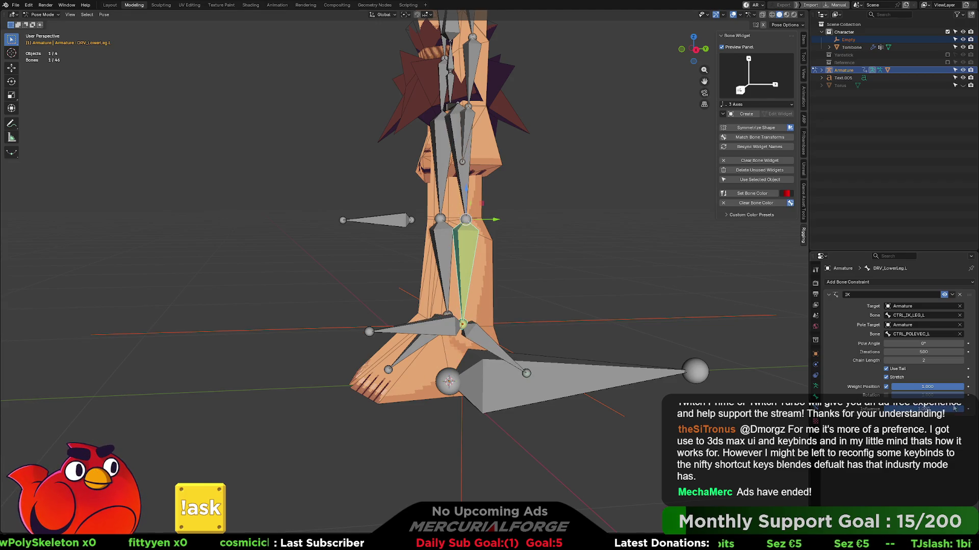
{"action": "mouse_move", "coordinate": [923, 343]}
{"action": "left_mouse_down"}
{"action": "mouse_move", "coordinate": [938, 344]}
{"action": "mouse_move", "coordinate": [923, 344]}
{"action": "left_mouse_up"}
{"action": "left_click", "coordinate": [959, 295]}
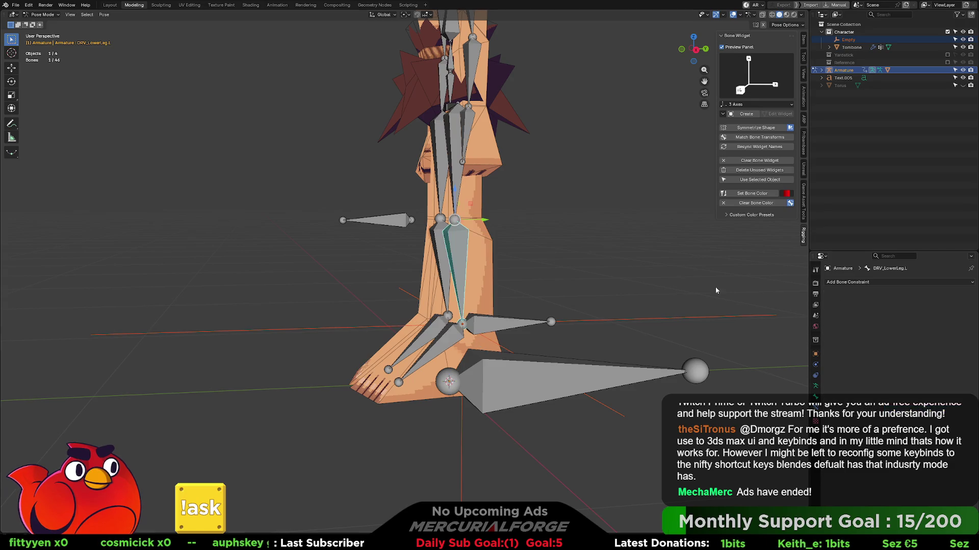
{"action": "middle_click_drag", "start_coordinate": [428, 220], "coordinate": [444, 222]}
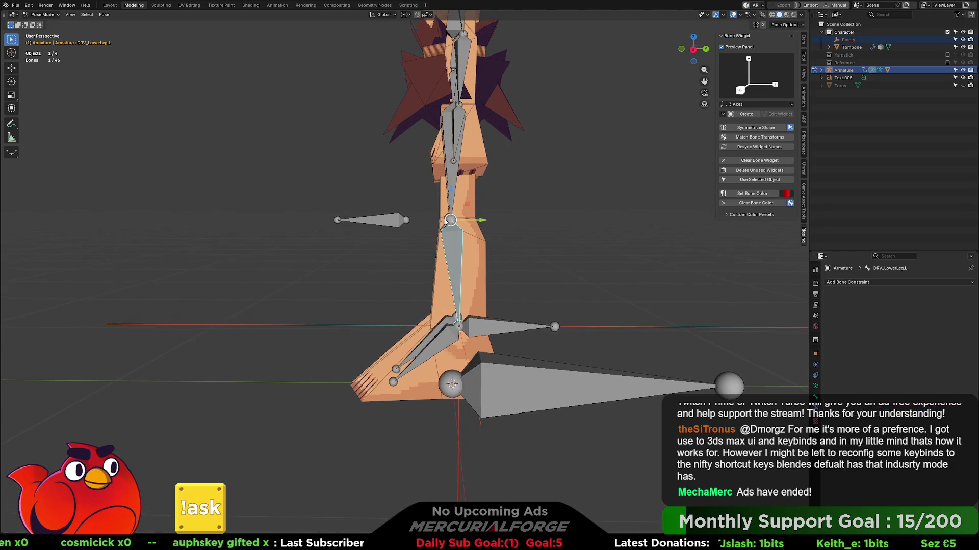
- In Edit Mode, move the upper-leg knee joint along global Y
{"action": "key", "text": "Tab"}
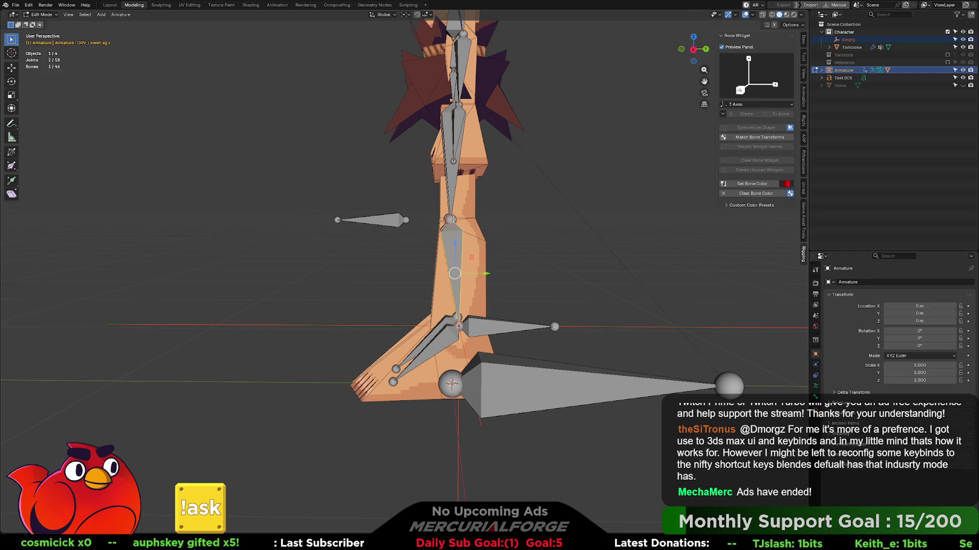
{"action": "left_click", "coordinate": [450, 220]}
{"action": "key", "text": "g"}
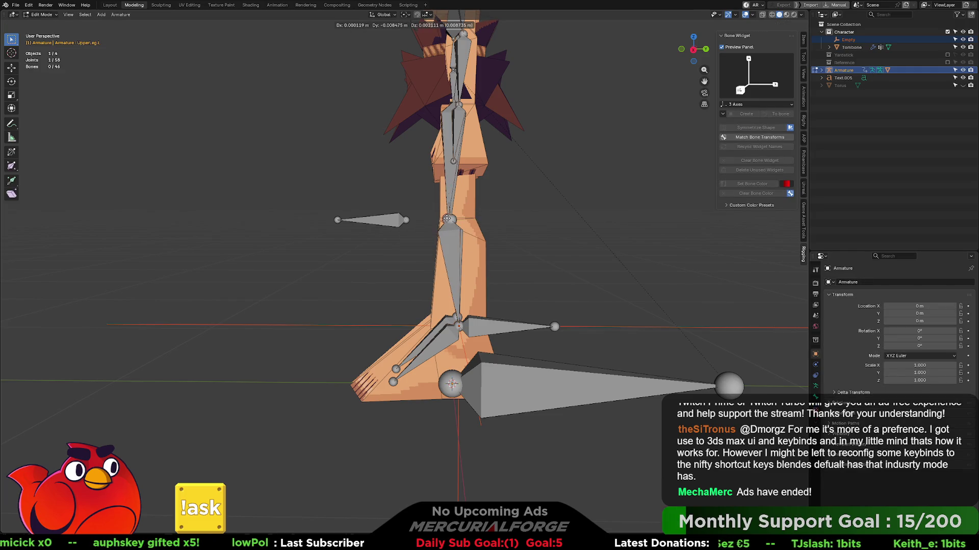
{"action": "key", "text": "y"}
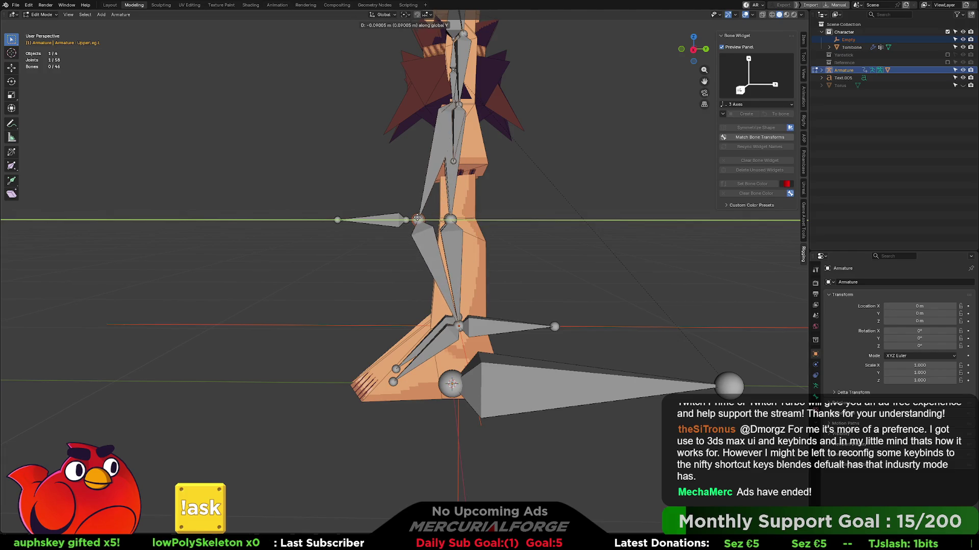
{"action": "left_click", "coordinate": [417, 218]}
{"action": "left_click", "coordinate": [533, 300]}
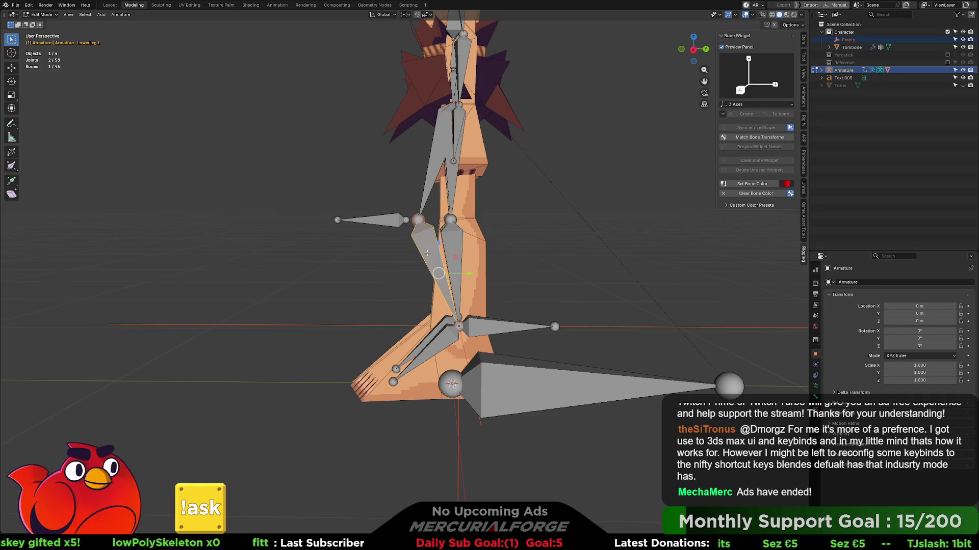
- Switch between Pose and Edit Mode to select the overlapping DRV_LowerLeg.L bone
{"action": "key", "text": "ctrl+Tab"}
{"action": "left_click", "coordinate": [452, 247]}
{"action": "middle_click_drag", "start_coordinate": [452, 248], "coordinate": [457, 249]}
{"action": "left_click", "coordinate": [459, 249]}
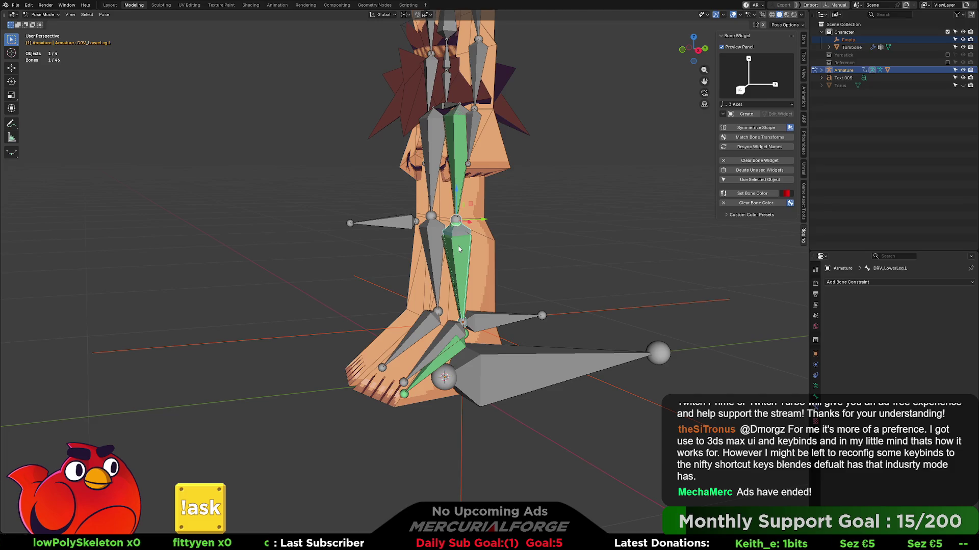
{"action": "key", "text": "Tab"}
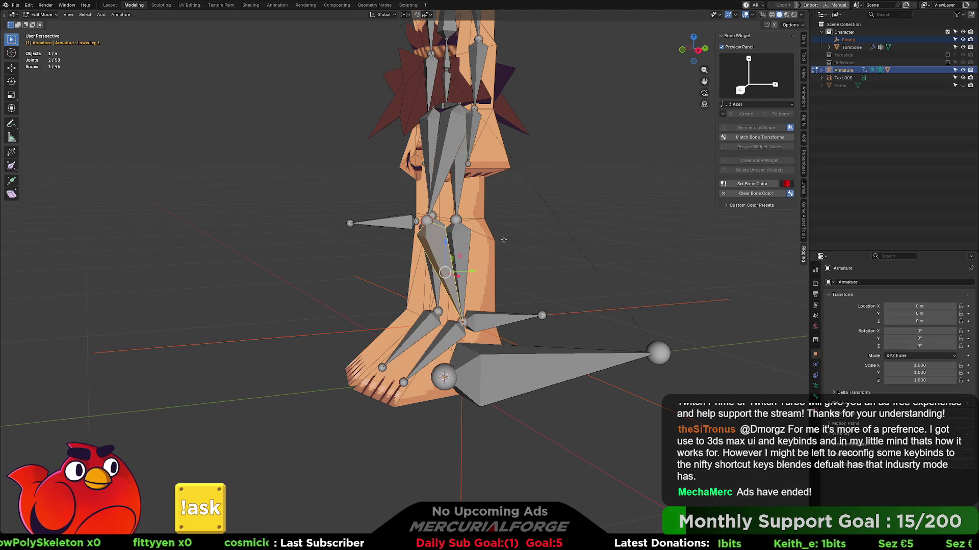
{"action": "middle_click_drag", "start_coordinate": [505, 239], "coordinate": [466, 232]}
{"action": "left_click", "coordinate": [450, 220]}
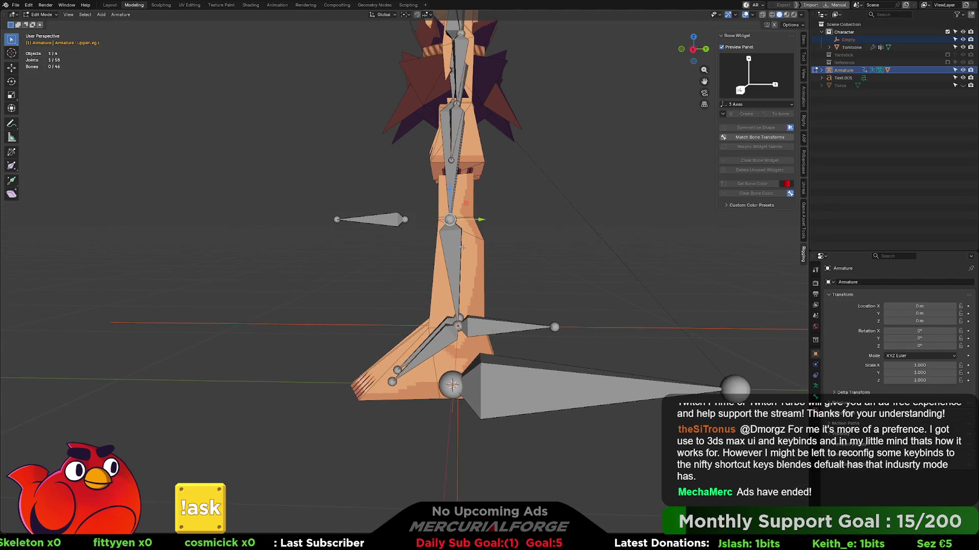
{"action": "key", "text": "Tab"}
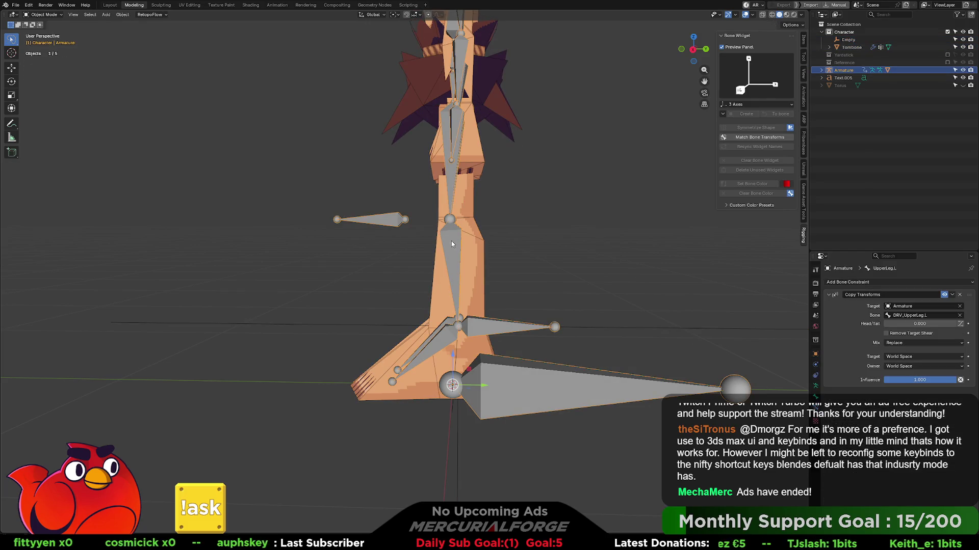
{"action": "key", "text": "Tab"}
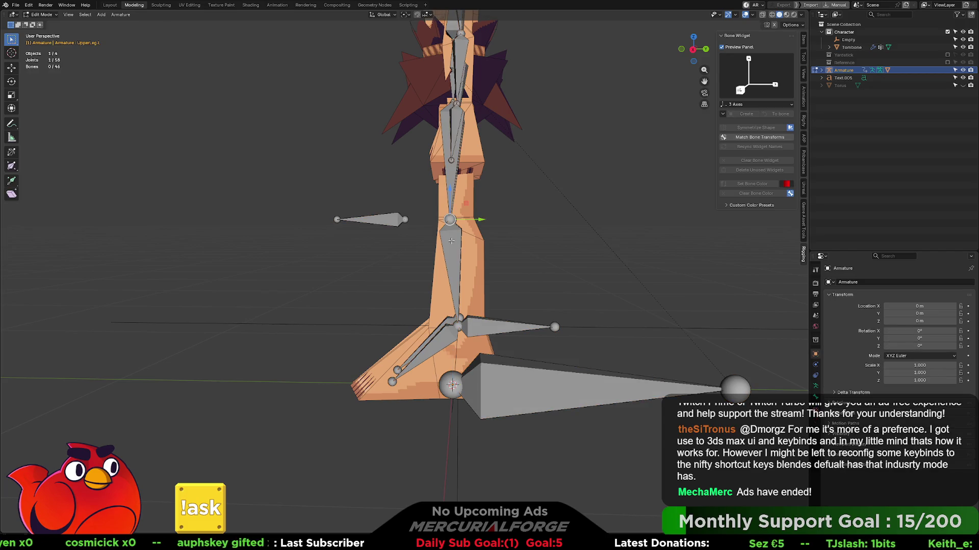
{"action": "left_click", "coordinate": [451, 241]}
{"action": "key", "text": "ctrl+Tab"}
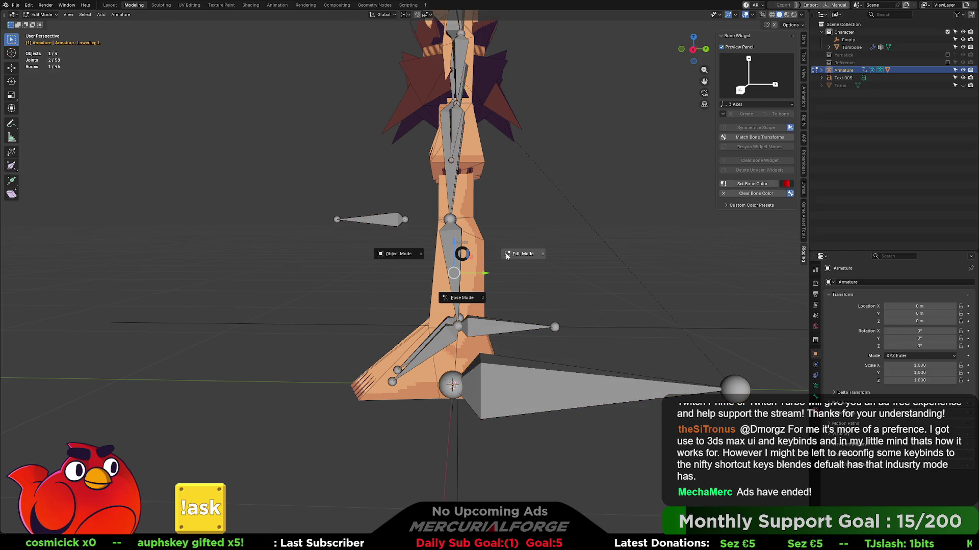
{"action": "left_click", "coordinate": [448, 239]}
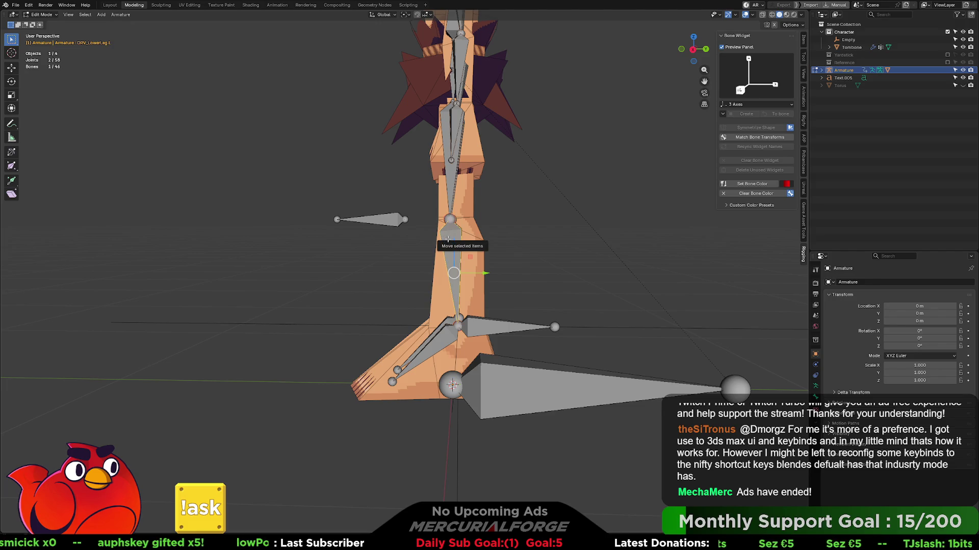
- Move the DRV_UpperLeg.L knee joint -0.06885 m along global Y, then return to posing
{"action": "left_click", "coordinate": [450, 221]}
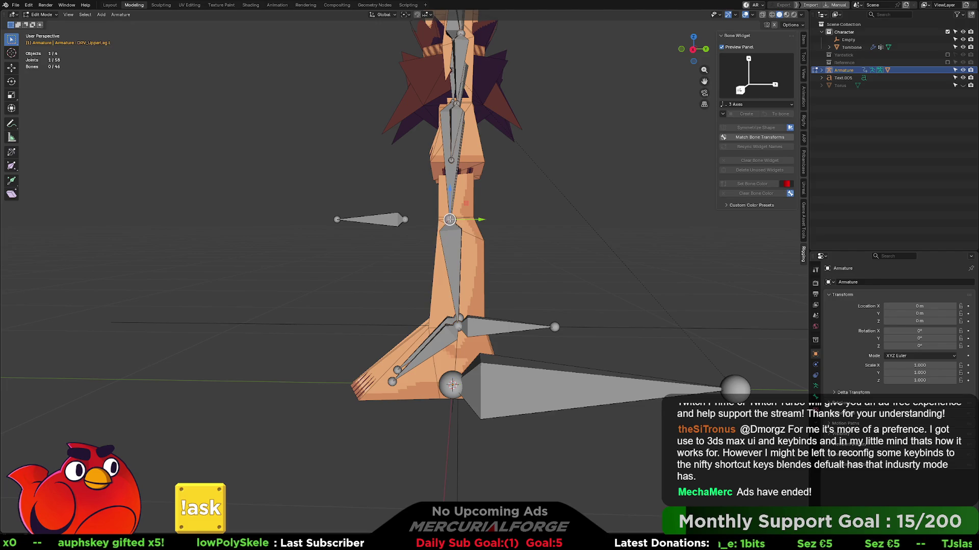
{"action": "key", "text": "g"}
{"action": "key", "text": "y"}
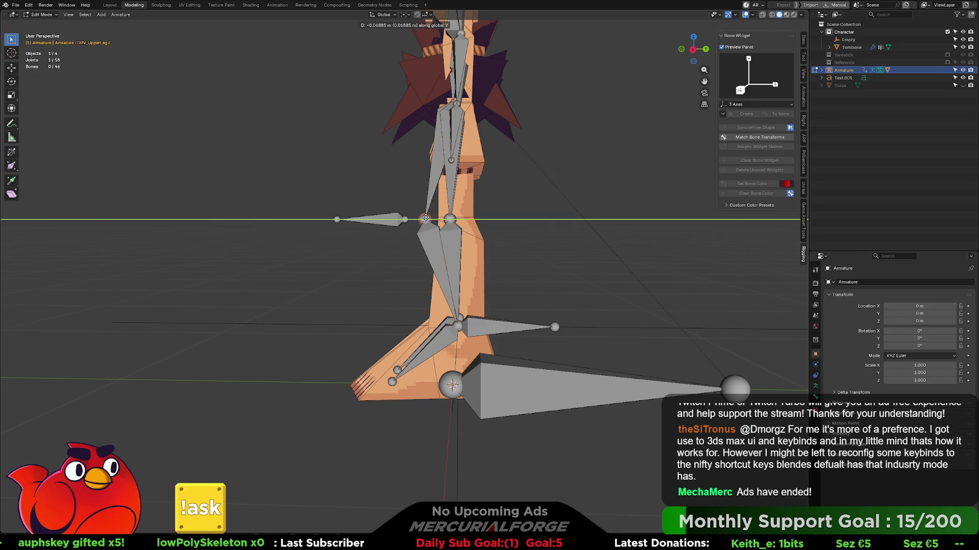
{"action": "left_click", "coordinate": [425, 218]}
{"action": "middle_click_drag", "start_coordinate": [444, 252], "coordinate": [442, 231]}
{"action": "key", "text": "ctrl+Tab"}
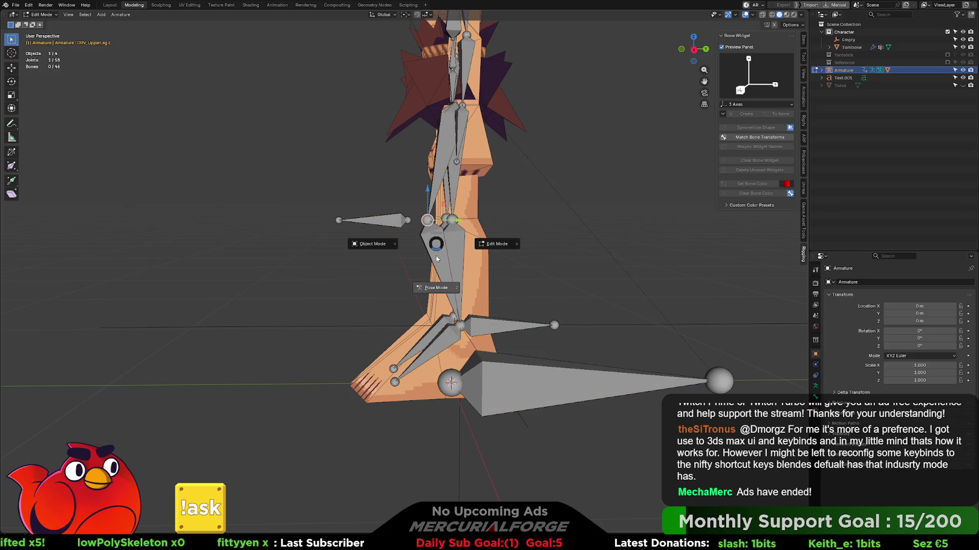
{"action": "left_click", "coordinate": [436, 243]}
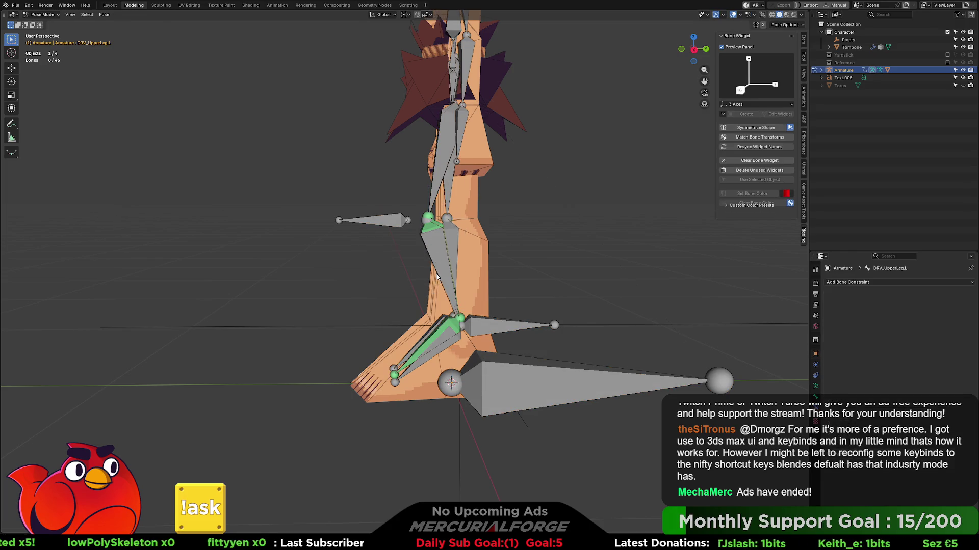
- Add an IK constraint to DRV_LowerLeg.L targeting the Armature bone CTRL_IK_LEG_L
{"action": "key", "text": "shift+ctrl+c"}
{"action": "left_click", "coordinate": [436, 240]}
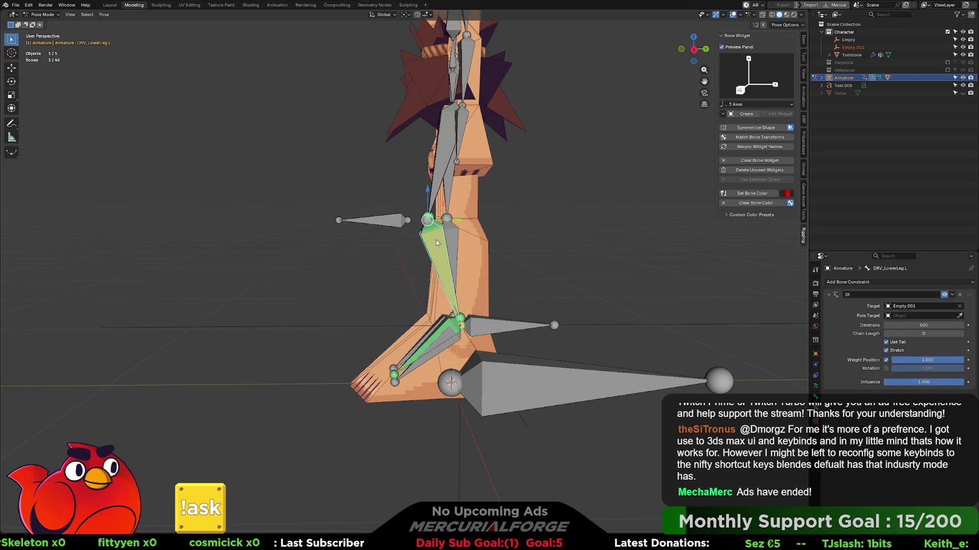
{"action": "left_click", "coordinate": [924, 306]}
{"action": "left_click", "coordinate": [913, 318]}
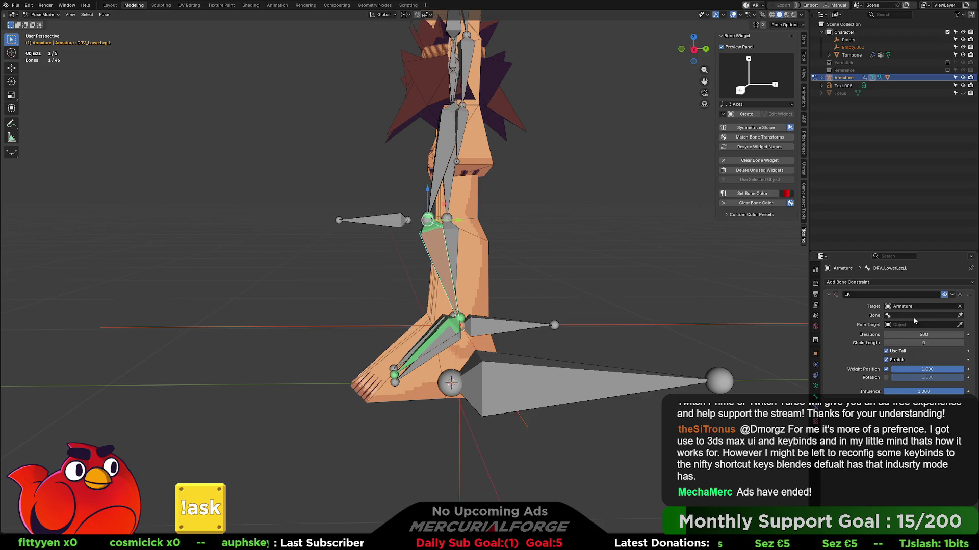
{"action": "left_click", "coordinate": [918, 316]}
{"action": "type", "text": "ctr"}
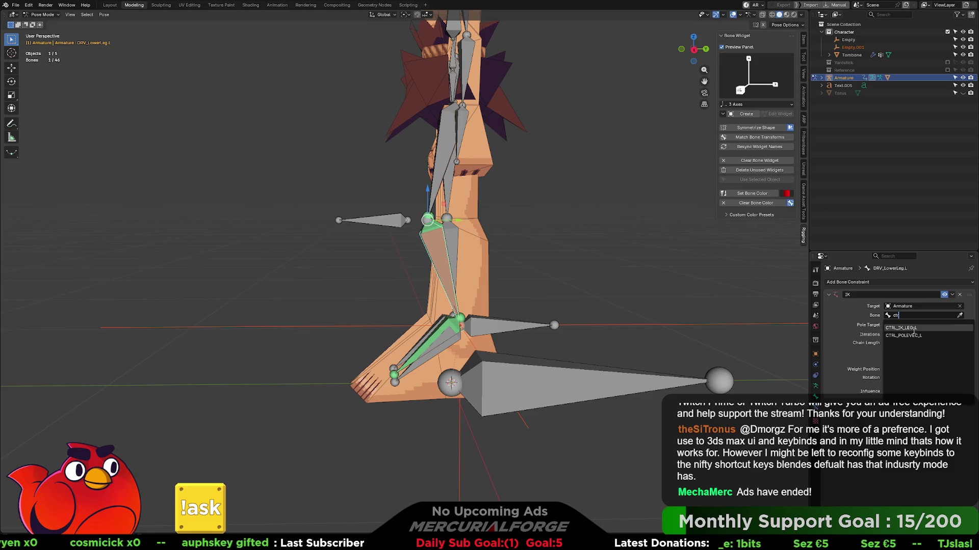
{"action": "left_click", "coordinate": [916, 327]}
- Set the IK pole target to the Armature with pole bone CTRL_POLEVEC_L
{"action": "left_click", "coordinate": [915, 325]}
{"action": "type", "text": "c"}
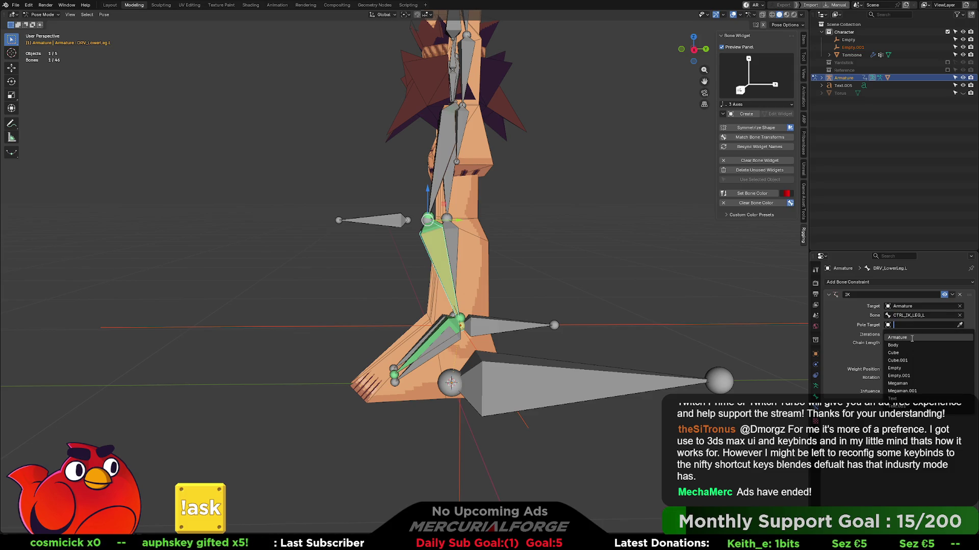
{"action": "type", "text": "u"}
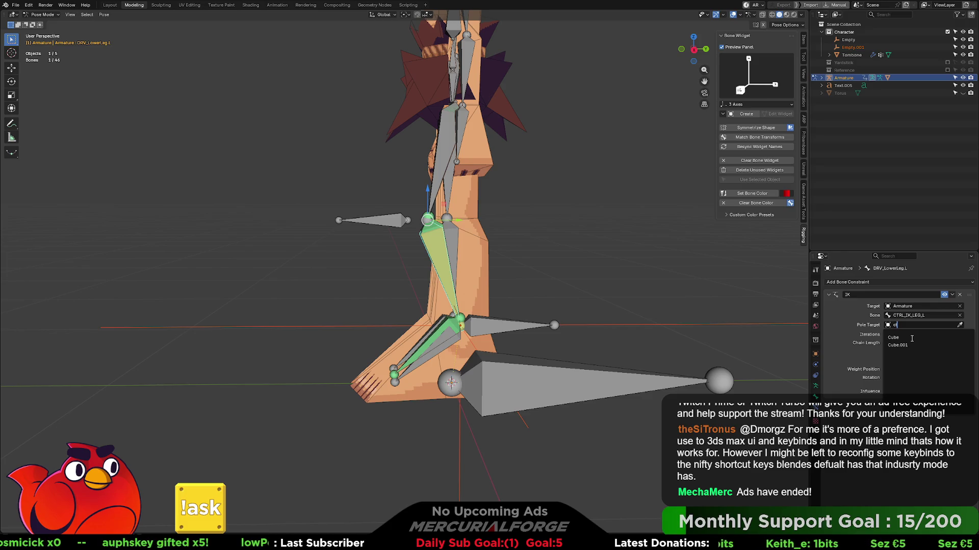
{"action": "key", "text": "BackSpace"}
{"action": "key", "text": "BackSpace"}
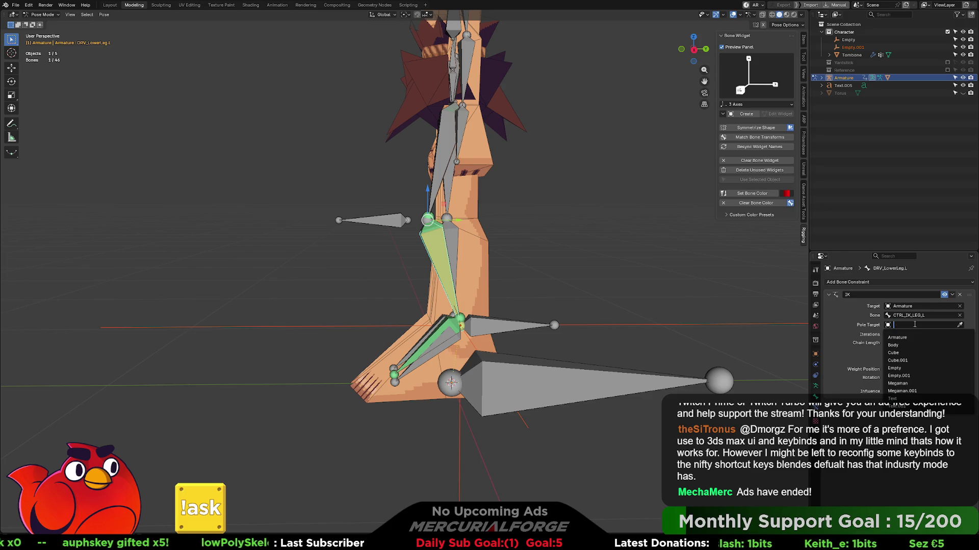
{"action": "type", "text": "ctr"}
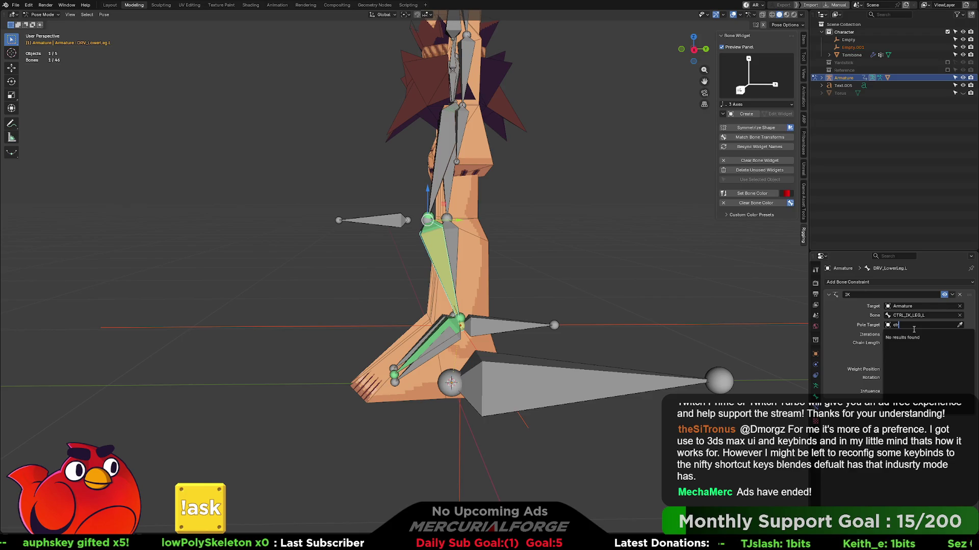
{"action": "key", "text": "BackSpace"}
{"action": "key", "text": "BackSpace"}
{"action": "key", "text": "BackSpace"}
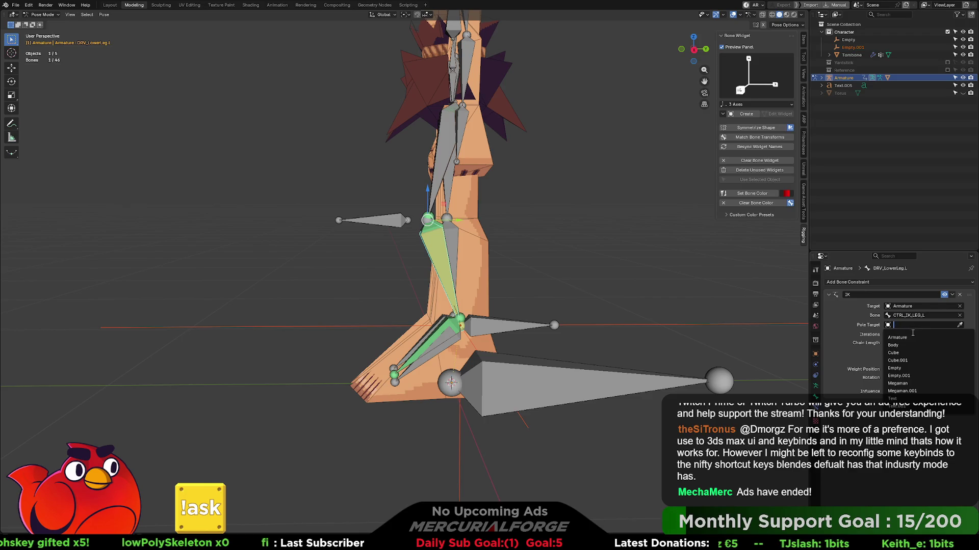
{"action": "left_click", "coordinate": [910, 336]}
{"action": "left_click", "coordinate": [911, 335]}
{"action": "type", "text": "ctr"}
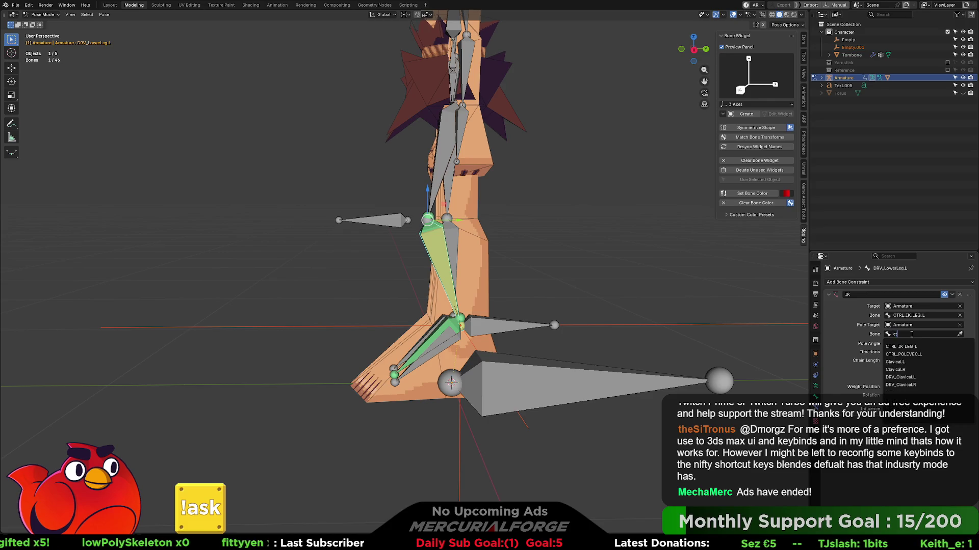
{"action": "left_click", "coordinate": [906, 356]}
{"action": "left_click", "coordinate": [931, 360]}
{"action": "type", "text": "2"}
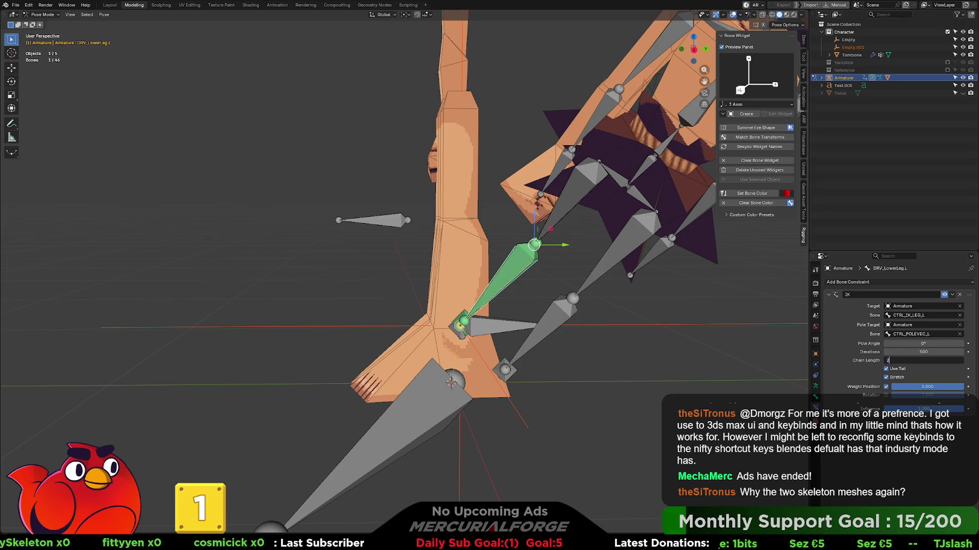
- Confirm IK Chain Length 2 and test-move the foot control, cancelling
{"action": "key", "text": "Return"}
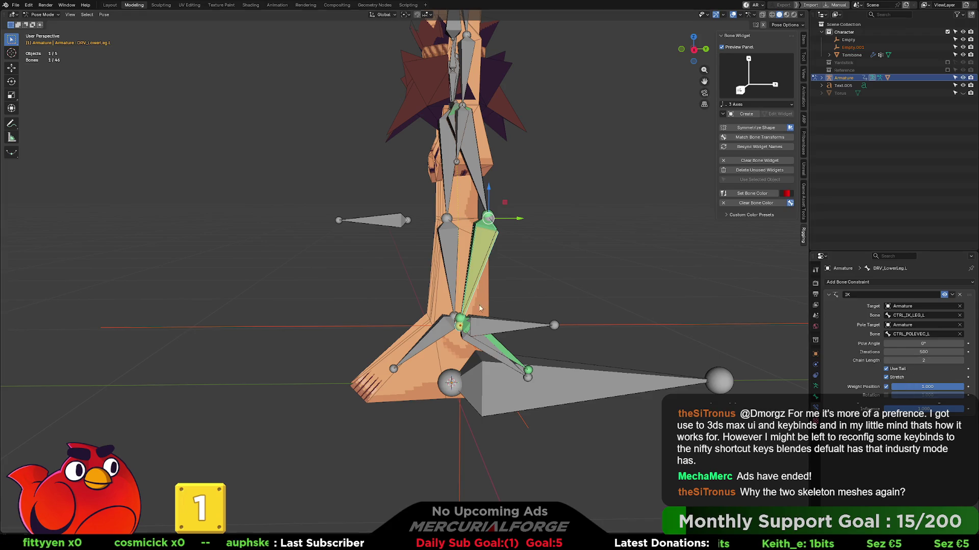
{"action": "left_click", "coordinate": [520, 329]}
{"action": "key", "text": "g"}
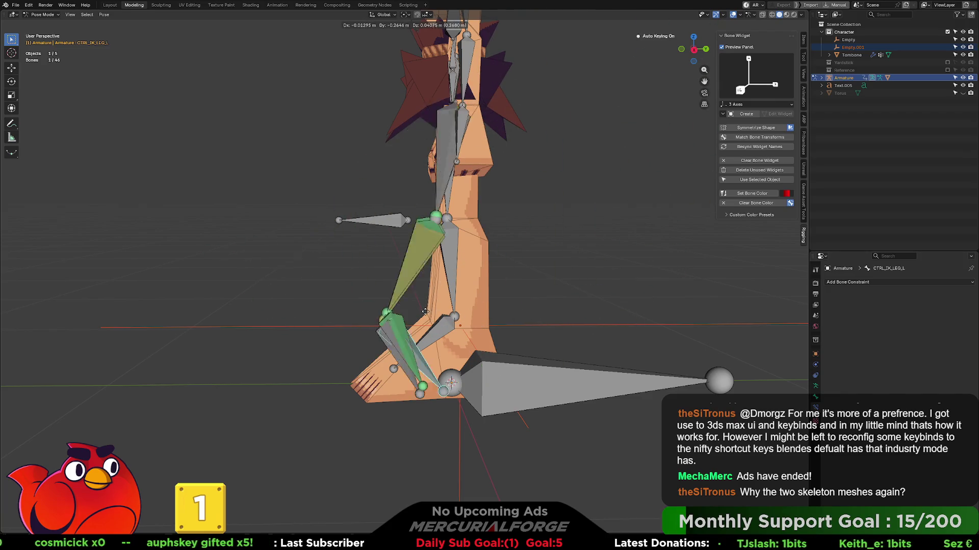
{"action": "key", "text": "Escape"}
- Test the knee by moving the pole control to new positions
{"action": "left_click", "coordinate": [400, 220]}
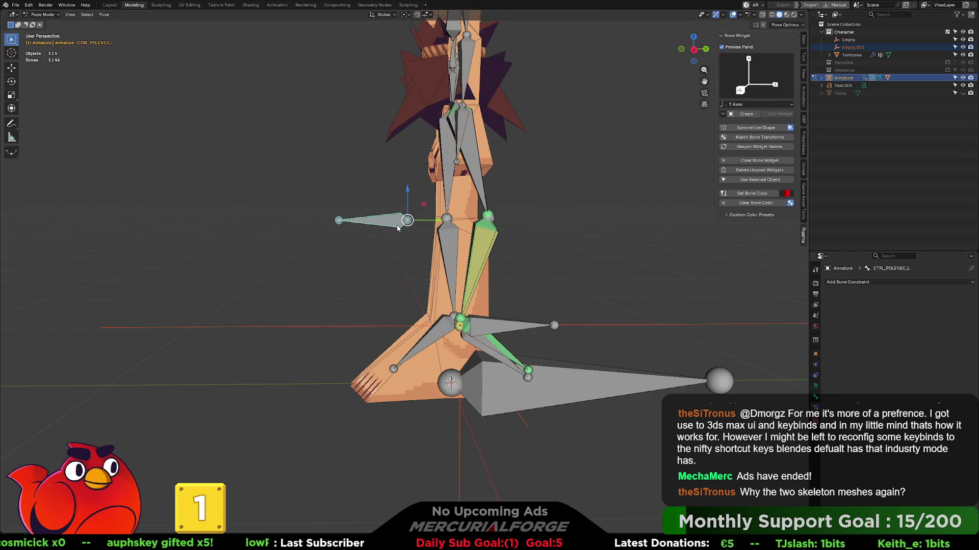
{"action": "key", "text": "g"}
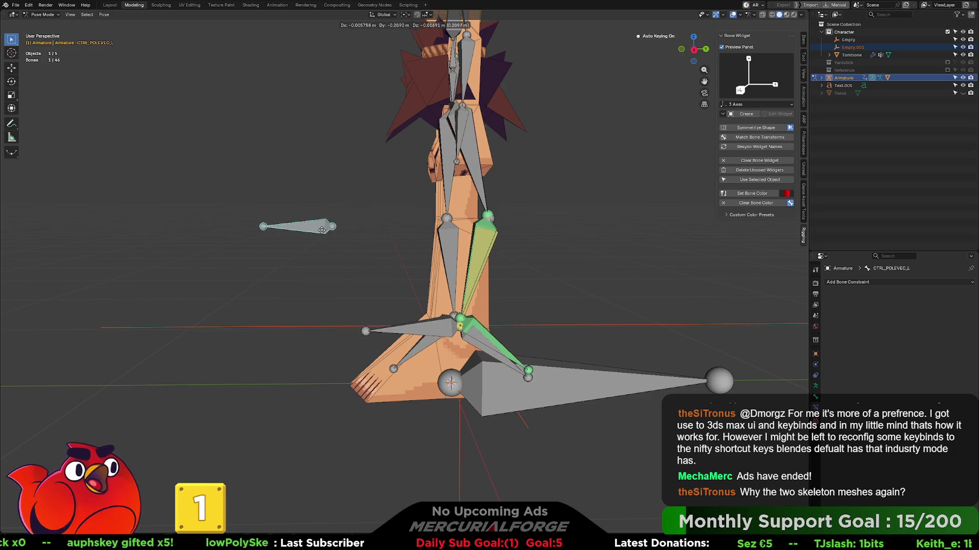
{"action": "left_click", "coordinate": [306, 224]}
{"action": "middle_click_drag", "start_coordinate": [306, 224], "coordinate": [435, 257]}
{"action": "key", "text": "g"}
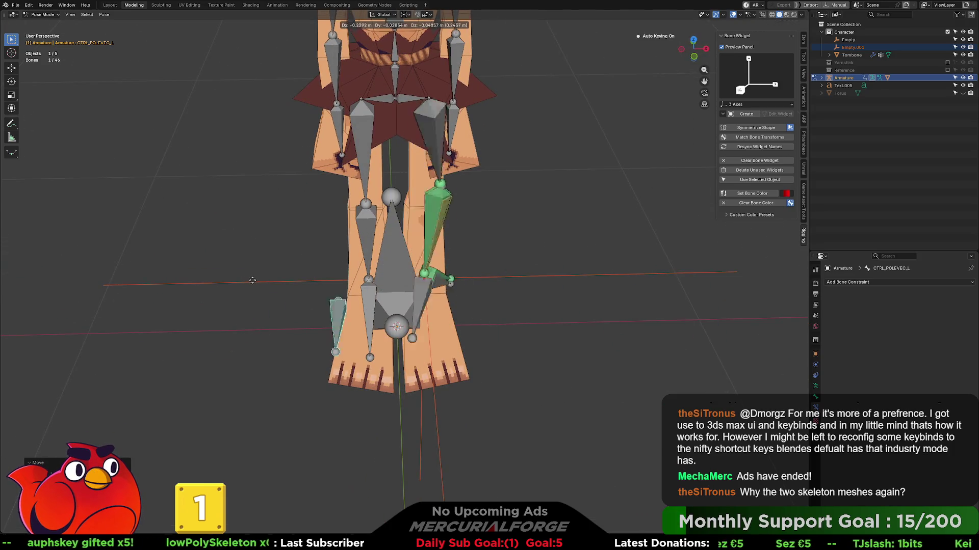
{"action": "left_click", "coordinate": [380, 286]}
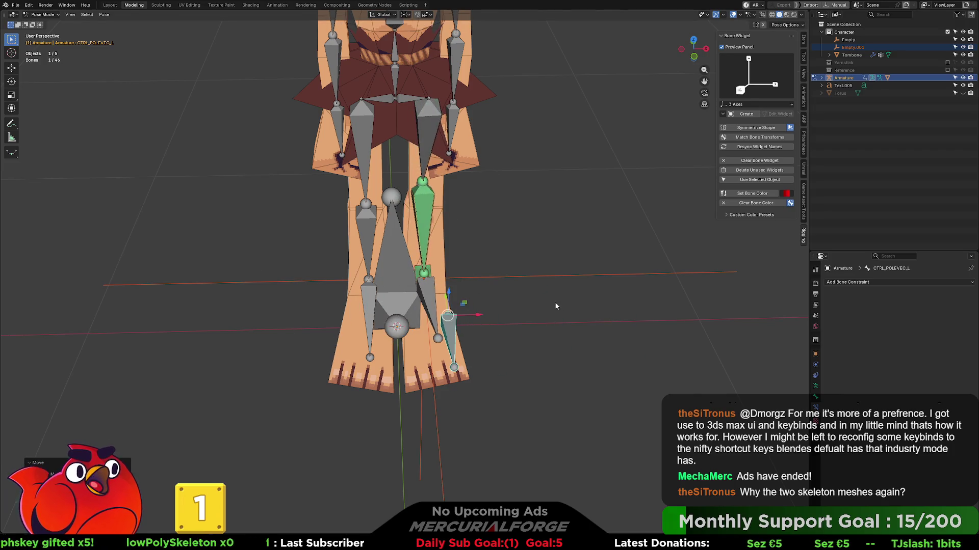
{"action": "middle_click_drag", "start_coordinate": [380, 286], "coordinate": [528, 295]}
- Undo the pole moves back to Object Mode
{"action": "key", "text": "ctrl+z"}
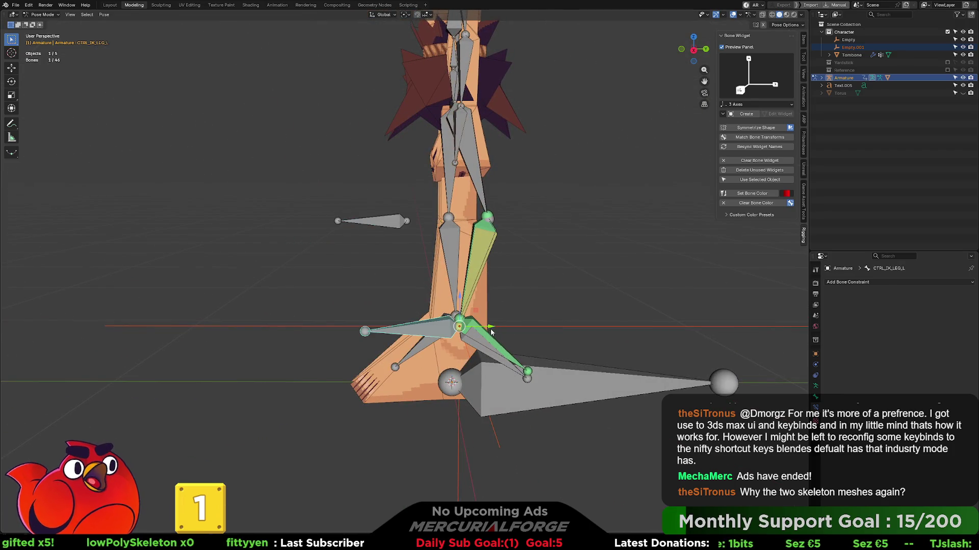
{"action": "key", "text": "ctrl+z"}
{"action": "key", "text": "ctrl+z"}
{"action": "key", "text": "ctrl+z"}
{"action": "key", "text": "ctrl+z"}
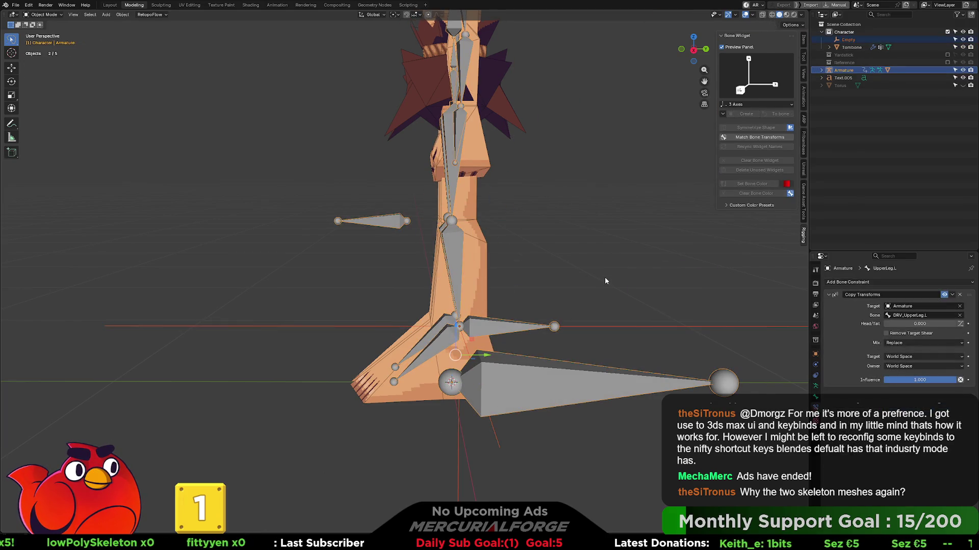
{"action": "key", "text": "ctrl+z"}
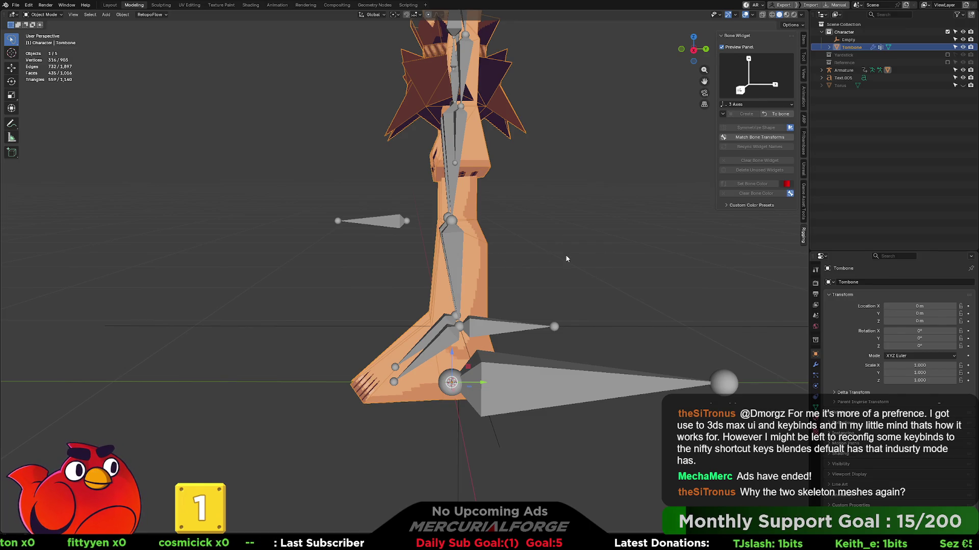
{"action": "mouse_move", "coordinate": [566, 259]}
{"action": "middle_mouse_down"}
{"action": "mouse_move", "coordinate": [603, 259]}
{"action": "mouse_move", "coordinate": [521, 270]}
{"action": "middle_mouse_up"}
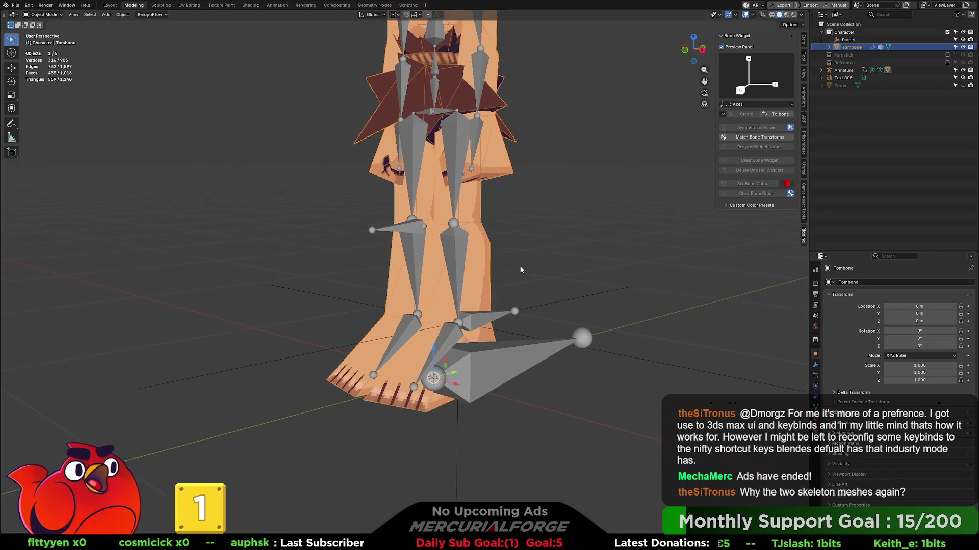
{"action": "scroll", "coordinate": [521, 269], "scroll_direction": "down", "scroll_amount": 3}
{"action": "scroll", "coordinate": [522, 342], "scroll_direction": "up", "scroll_amount": 1}
{"action": "scroll", "coordinate": [430, 252], "scroll_direction": "down", "scroll_amount": 1}
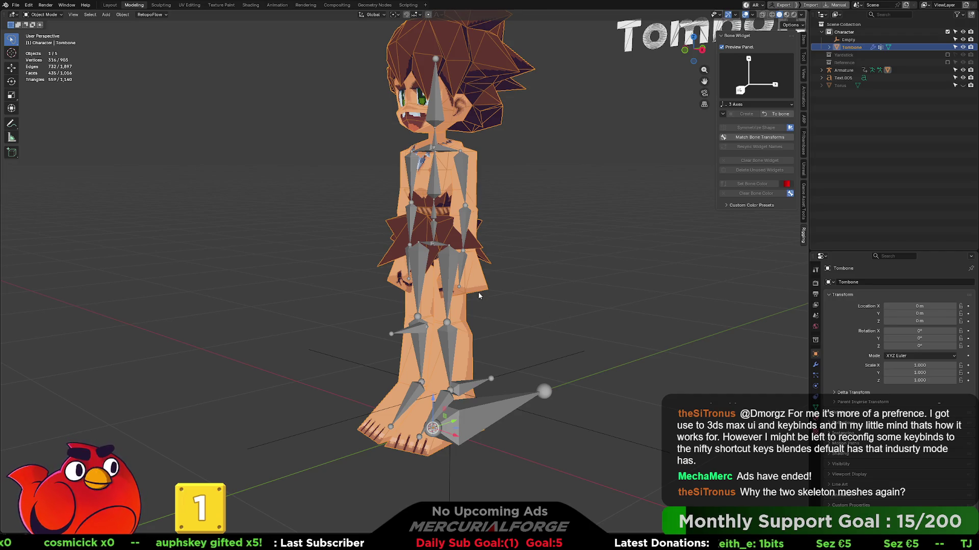
{"action": "left_click", "coordinate": [461, 264]}
{"action": "key", "text": "r"}
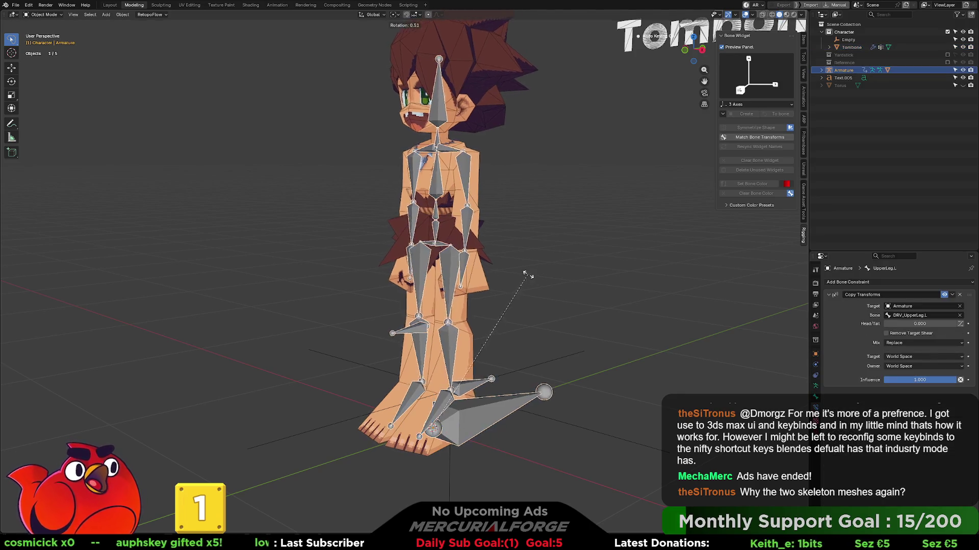
- Cancel the rotation, undo back to a three-quarter view of the character, and bring up the mode pie
{"action": "key", "text": "Escape"}
{"action": "scroll", "coordinate": [536, 280], "scroll_direction": "up", "scroll_amount": 3}
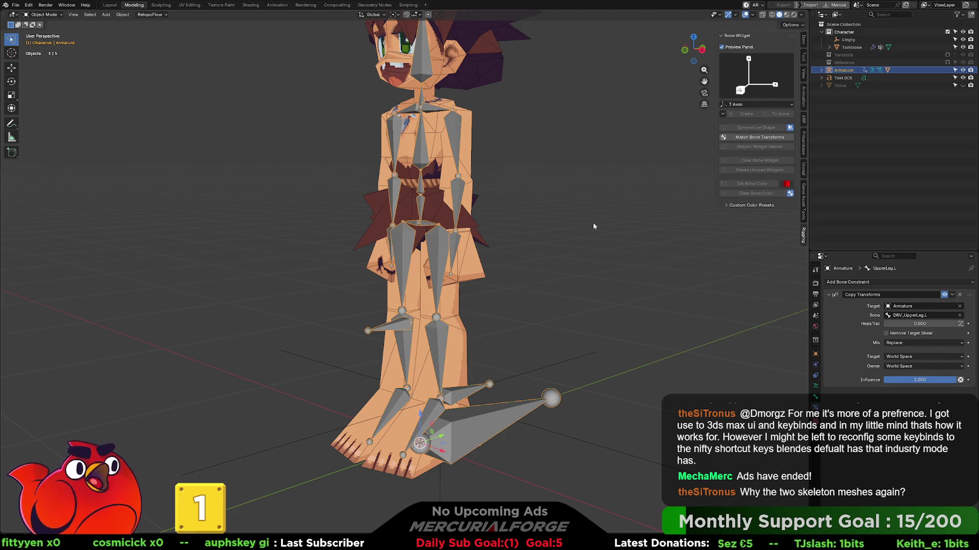
{"action": "key", "text": "ctrl+z"}
{"action": "key", "text": "ctrl+z"}
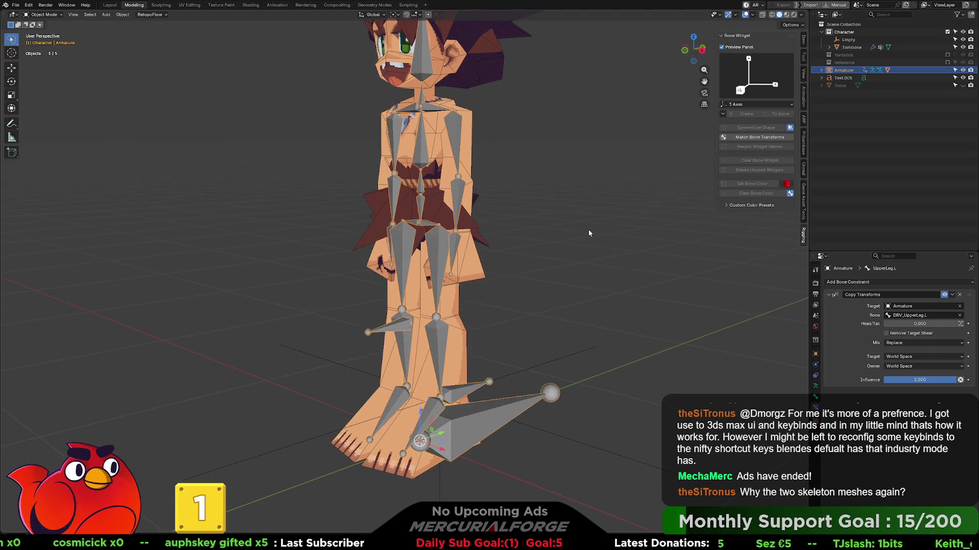
{"action": "key", "text": "ctrl+z"}
{"action": "mouse_move", "coordinate": [588, 229]}
{"action": "middle_mouse_down"}
{"action": "mouse_move", "coordinate": [594, 243]}
{"action": "mouse_move", "coordinate": [644, 251]}
{"action": "mouse_move", "coordinate": [589, 248]}
{"action": "middle_mouse_up"}
{"action": "key", "text": "ctrl+z"}
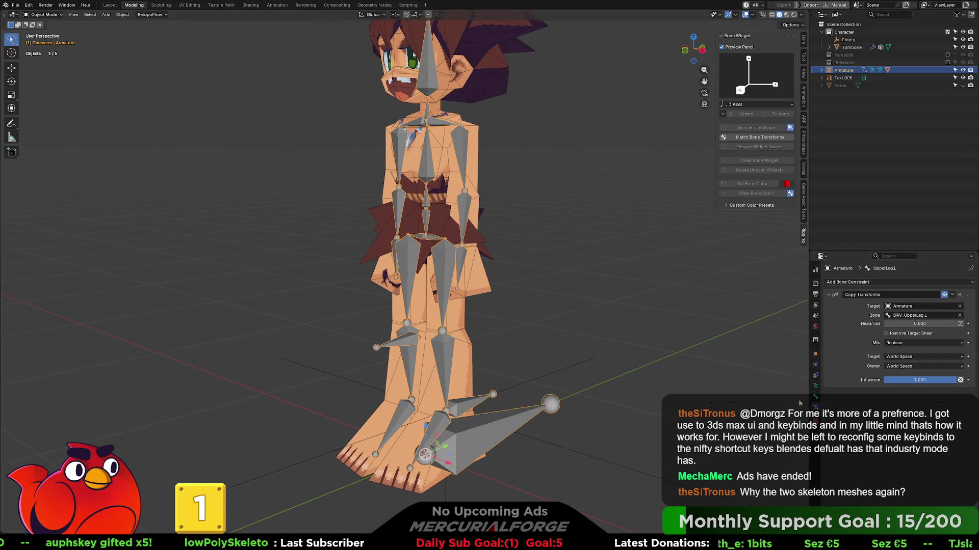
{"action": "key", "text": "ctrl+Tab"}
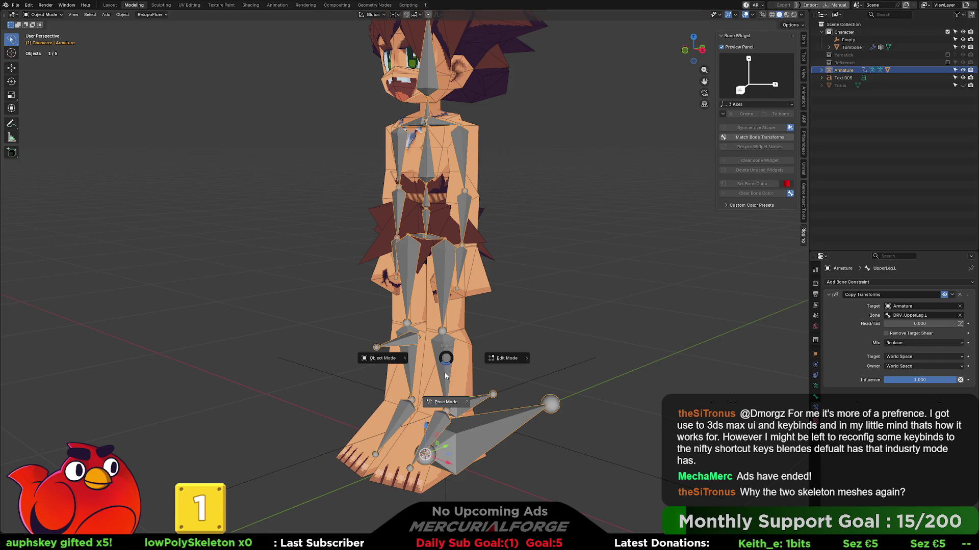
- Enter Pose Mode and select the DRV_LowerLeg.L bone, viewed close from the side
{"action": "left_click", "coordinate": [446, 395]}
{"action": "left_click", "coordinate": [446, 356]}
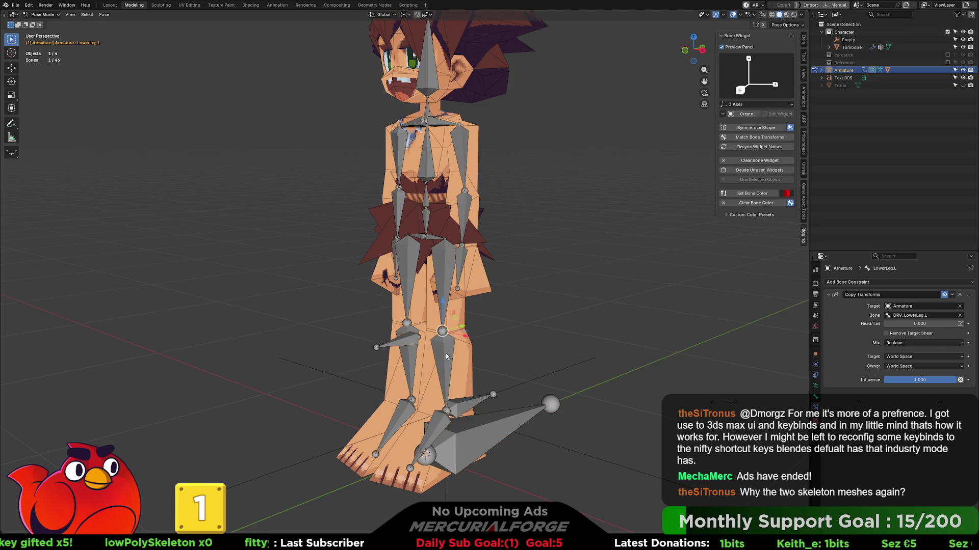
{"action": "left_click", "coordinate": [446, 356]}
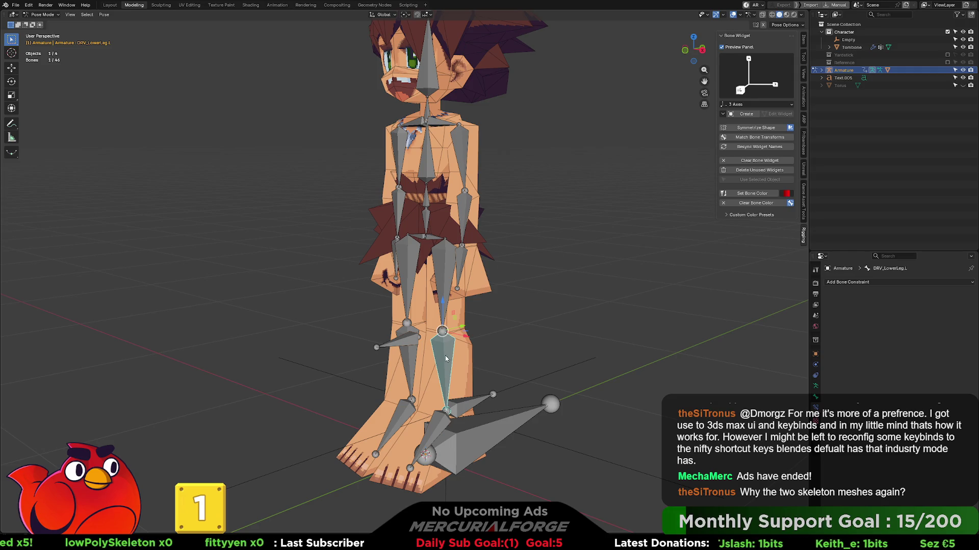
{"action": "left_click", "coordinate": [445, 356]}
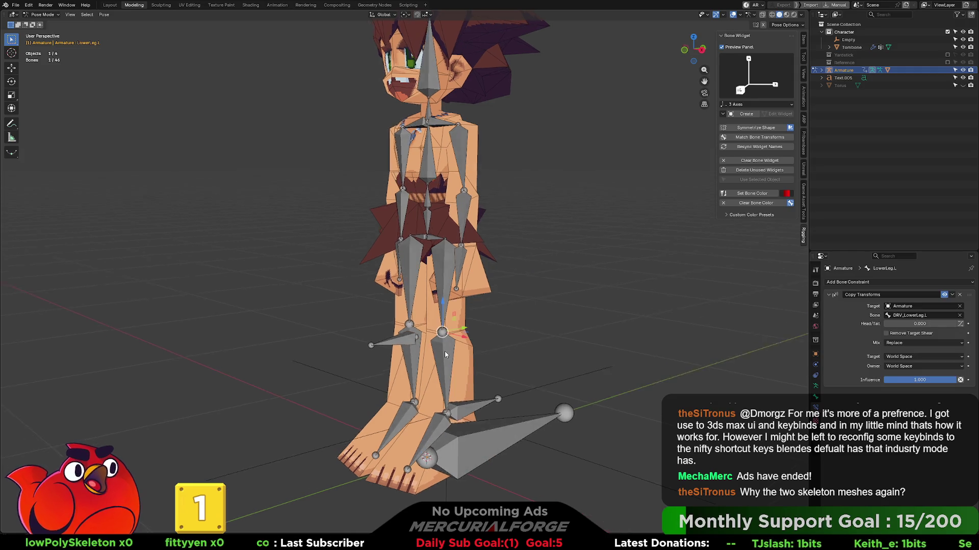
{"action": "left_click", "coordinate": [445, 351]}
{"action": "mouse_move", "coordinate": [445, 352]}
{"action": "middle_mouse_down"}
{"action": "mouse_move", "coordinate": [448, 292]}
{"action": "mouse_move", "coordinate": [415, 285]}
{"action": "mouse_move", "coordinate": [462, 311]}
{"action": "middle_mouse_up"}
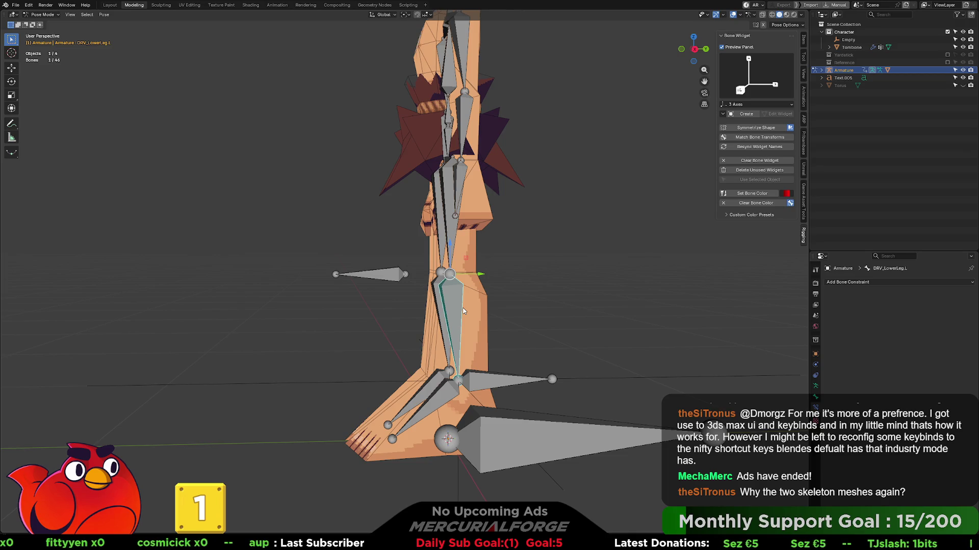
- Add an Inverse Kinematics constraint to DRV_LowerLeg.L, nudge the foot control, and reselect the lower leg
{"action": "key", "text": "ctrl+shift+c"}
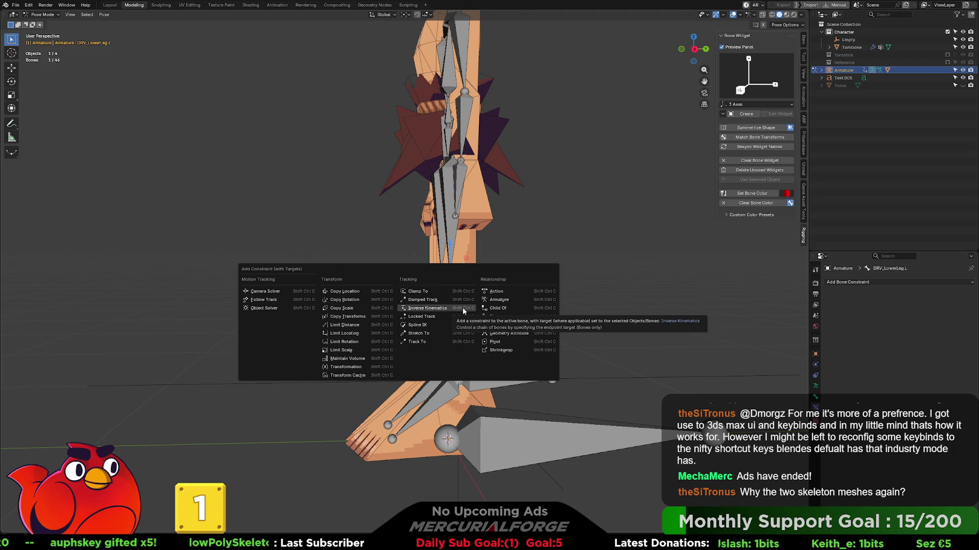
{"action": "left_click", "coordinate": [427, 309]}
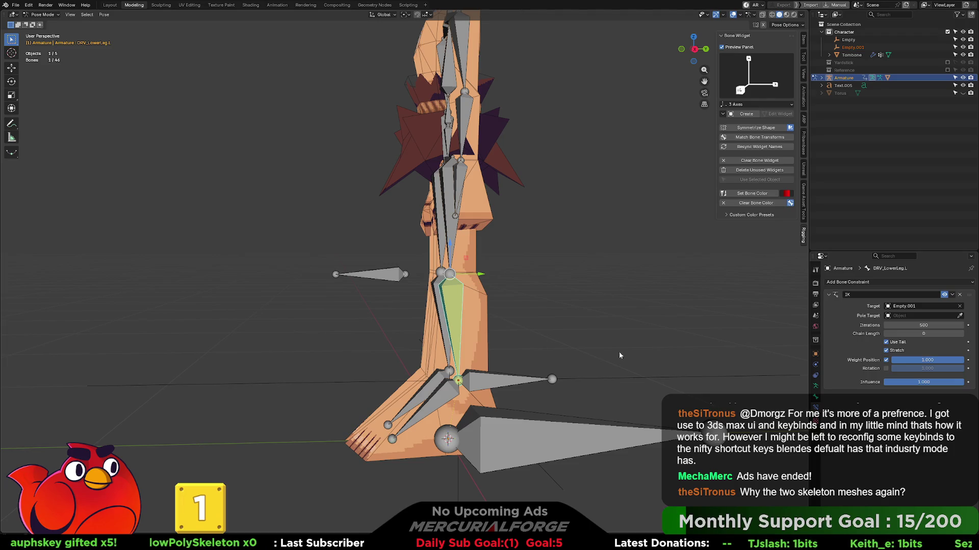
{"action": "left_click", "coordinate": [516, 385]}
{"action": "key", "text": "g"}
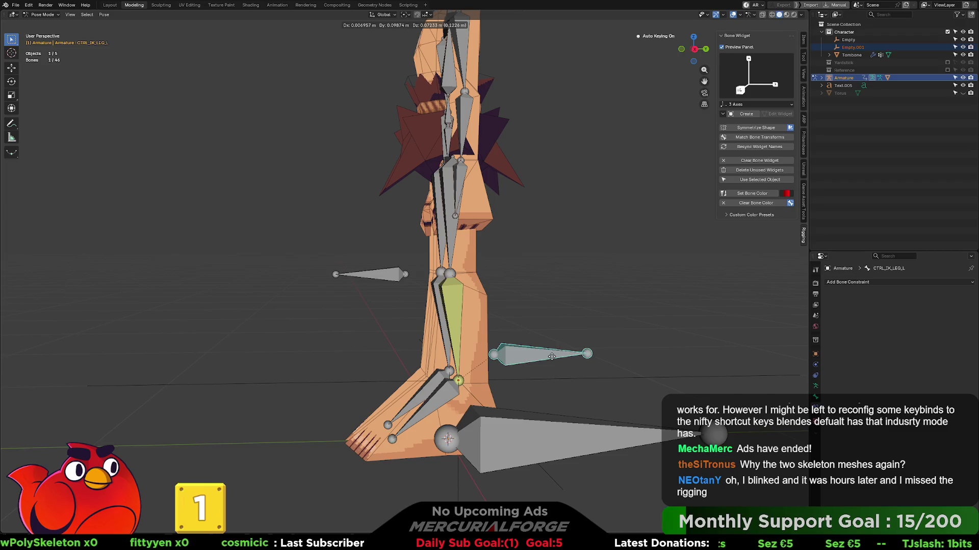
{"action": "left_click", "coordinate": [552, 356]}
{"action": "left_click", "coordinate": [445, 295]}
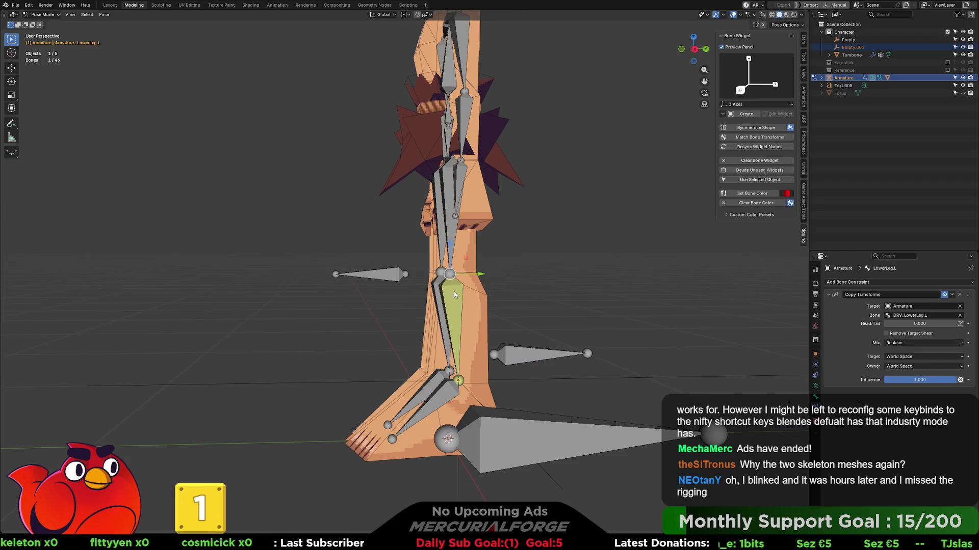
{"action": "left_click", "coordinate": [453, 302]}
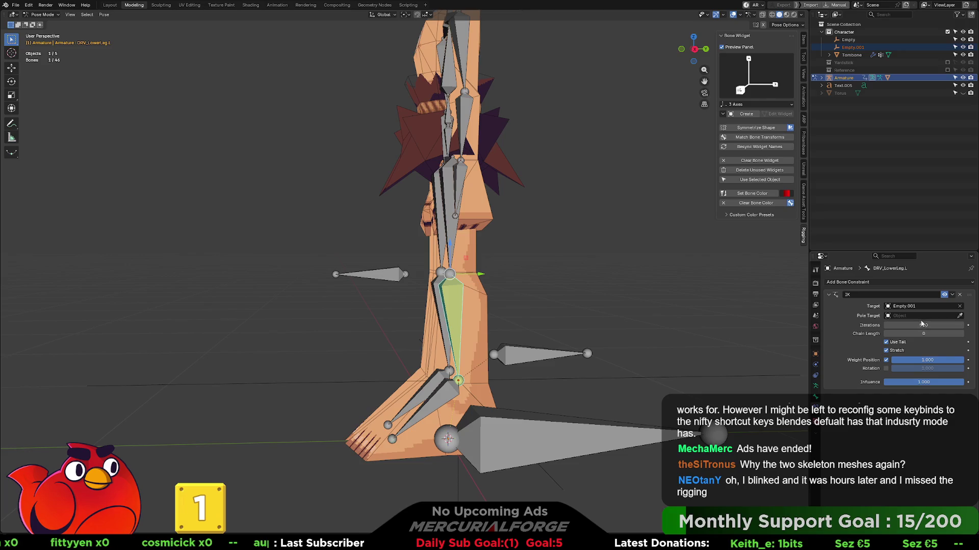
- Target the IK at Armature bone CTRL_IK_LEG_L with chain length 2, then test-move the foot control
{"action": "left_click", "coordinate": [916, 306]}
{"action": "left_click", "coordinate": [911, 322]}
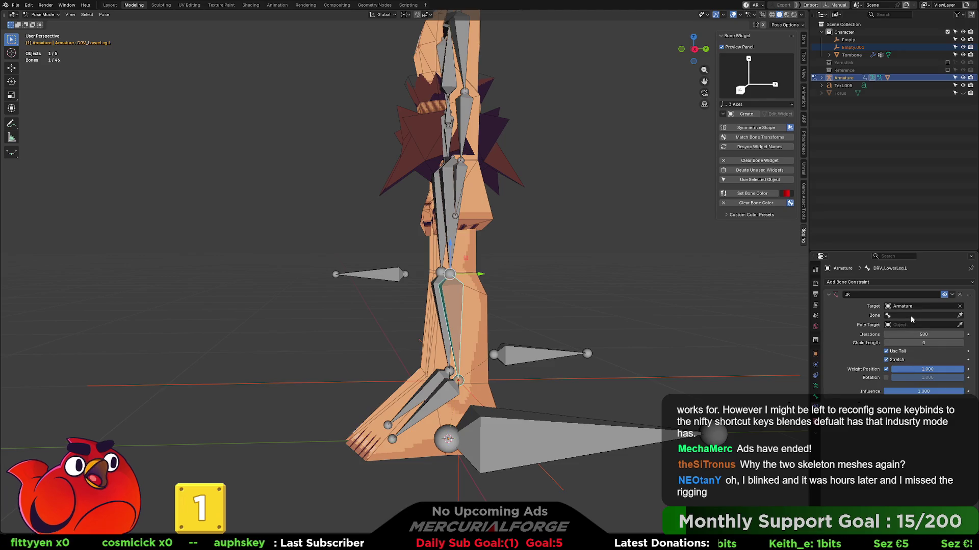
{"action": "left_click", "coordinate": [910, 316]}
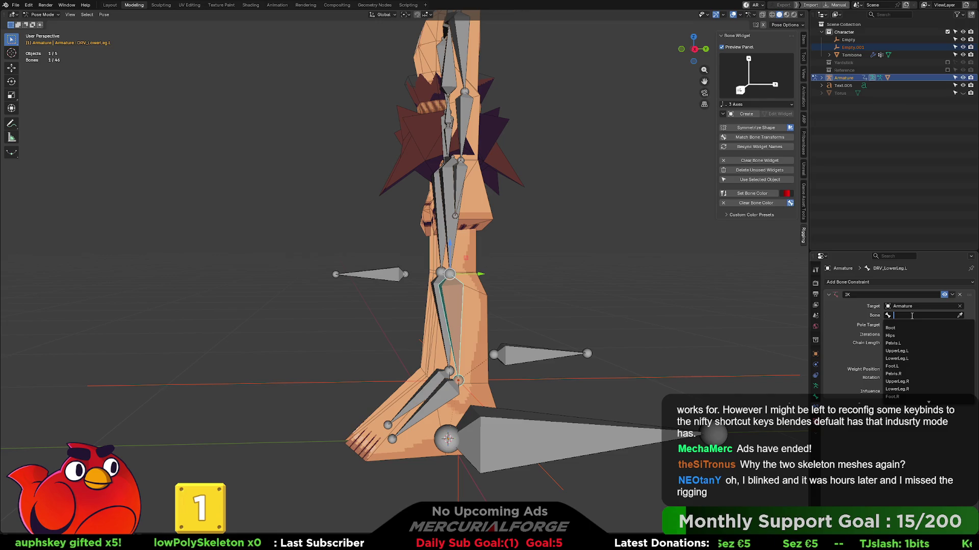
{"action": "type", "text": "ctr"}
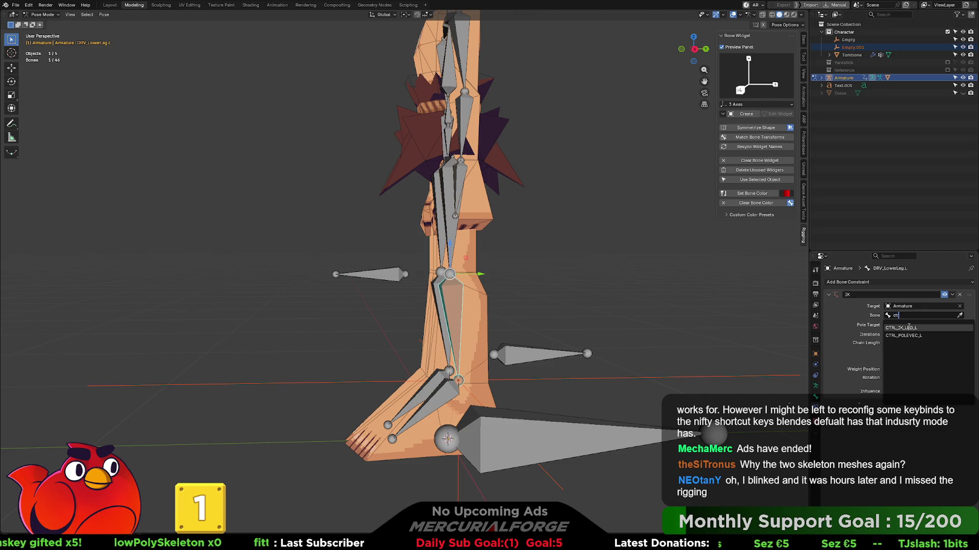
{"action": "left_click", "coordinate": [908, 328]}
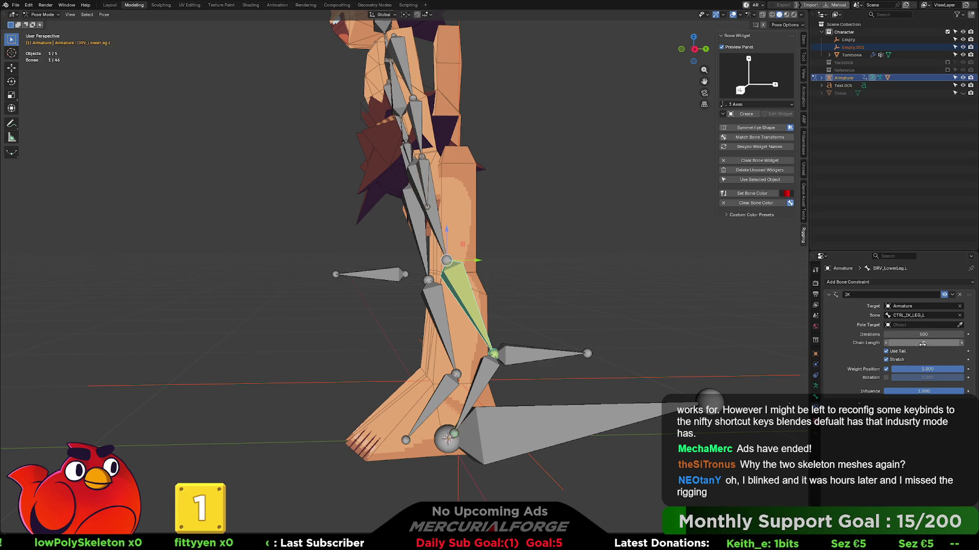
{"action": "left_click", "coordinate": [961, 343]}
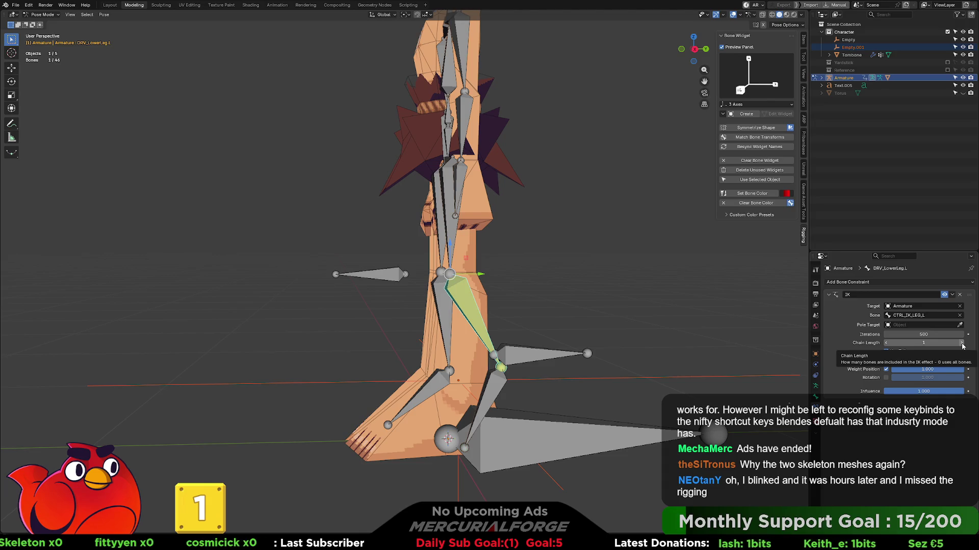
{"action": "left_click", "coordinate": [962, 344]}
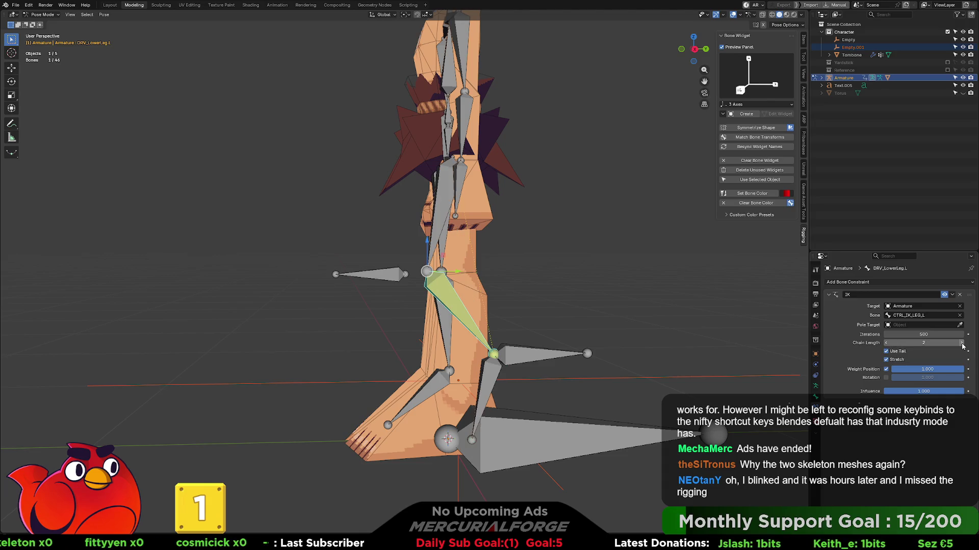
{"action": "left_click", "coordinate": [585, 352]}
{"action": "key", "text": "g"}
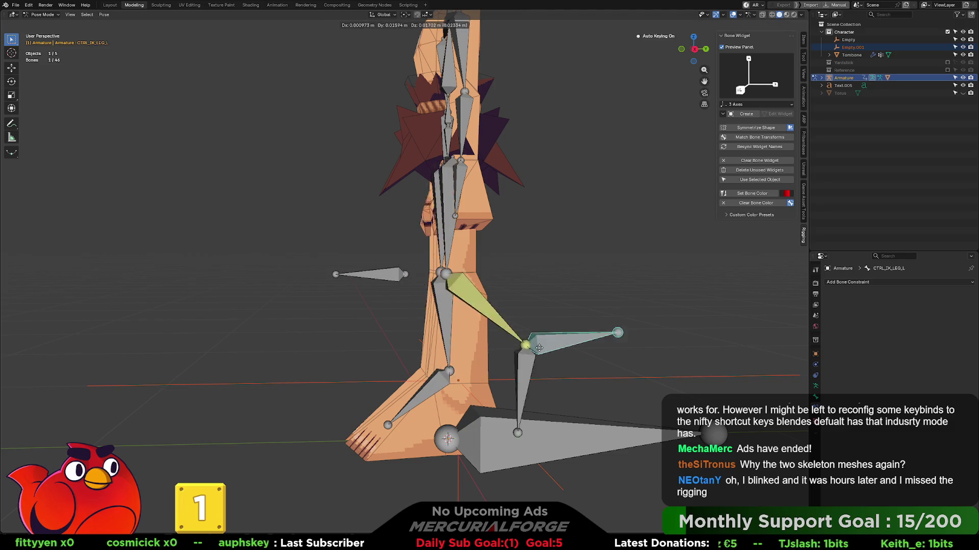
{"action": "key", "text": "Escape"}
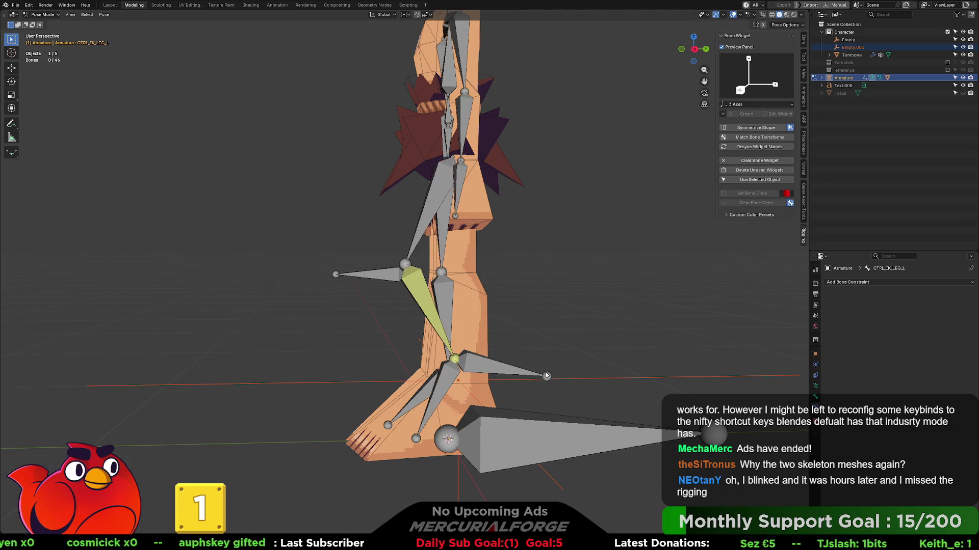
{"action": "key", "text": "r"}
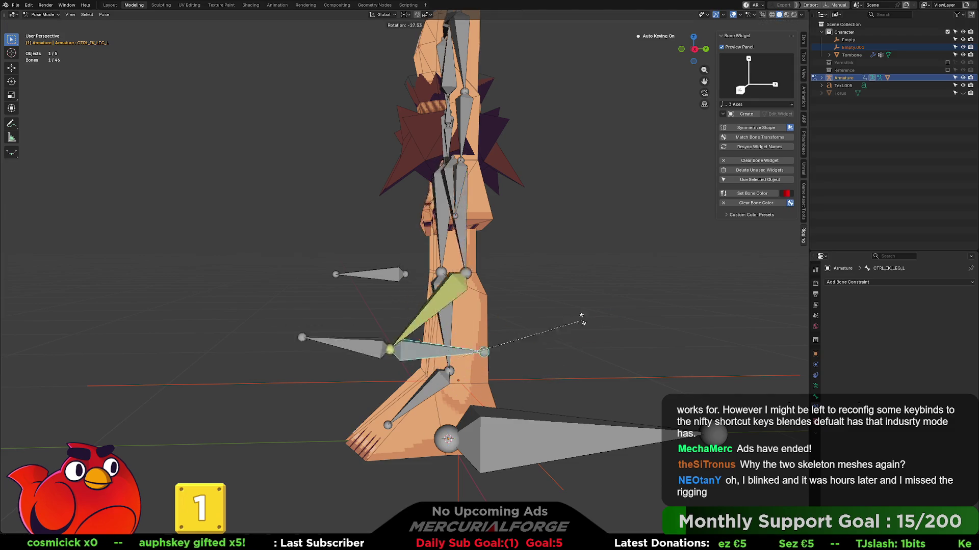
{"action": "left_click", "coordinate": [487, 310]}
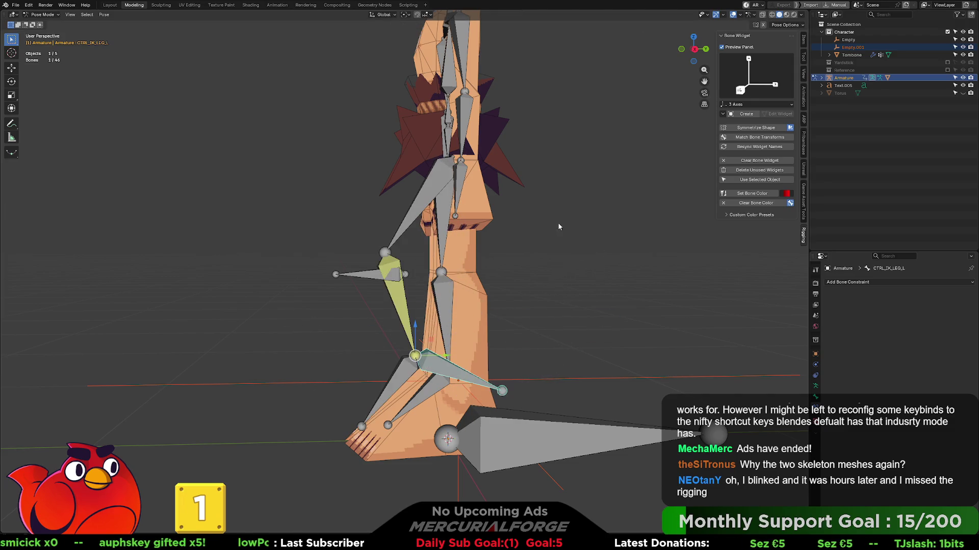
{"action": "key", "text": "ctrl+z"}
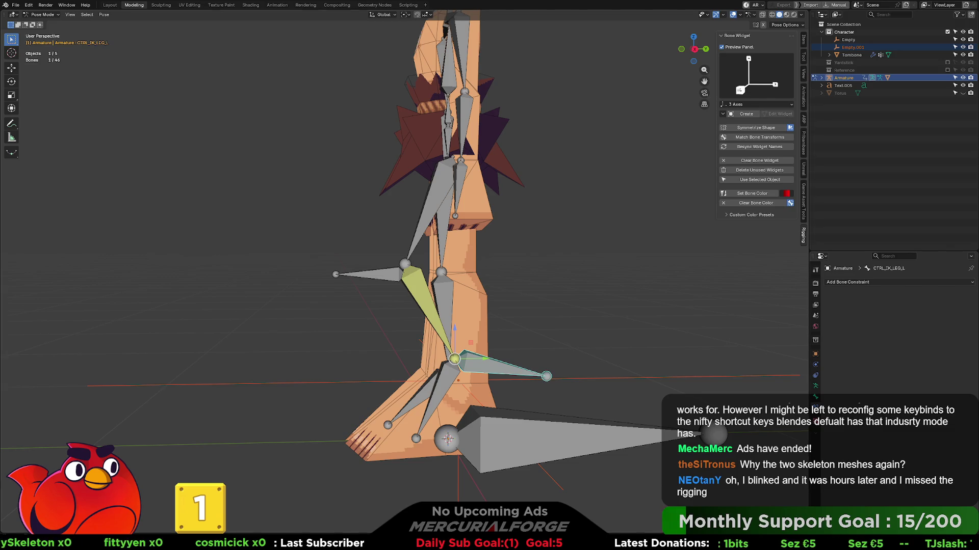
{"action": "key", "text": "shift+i"}
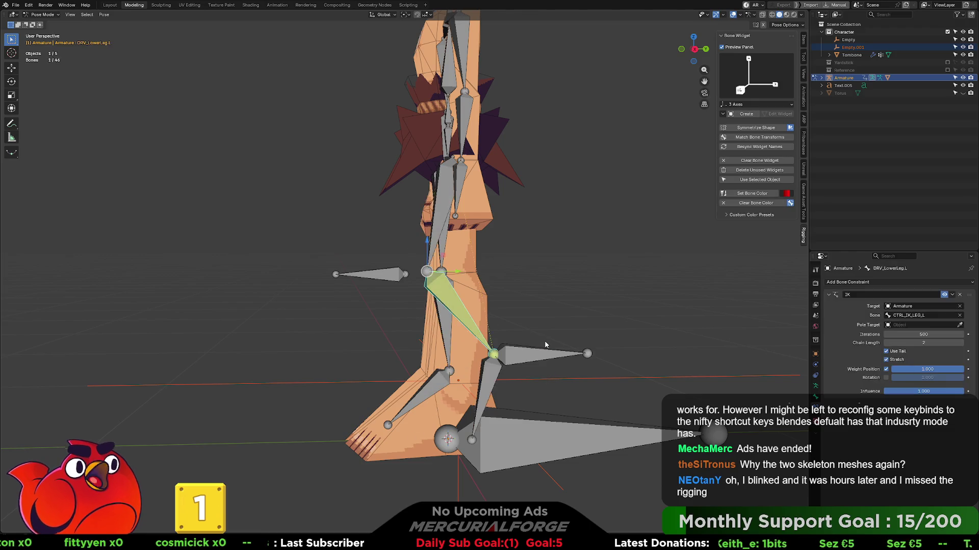
- Compare the straight and IK-bent leg poses through undo and redo, then deselect all bones
{"action": "key", "text": "ctrl+z"}
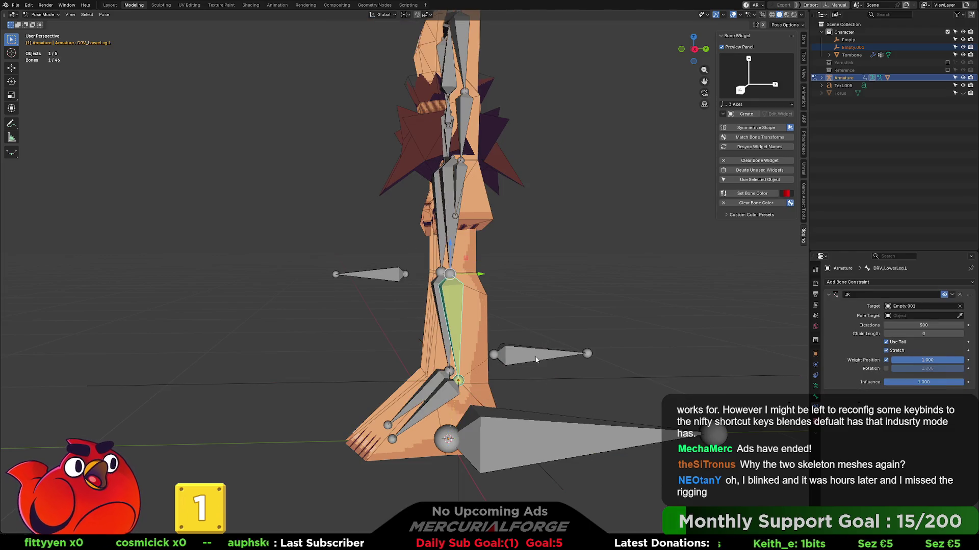
{"action": "left_click", "coordinate": [523, 365]}
{"action": "key", "text": "ctrl+shift+z"}
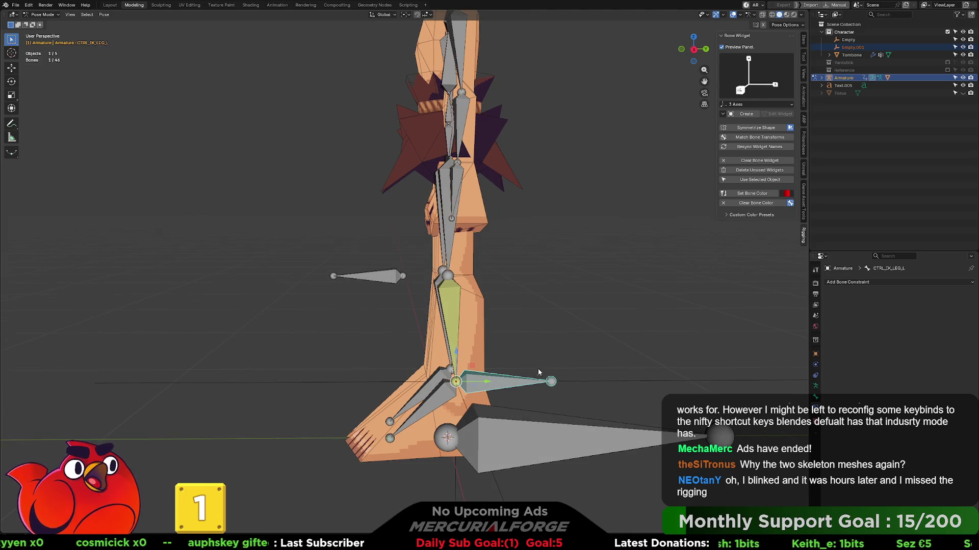
{"action": "middle_click_drag", "start_coordinate": [538, 368], "coordinate": [579, 365]}
{"action": "left_click", "coordinate": [566, 374]}
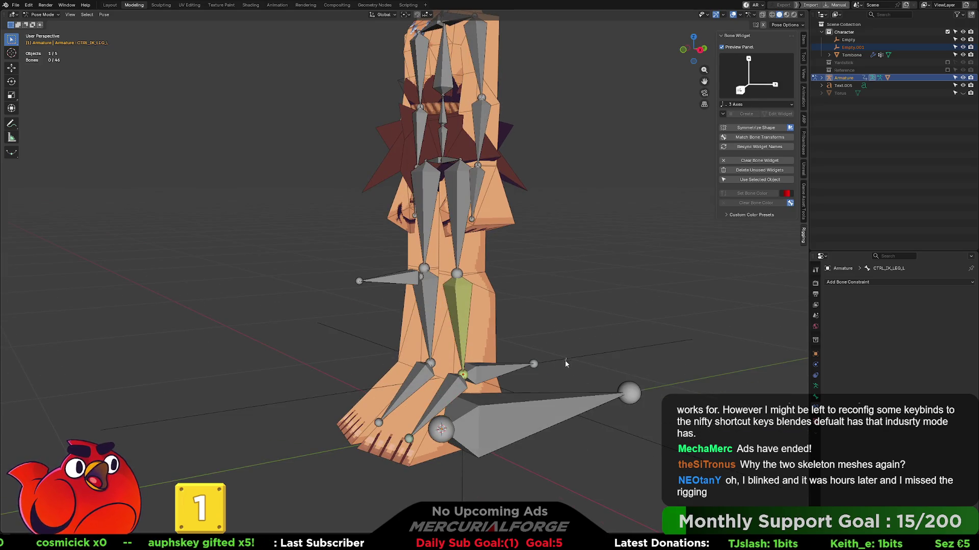
- Undo the pole target, IK constraint and helper Empty so the leg is straight again
{"action": "key", "text": "ctrl+z"}
{"action": "key", "text": "ctrl+z"}
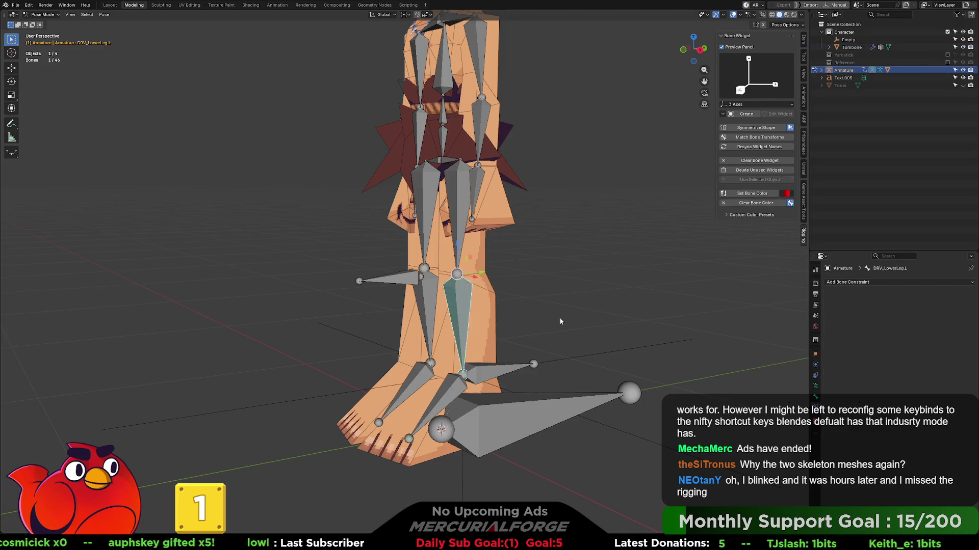
{"action": "key", "text": "ctrl+z"}
{"action": "key", "text": "ctrl+z"}
{"action": "key", "text": "ctrl+z"}
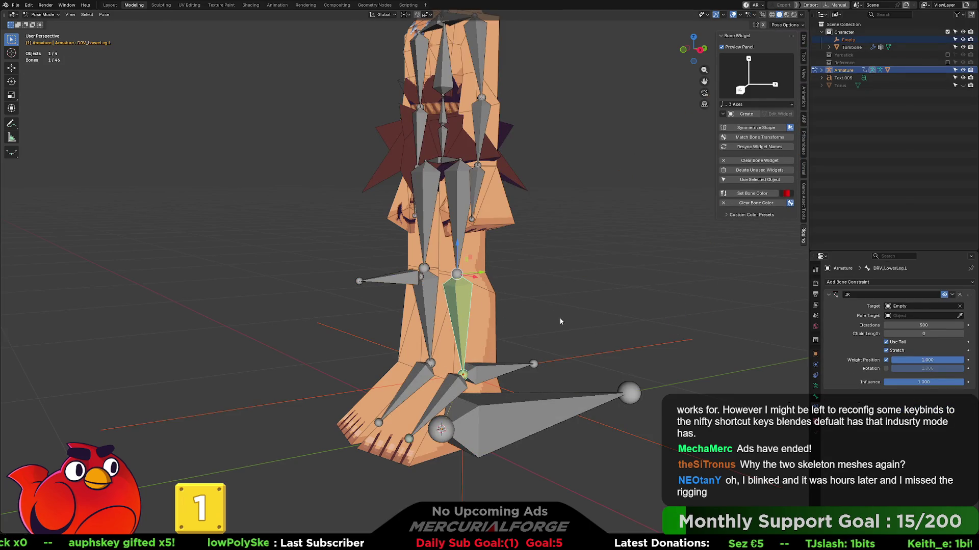
{"action": "key", "text": "ctrl+z"}
{"action": "key", "text": "ctrl+z"}
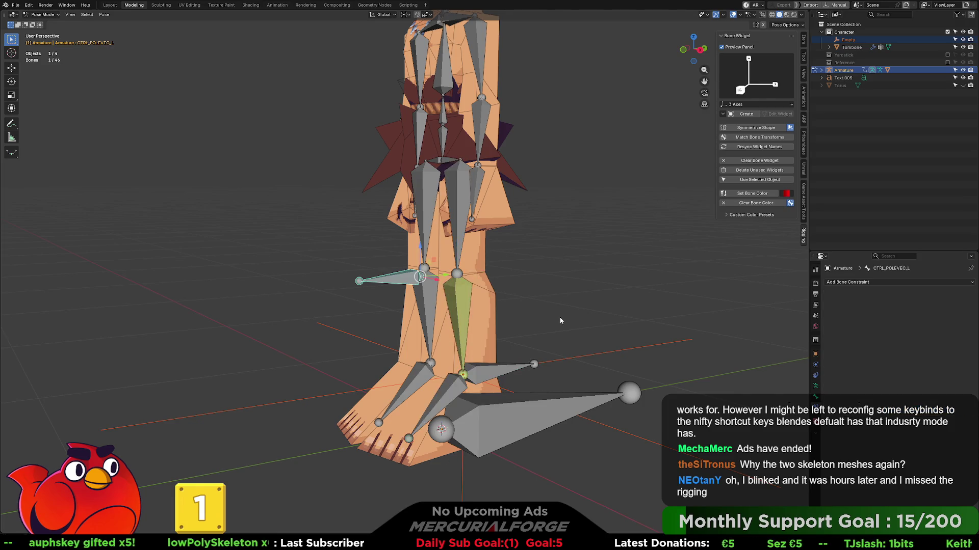
{"action": "key", "text": "ctrl+z"}
{"action": "key", "text": "ctrl+z"}
{"action": "key", "text": "ctrl+z"}
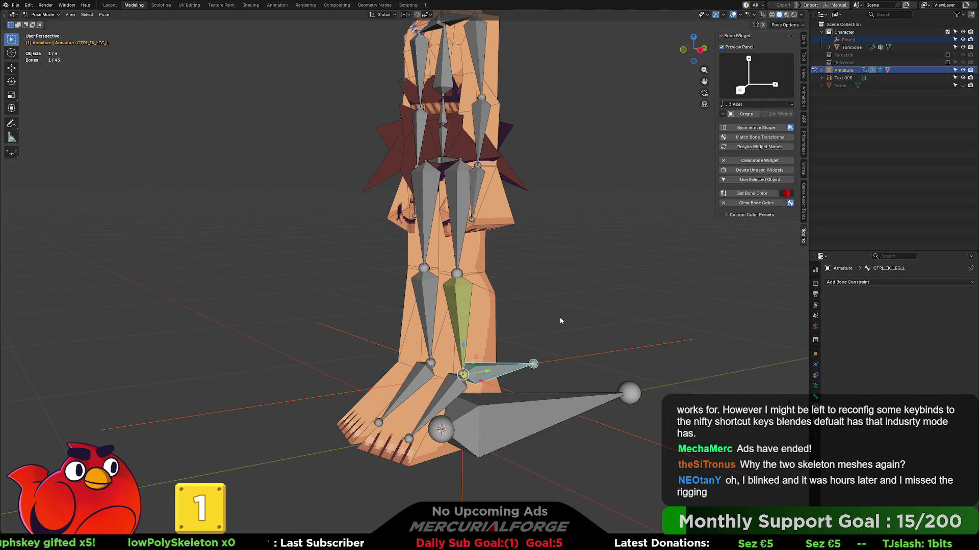
{"action": "key", "text": "ctrl+z"}
{"action": "key", "text": "ctrl+z"}
{"action": "key", "text": "ctrl+z"}
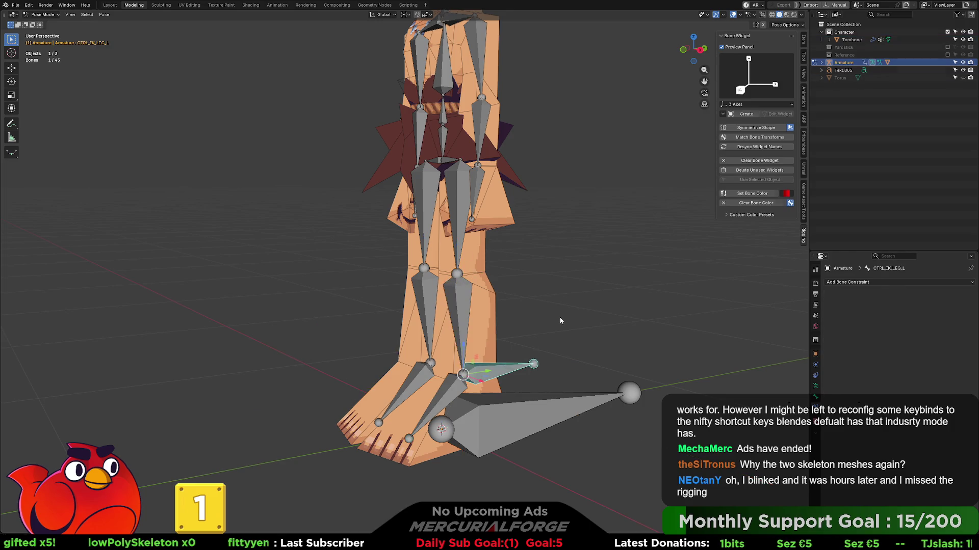
{"action": "key", "text": "ctrl+shift+z"}
{"action": "key", "text": "ctrl+shift+z"}
{"action": "key", "text": "ctrl+shift+z"}
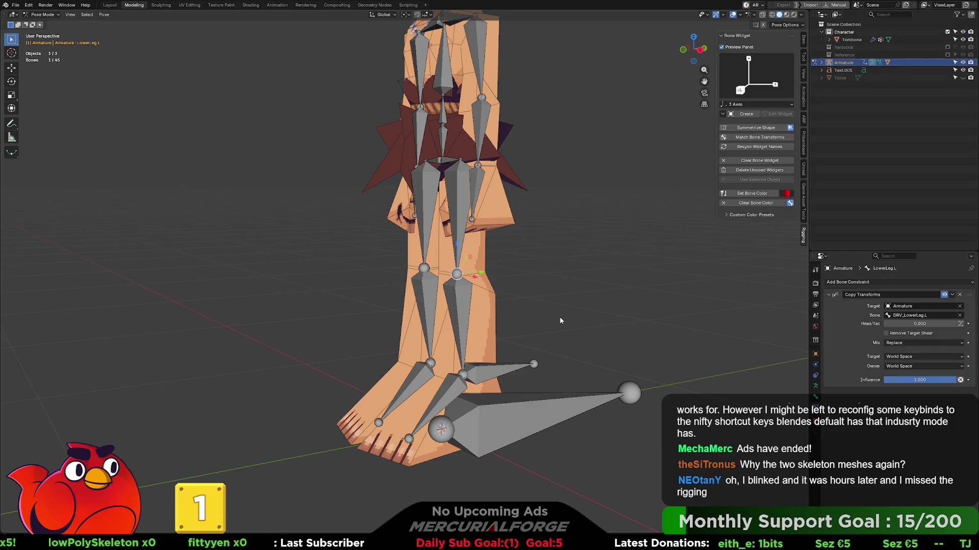
{"action": "key", "text": "ctrl+z"}
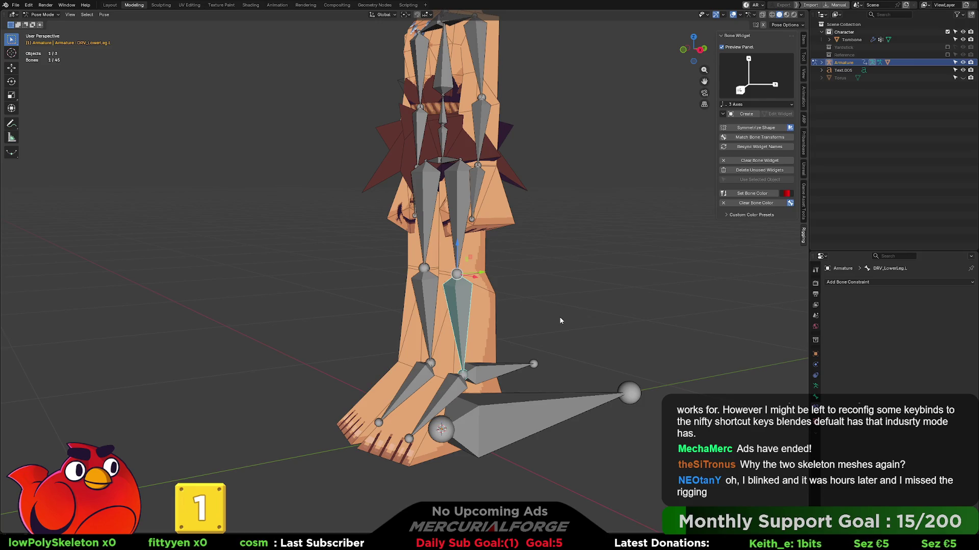
{"action": "key", "text": "ctrl+z"}
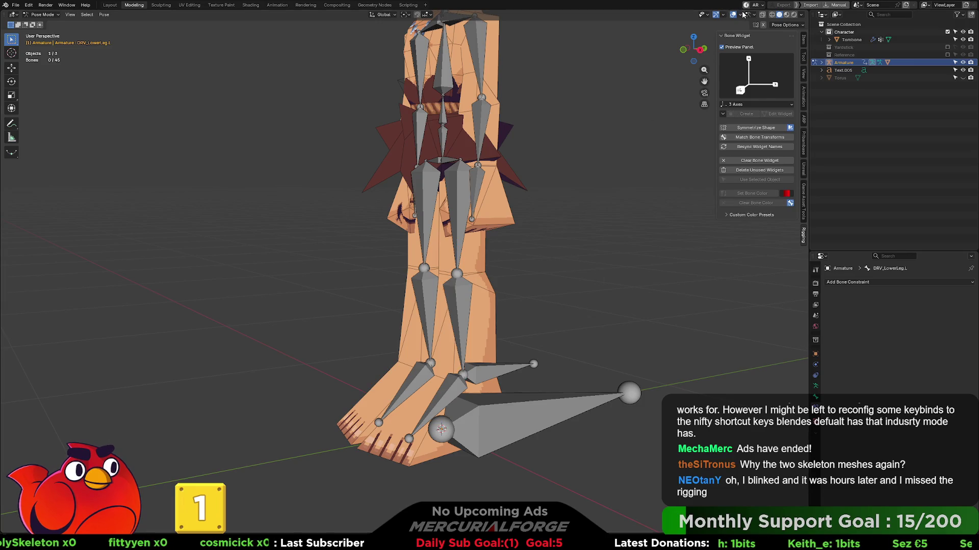
- Show the viewport overlay settings and select the Root bone to inspect its Copy Transforms constraint
{"action": "left_click", "coordinate": [722, 15]}
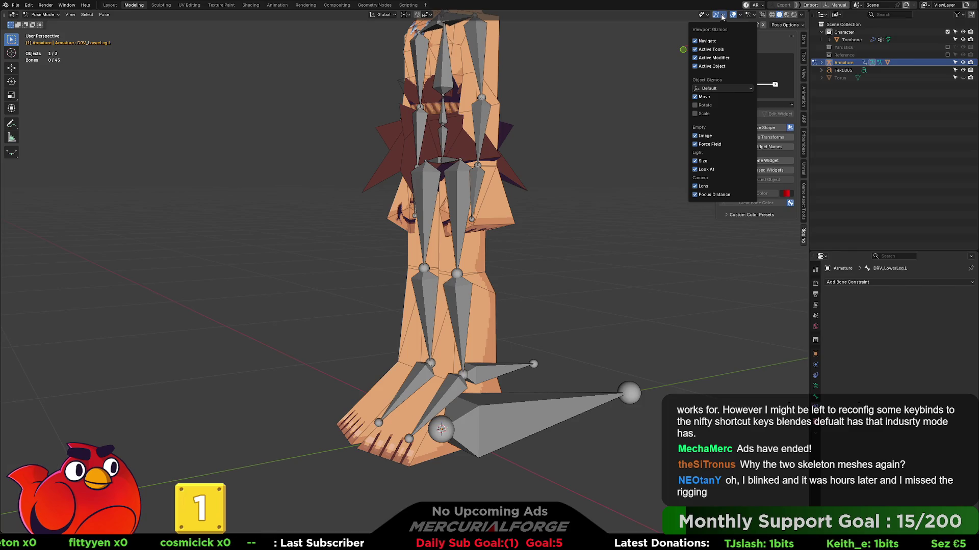
{"action": "left_click", "coordinate": [740, 16]}
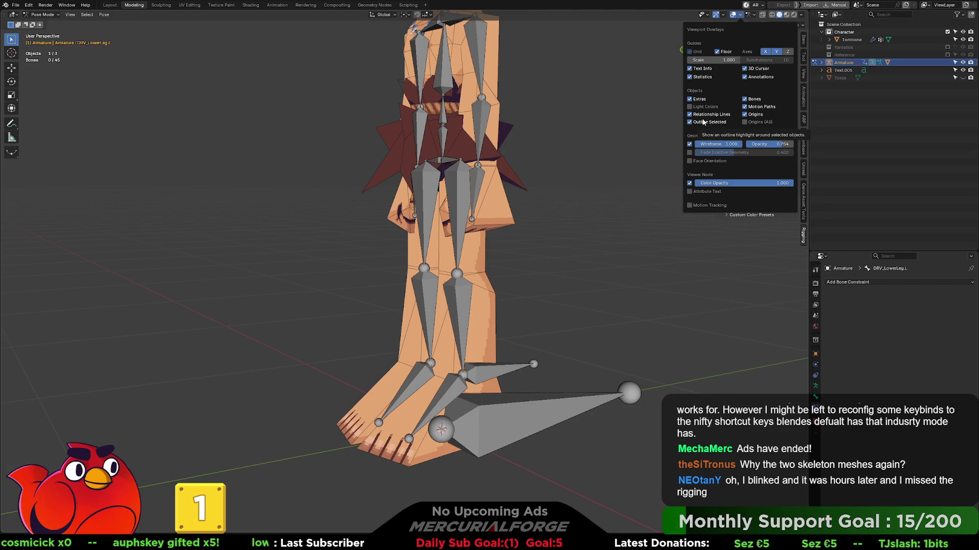
{"action": "left_click", "coordinate": [518, 427]}
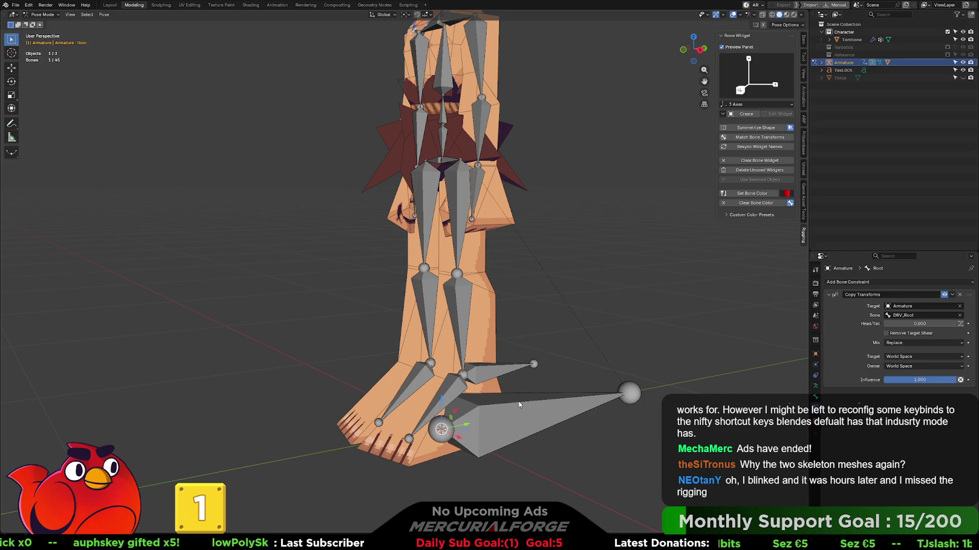
{"action": "mouse_move", "coordinate": [527, 403]}
{"action": "middle_mouse_down"}
{"action": "mouse_move", "coordinate": [528, 323]}
{"action": "mouse_move", "coordinate": [478, 327]}
{"action": "mouse_move", "coordinate": [554, 323]}
{"action": "mouse_move", "coordinate": [546, 322]}
{"action": "mouse_move", "coordinate": [635, 376]}
{"action": "mouse_move", "coordinate": [608, 398]}
{"action": "mouse_move", "coordinate": [579, 393]}
{"action": "mouse_move", "coordinate": [741, 414]}
{"action": "mouse_move", "coordinate": [566, 416]}
{"action": "middle_mouse_up"}
{"action": "left_click", "coordinate": [565, 416]}
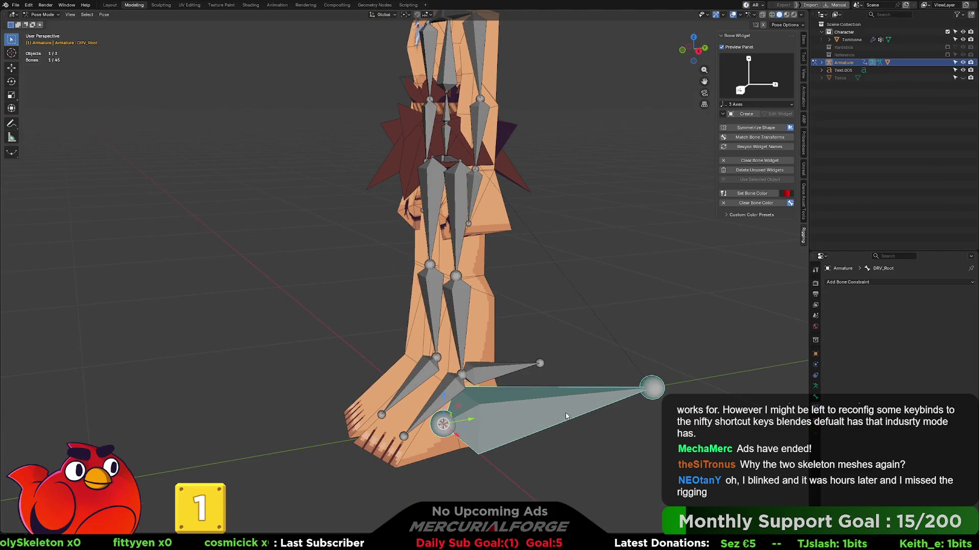
{"action": "key", "text": "r"}
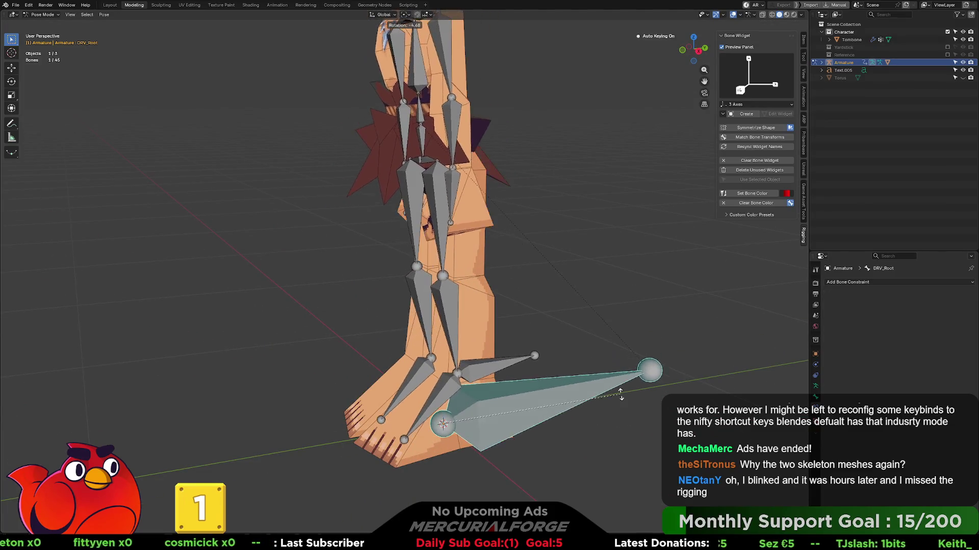
{"action": "key", "text": "r"}
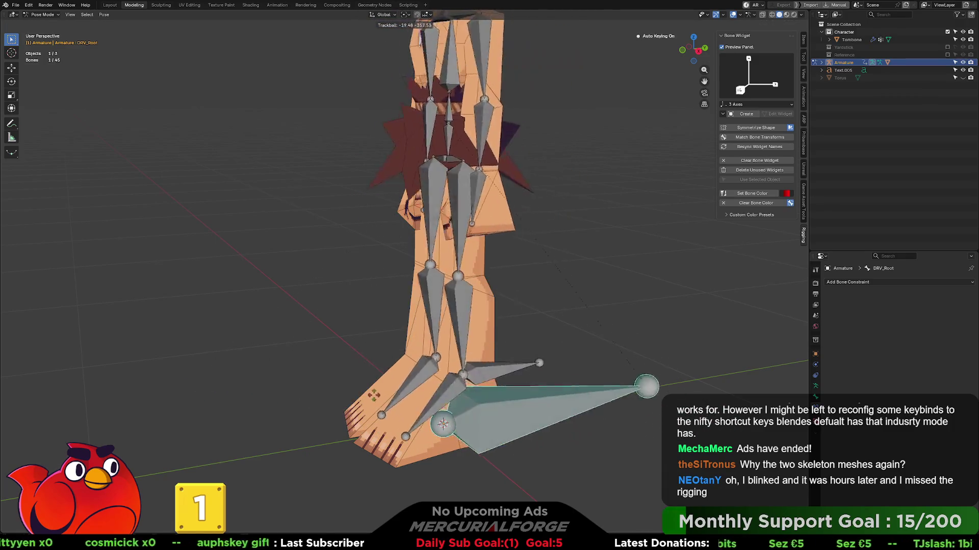
{"action": "key", "text": "Escape"}
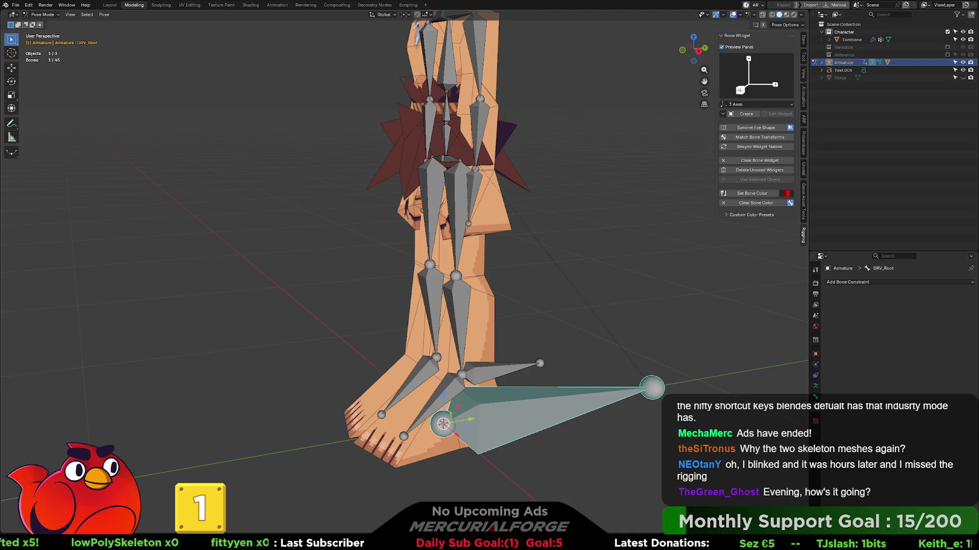
- Deselect everything, level the view on the left leg, and select CTRL_IK_LEG_L alone
{"action": "left_click", "coordinate": [614, 289]}
{"action": "scroll", "coordinate": [614, 283], "scroll_direction": "down", "scroll_amount": 1}
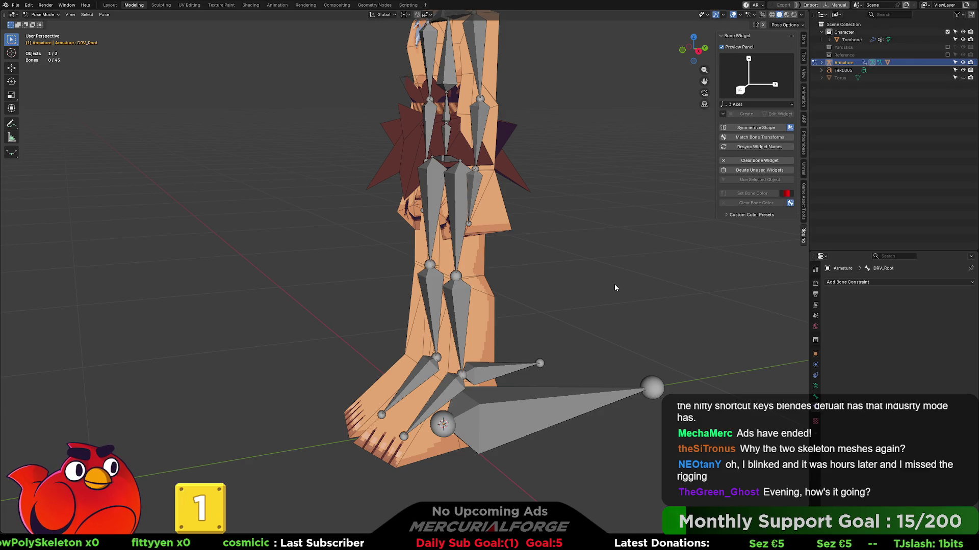
{"action": "scroll", "coordinate": [613, 283], "scroll_direction": "down", "scroll_amount": 3}
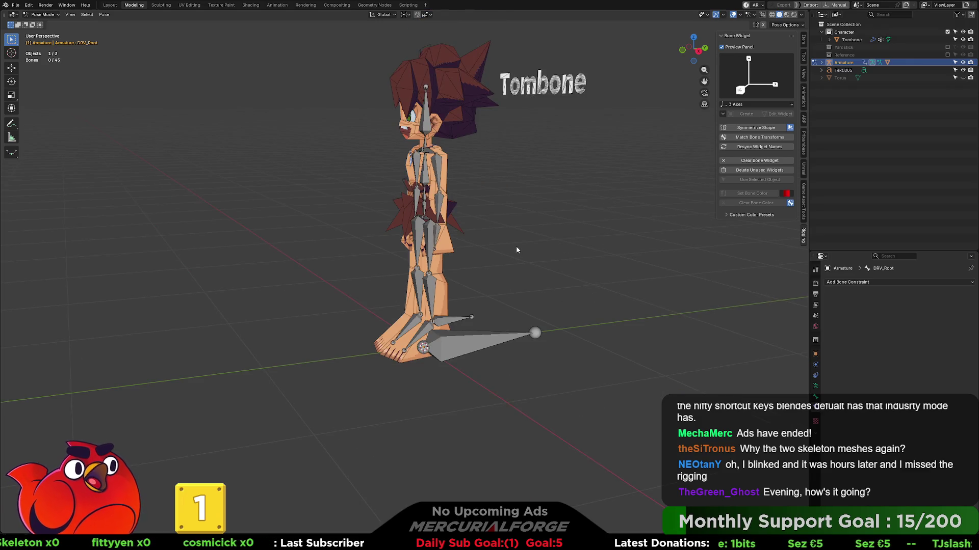
{"action": "middle_click_drag", "start_coordinate": [516, 246], "coordinate": [514, 254]}
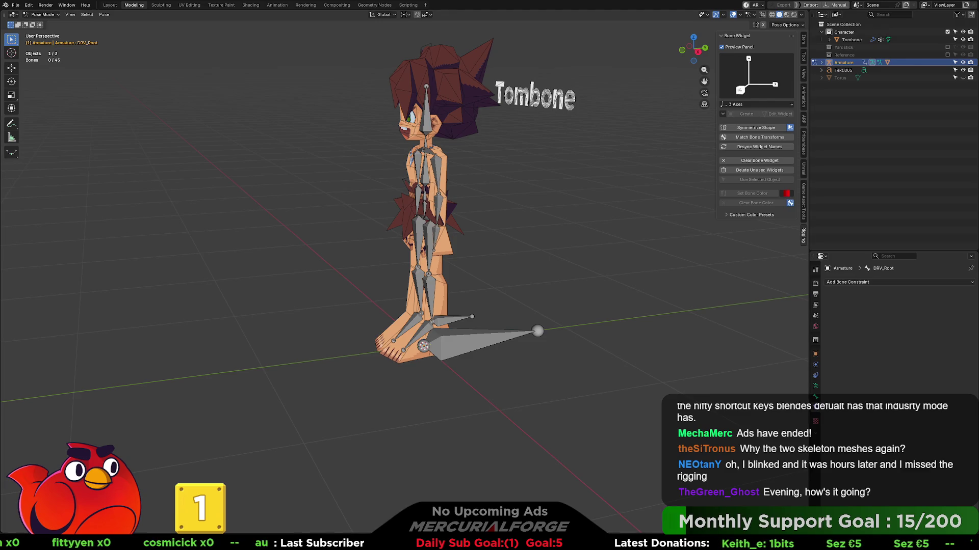
{"action": "scroll", "coordinate": [543, 250], "scroll_direction": "up", "scroll_amount": 4}
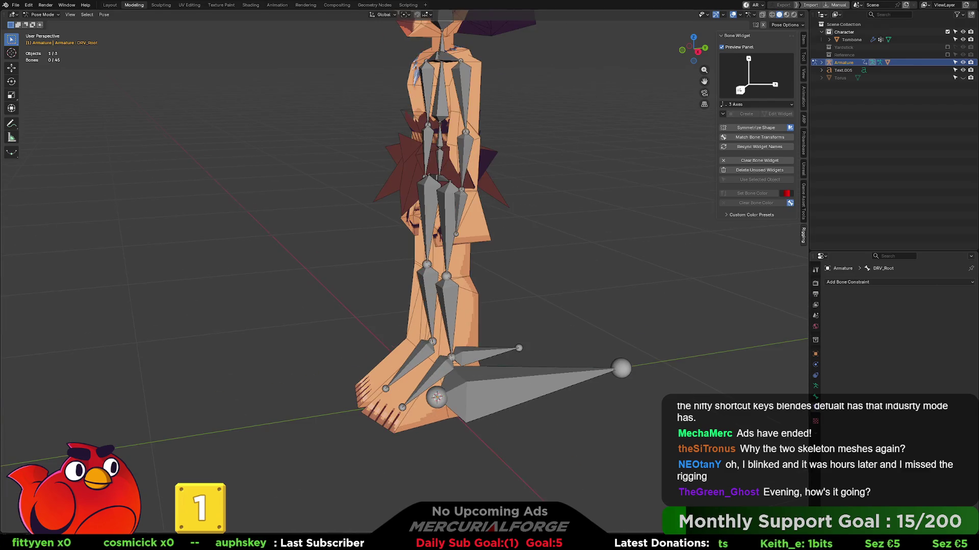
{"action": "mouse_move", "coordinate": [543, 251]}
{"action": "middle_mouse_down"}
{"action": "mouse_move", "coordinate": [563, 228]}
{"action": "mouse_move", "coordinate": [510, 300]}
{"action": "middle_mouse_up"}
{"action": "left_click", "coordinate": [493, 313]}
- Start moving CTRL_IK_LEG_L, cancel so it stays at the ankle, and bring up the mode pie
{"action": "key", "text": "g"}
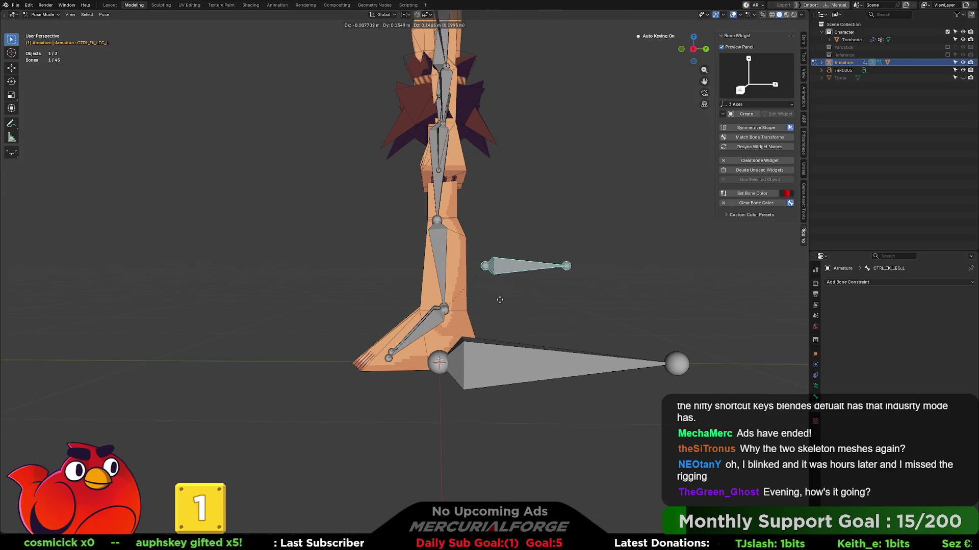
{"action": "key", "text": "Escape"}
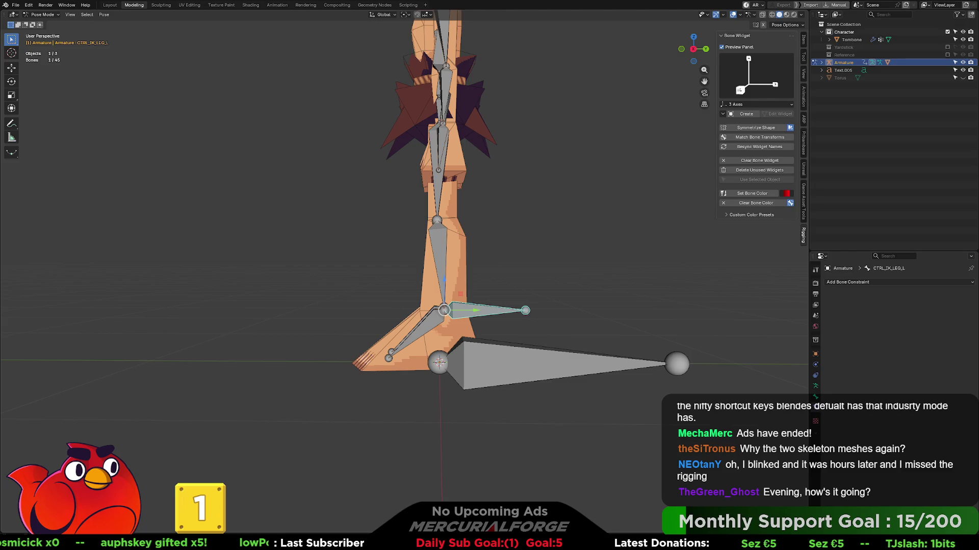
{"action": "key", "text": "ctrl+Tab"}
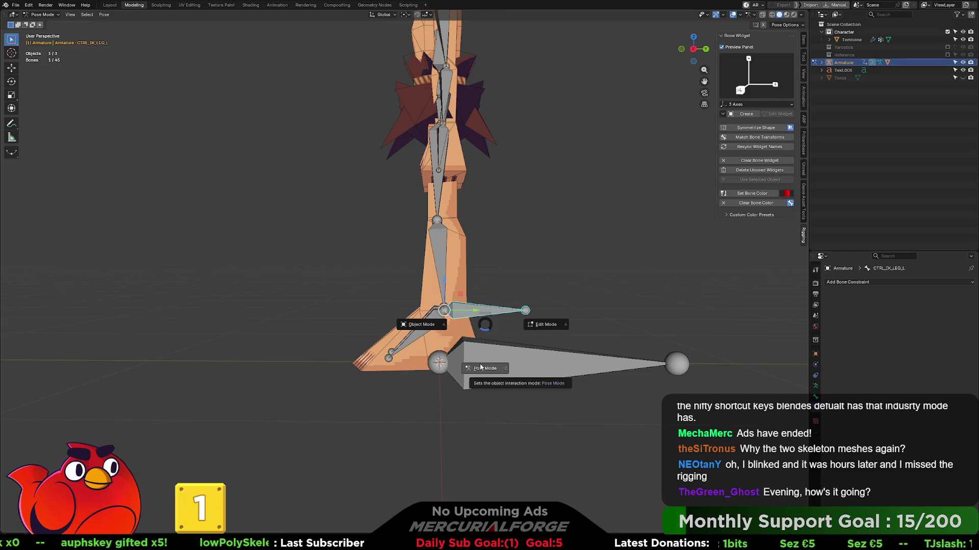
- Enter Edit Mode and test-move the IK foot control, cancelling so it stays in place
{"action": "left_click", "coordinate": [546, 325]}
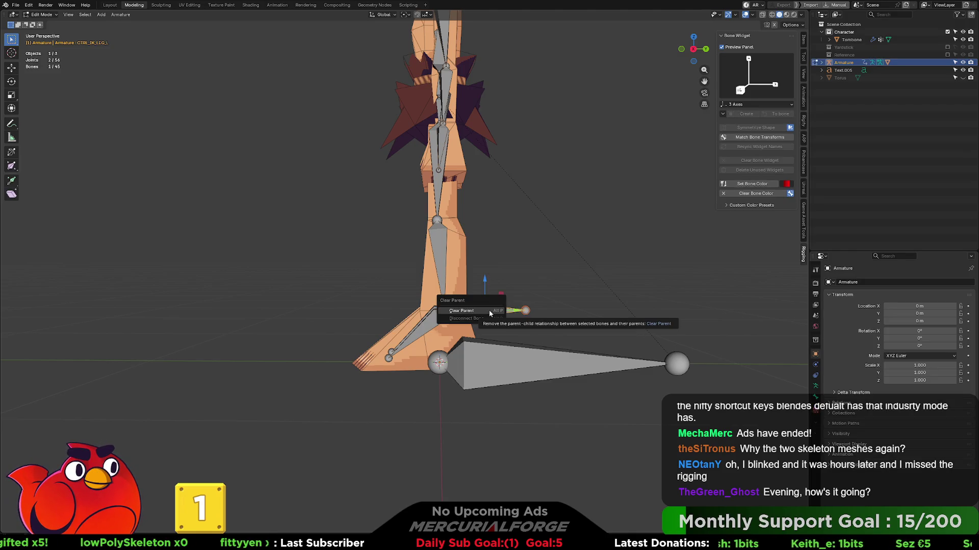
{"action": "mouse_move", "coordinate": [488, 310]}
{"action": "left_mouse_down"}
{"action": "mouse_move", "coordinate": [551, 288]}
{"action": "mouse_move", "coordinate": [534, 306]}
{"action": "left_mouse_up"}
{"action": "right_click", "coordinate": [534, 307]}
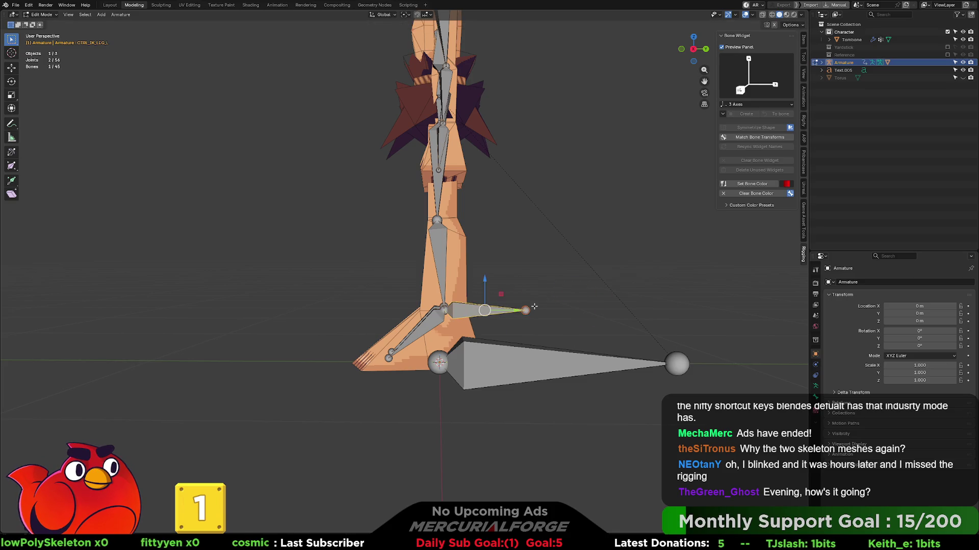
{"action": "left_click", "coordinate": [533, 299]}
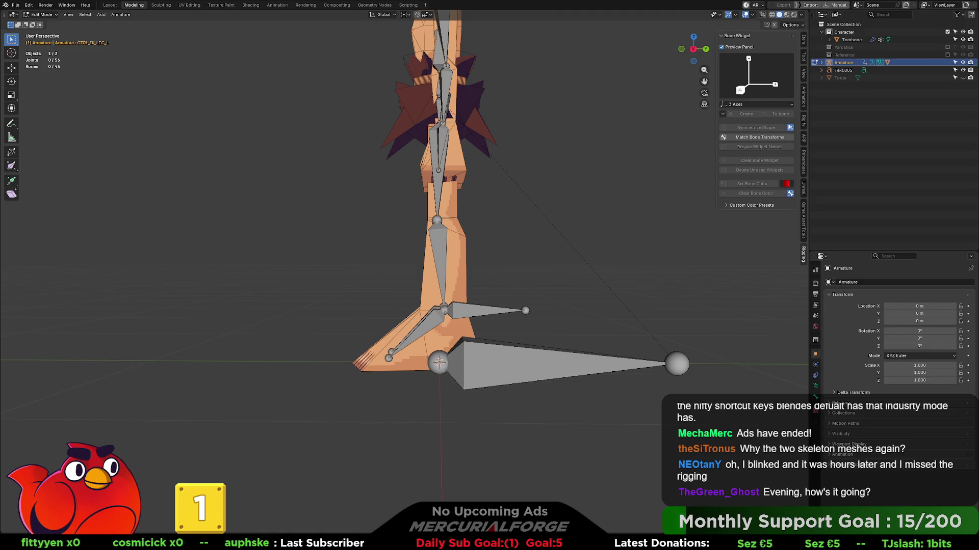
- Leave the foot IK control's name unchanged, select LowerLeg.L, and return to Pose Mode
{"action": "left_click", "coordinate": [512, 309]}
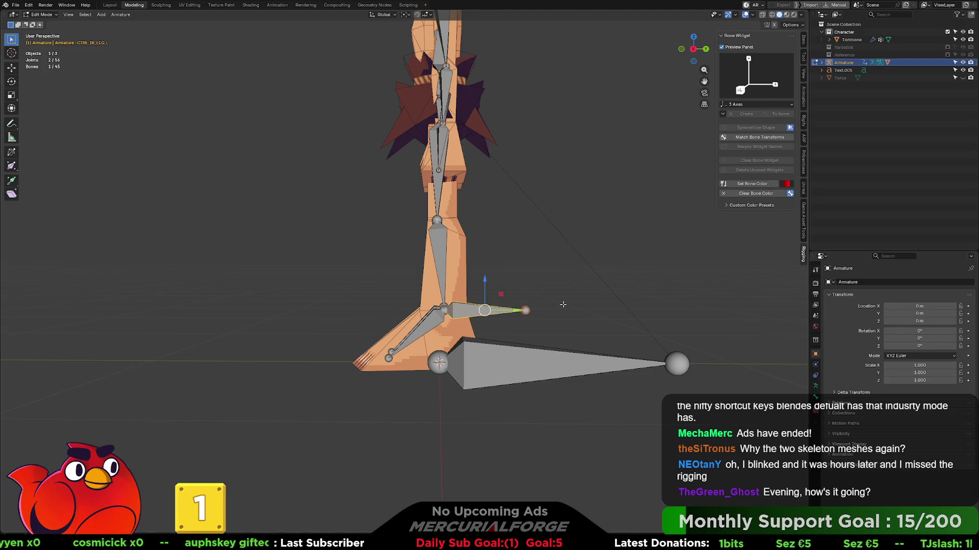
{"action": "key", "text": "F2"}
{"action": "key", "text": "Return"}
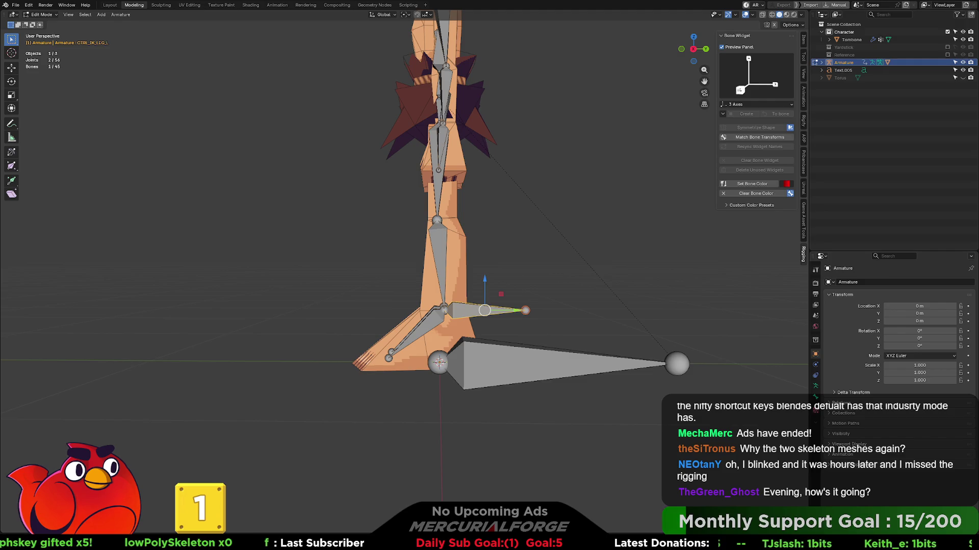
{"action": "left_click", "coordinate": [442, 243]}
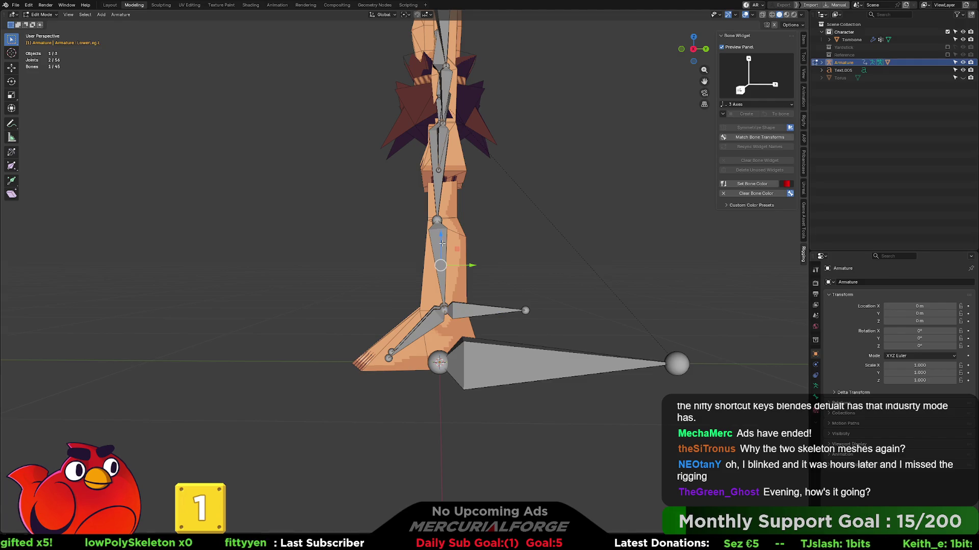
{"action": "key", "text": "ctrl+Tab"}
{"action": "left_click", "coordinate": [452, 287]}
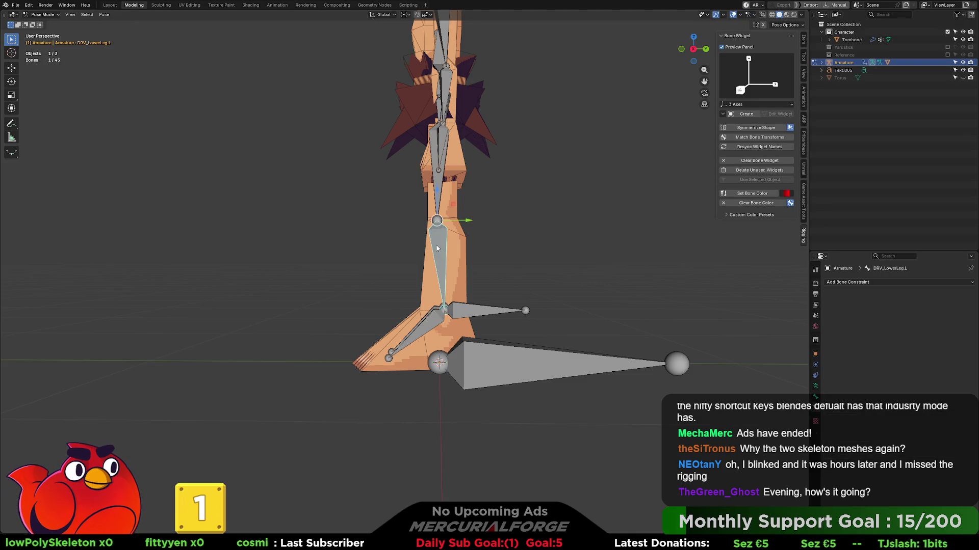
- Add an IK constraint to DRV_LowerLeg.L targeting Armature bone CTRL_IK_LEG_L
{"action": "key", "text": "shift+ctrl+c"}
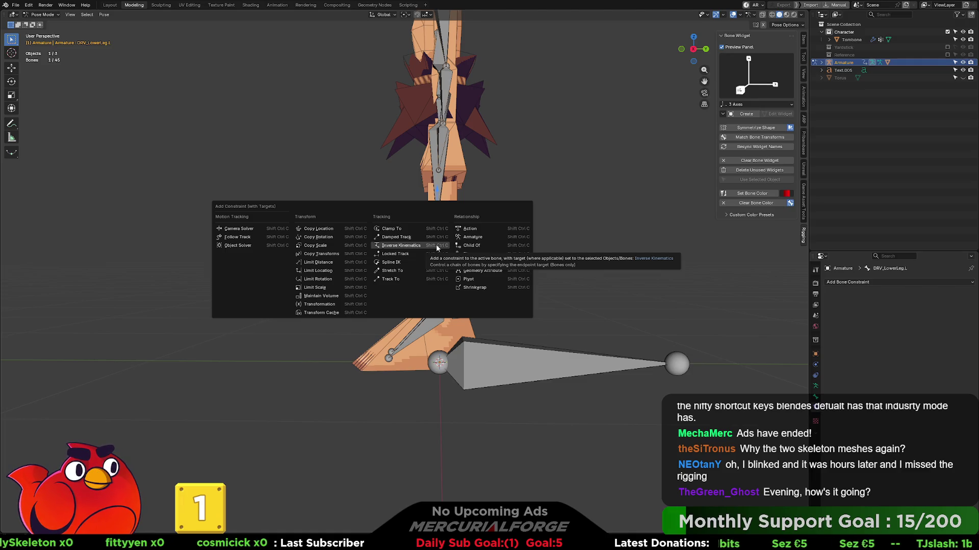
{"action": "left_click", "coordinate": [436, 246]}
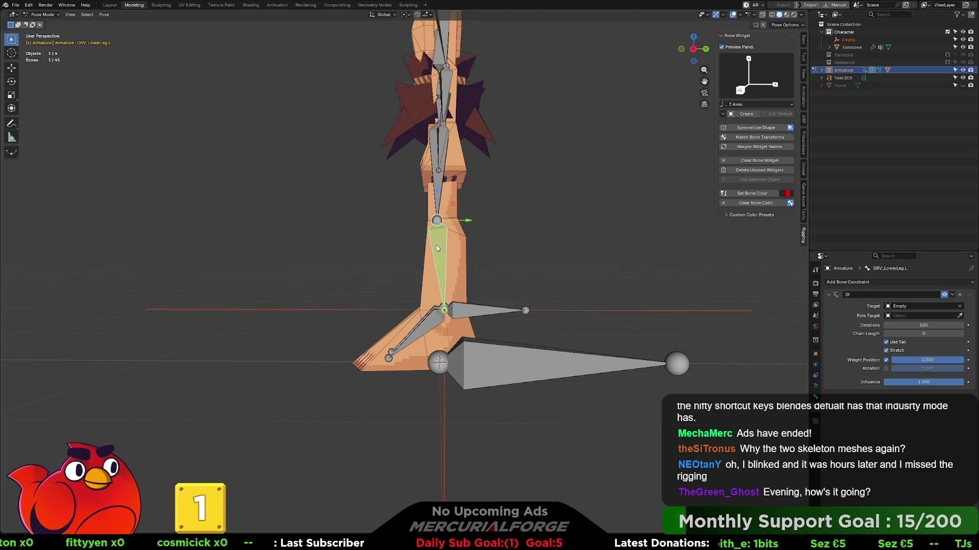
{"action": "left_click", "coordinate": [916, 306]}
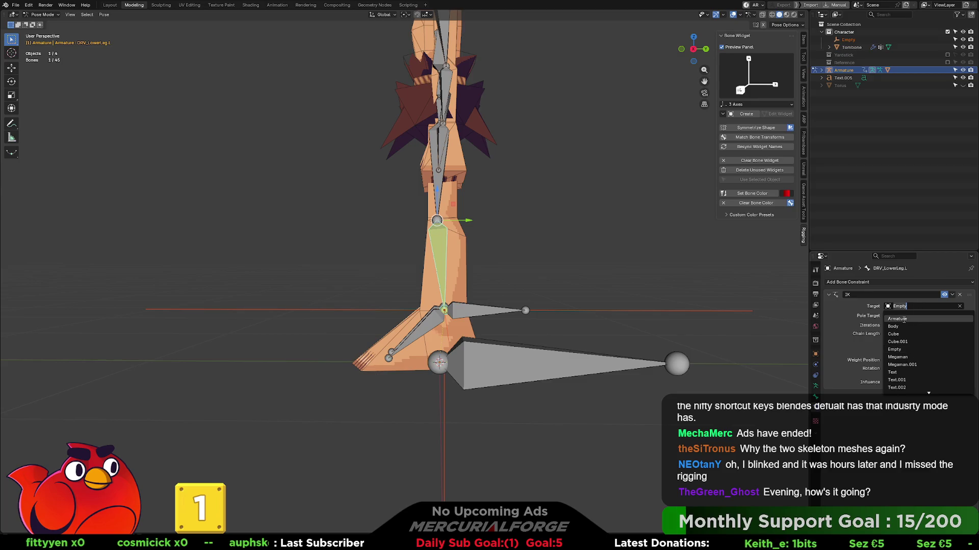
{"action": "left_click", "coordinate": [910, 318]}
{"action": "left_click", "coordinate": [909, 316]}
{"action": "type", "text": "ct"}
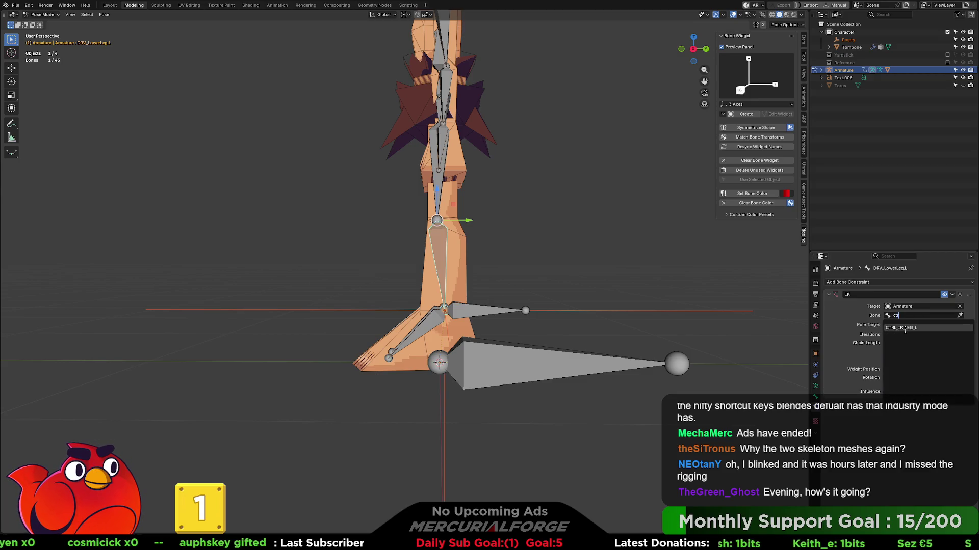
{"action": "left_click", "coordinate": [907, 329]}
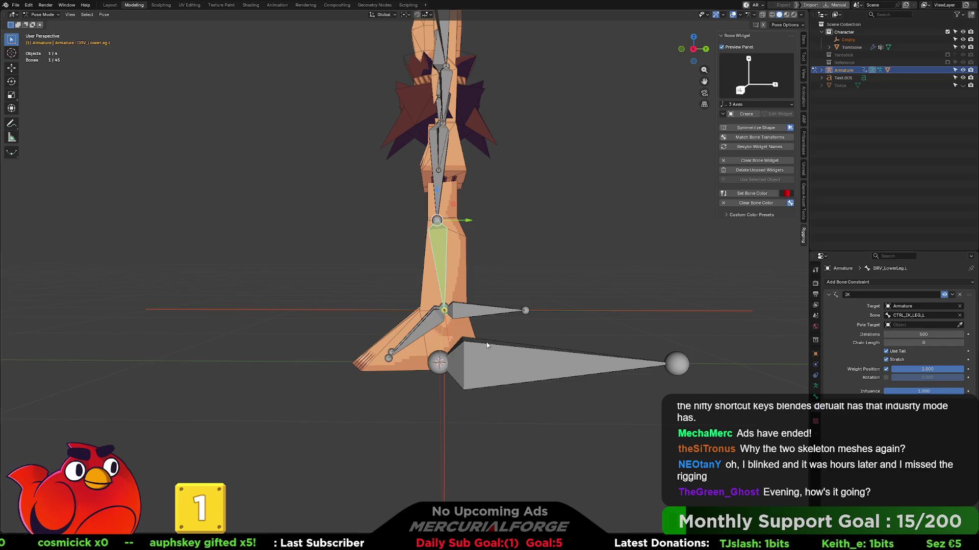
- Test the leg bending by moving CTRL_IK_LEG_L twice, cancelling each time to restore the straight leg
{"action": "left_click", "coordinate": [483, 309]}
{"action": "middle_click_drag", "start_coordinate": [482, 309], "coordinate": [530, 309]}
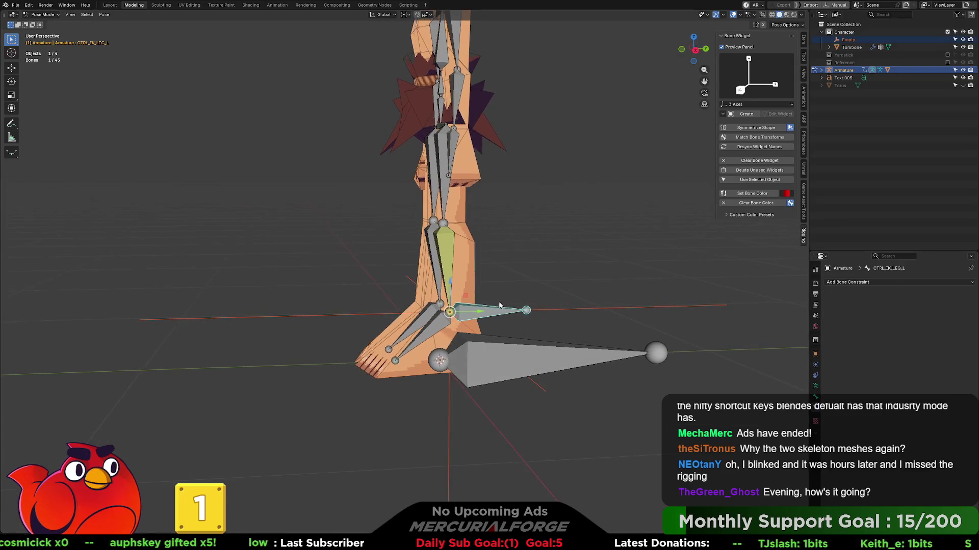
{"action": "key", "text": "g"}
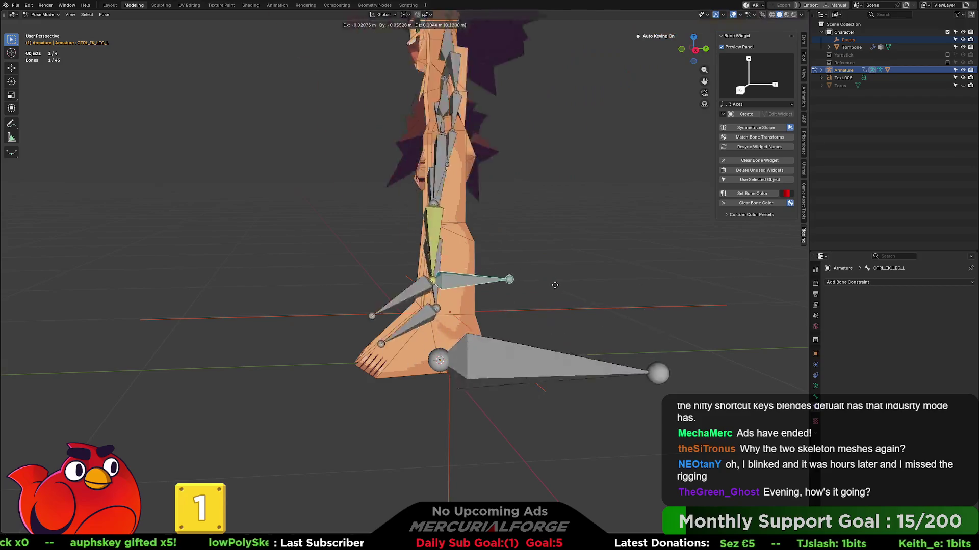
{"action": "key", "text": "Escape"}
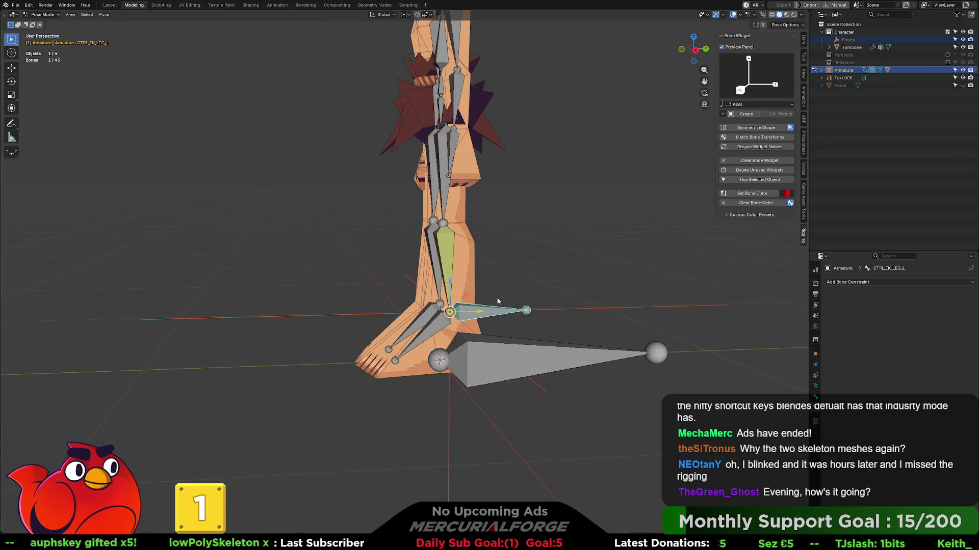
{"action": "left_click", "coordinate": [450, 242]}
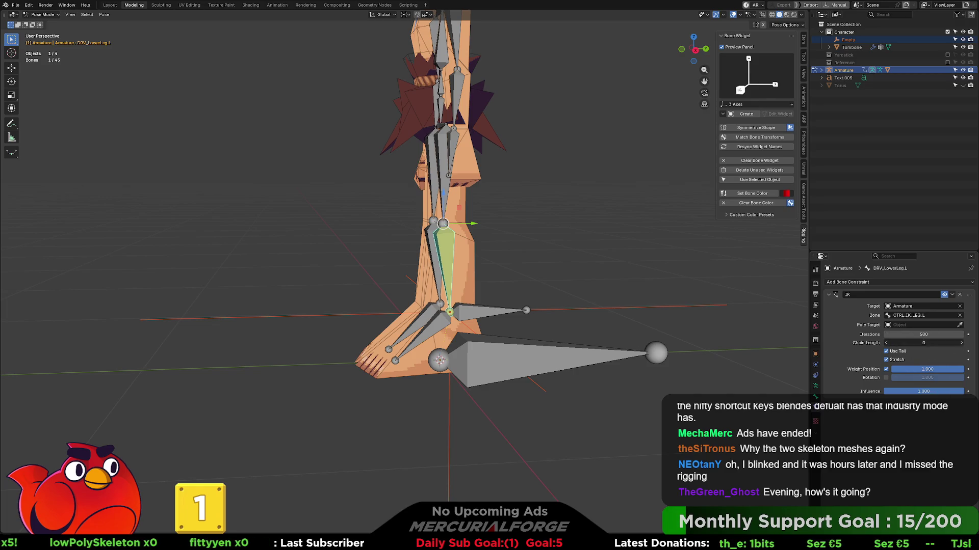
{"action": "left_click", "coordinate": [496, 316]}
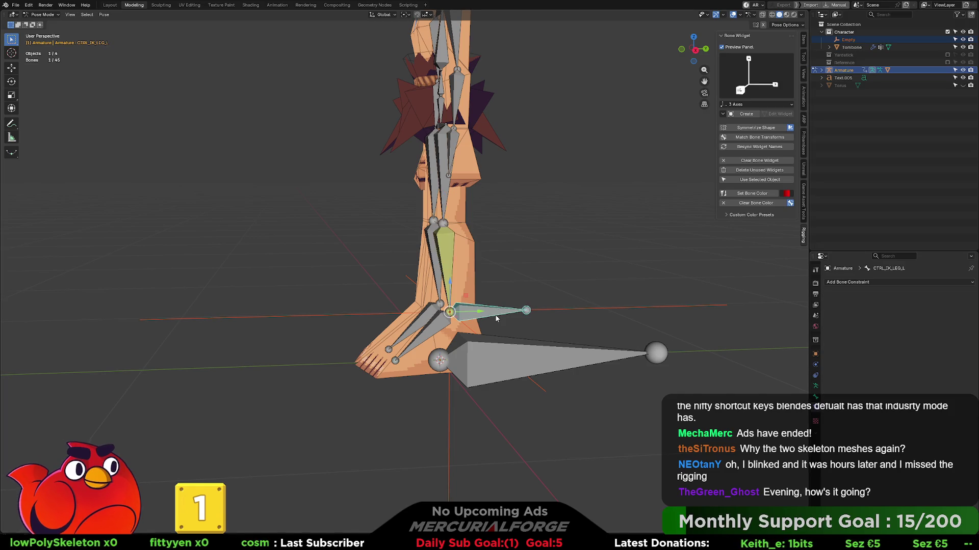
{"action": "key", "text": "g"}
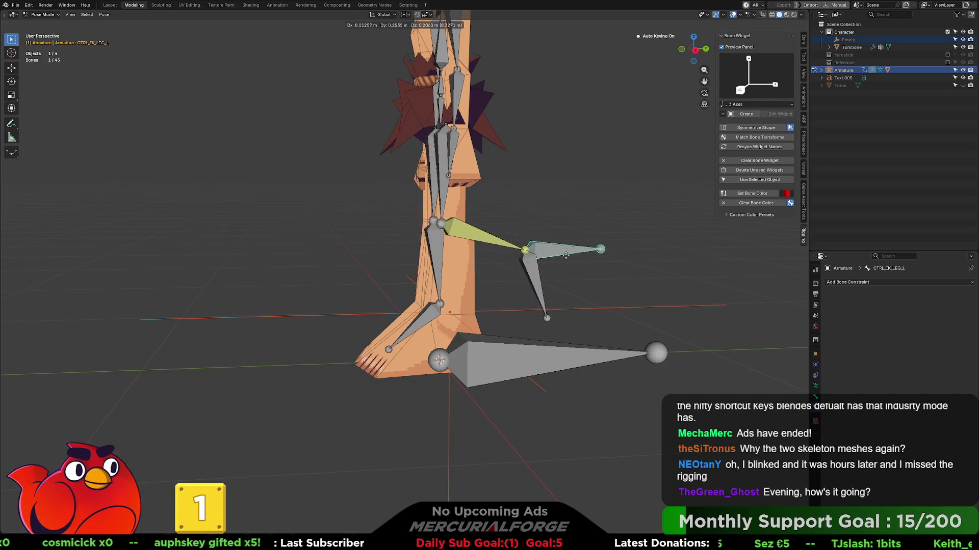
{"action": "key", "text": "Escape"}
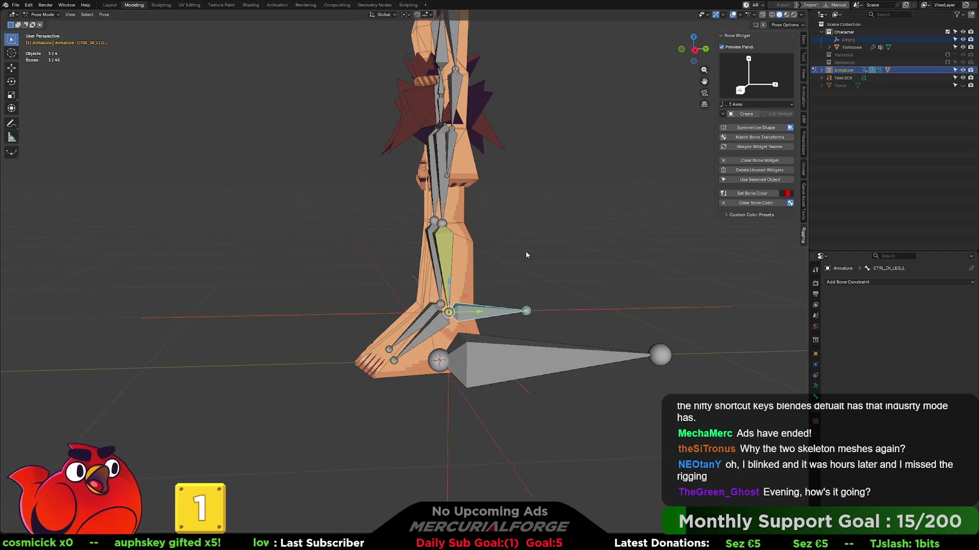
{"action": "middle_click_drag", "start_coordinate": [527, 254], "coordinate": [523, 251]}
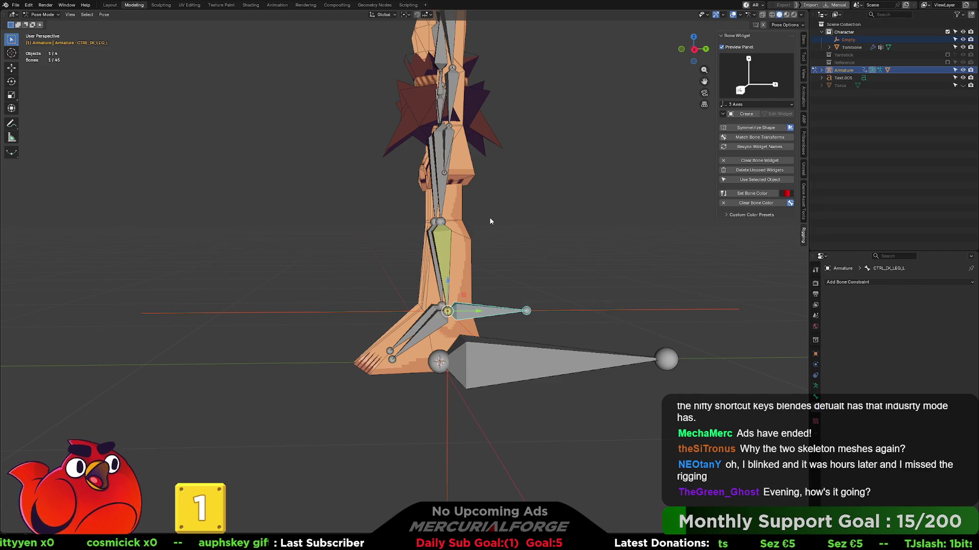
- Select DRV_UpperLeg.L, switch to Right Orthographic view, and bring up the mode pie
{"action": "scroll", "coordinate": [452, 229], "scroll_direction": "up", "scroll_amount": 1}
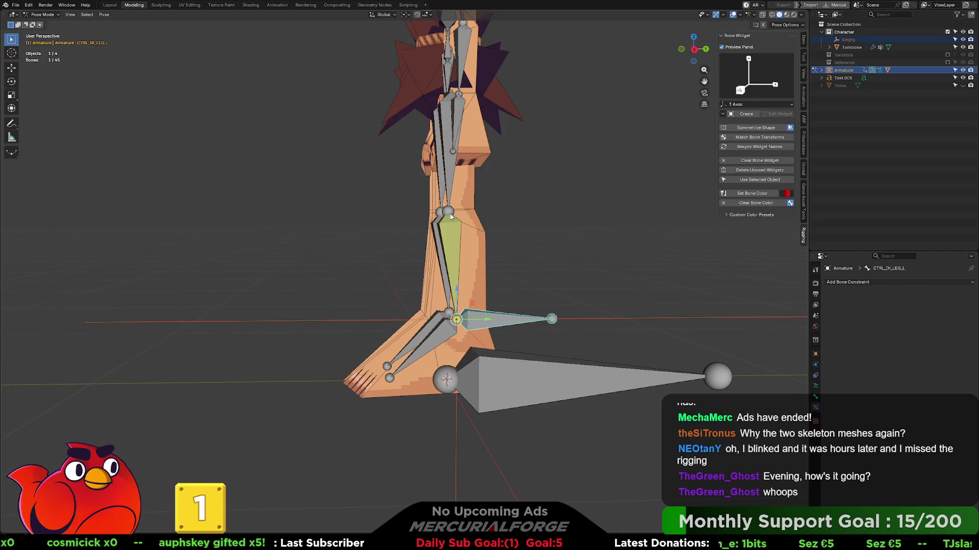
{"action": "left_click", "coordinate": [444, 210]}
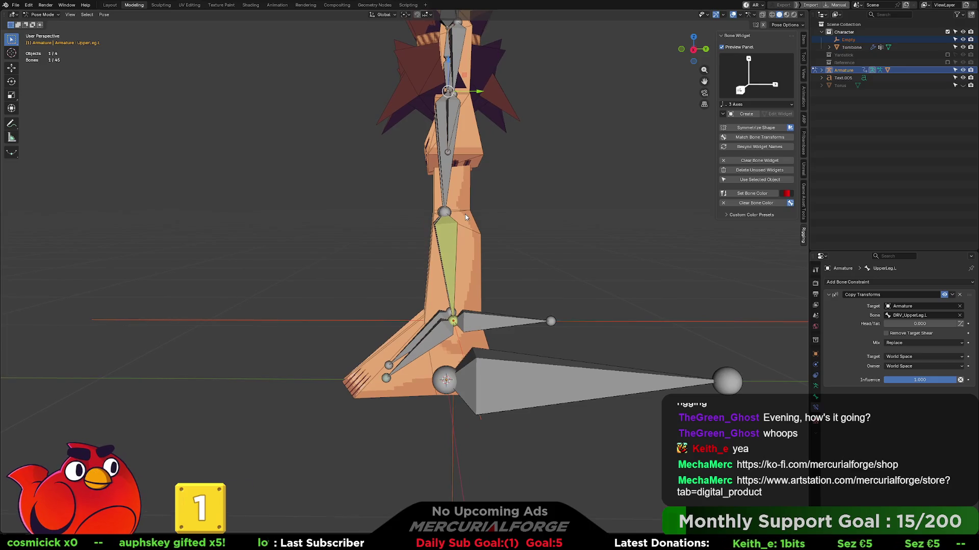
{"action": "left_click", "coordinate": [446, 213]}
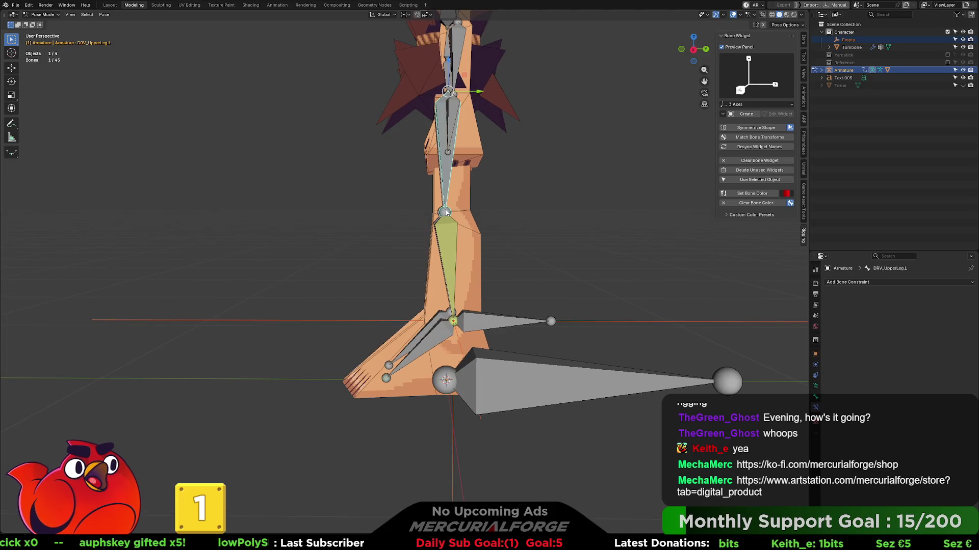
{"action": "key", "text": "KP_1"}
{"action": "key", "text": "KP_3"}
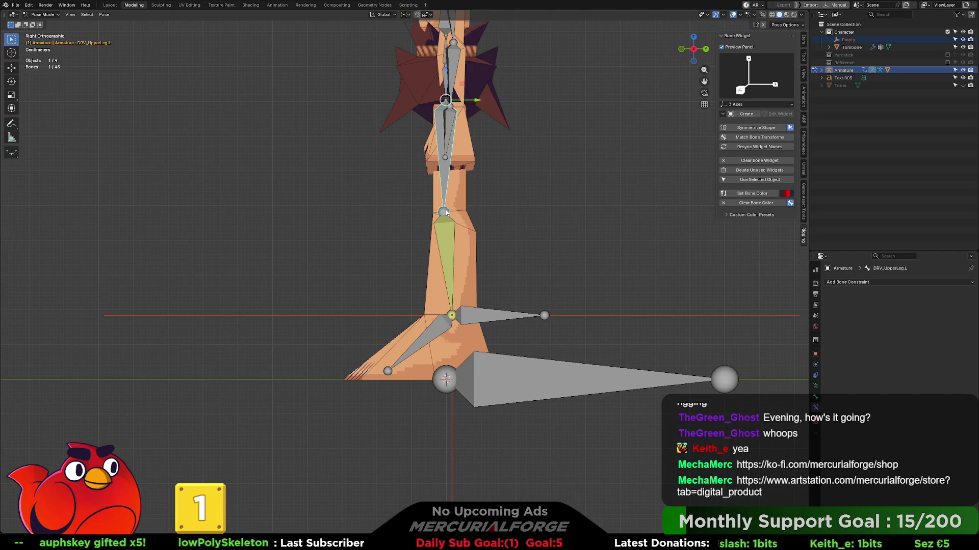
{"action": "key", "text": "ctrl+Tab"}
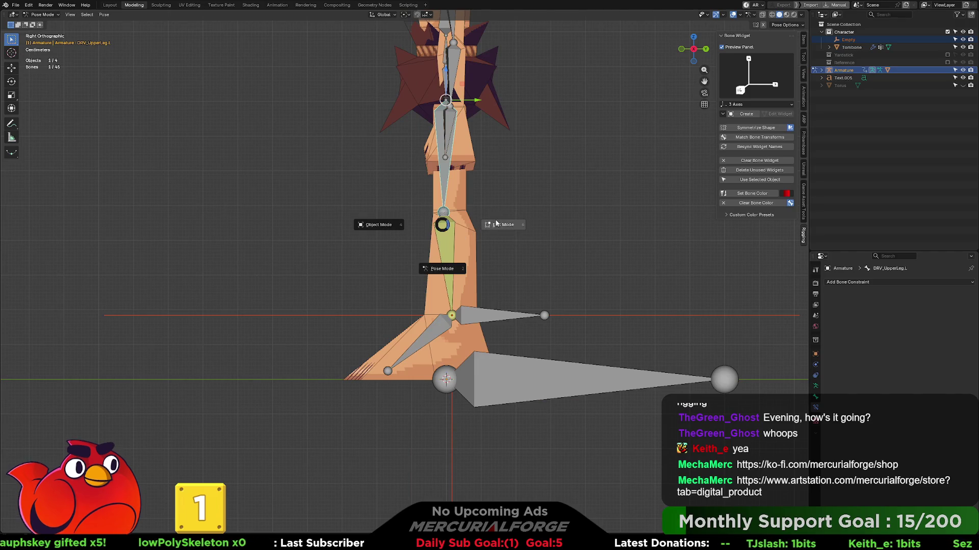
- In Edit Mode, extrude a new bone from the left knee joint along the Y axis
{"action": "left_click", "coordinate": [451, 215]}
{"action": "left_click", "coordinate": [444, 211]}
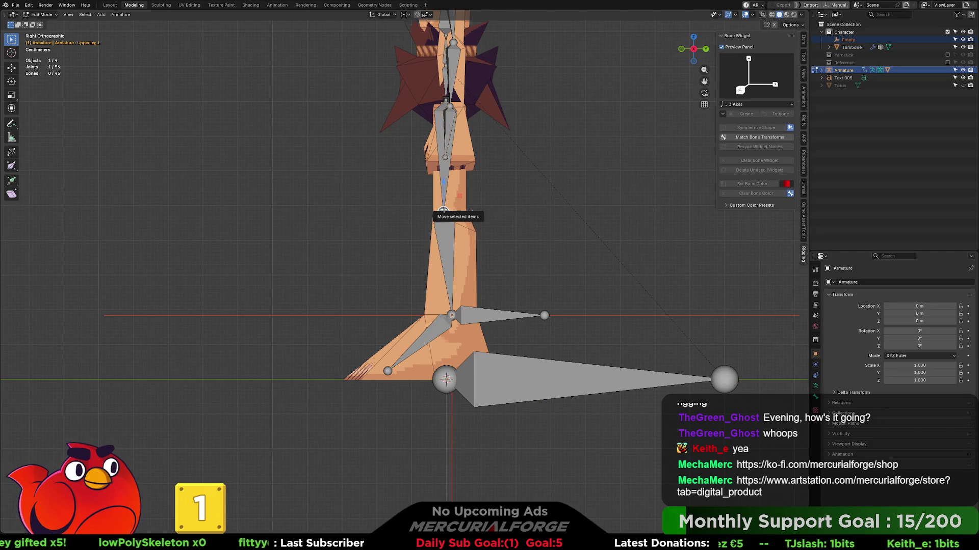
{"action": "key", "text": "e"}
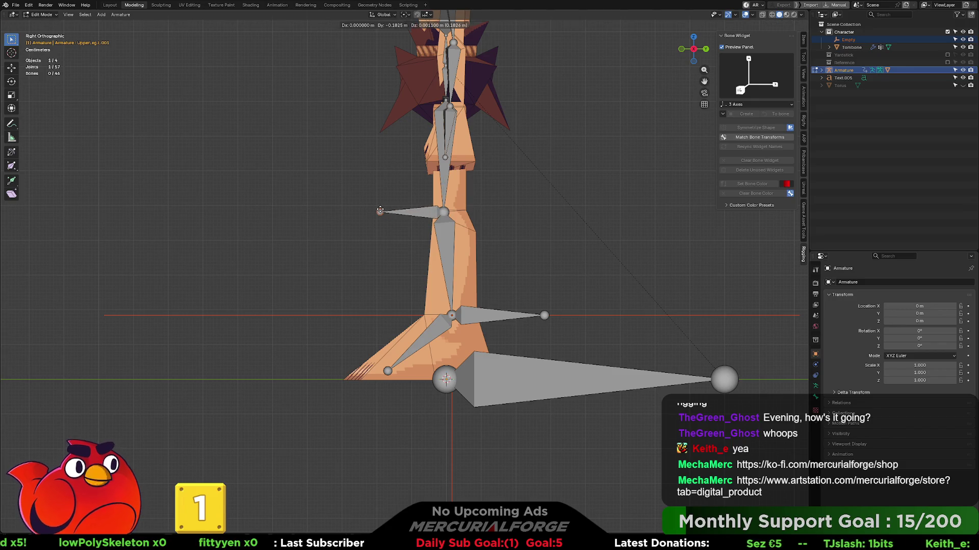
{"action": "key", "text": "y"}
{"action": "left_click", "coordinate": [380, 212]}
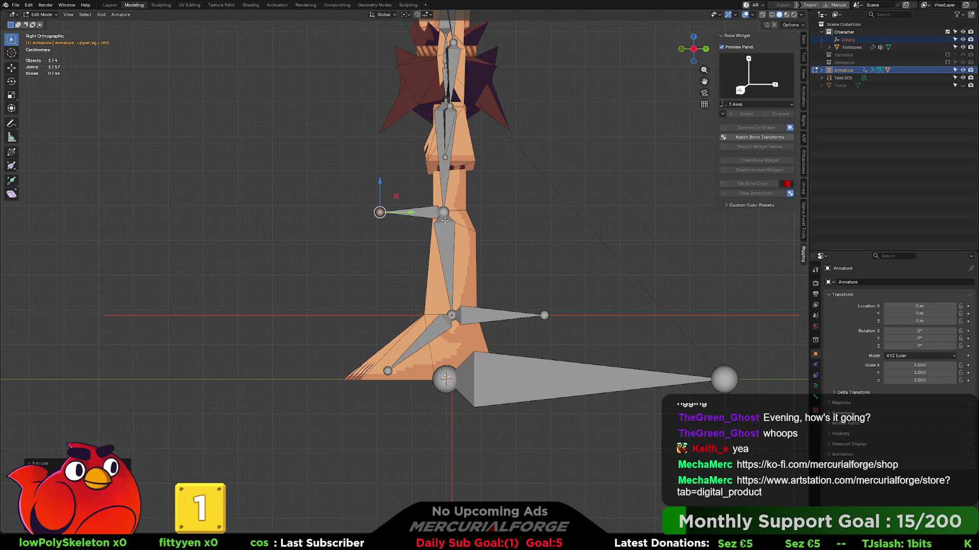
- Clear the new bone's parent and move it along Y in front of the knee
{"action": "key", "text": "ctrl+Tab"}
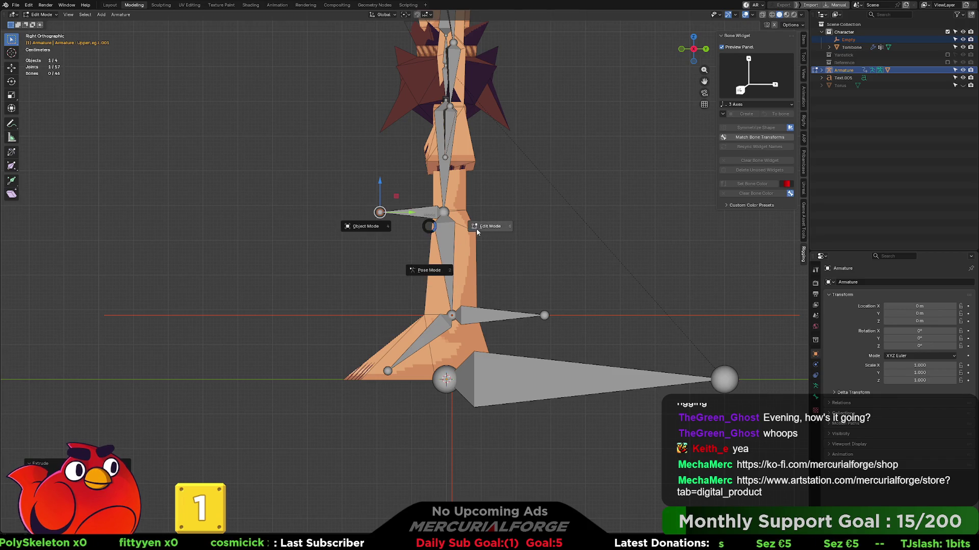
{"action": "left_click", "coordinate": [477, 232]}
{"action": "left_click", "coordinate": [418, 211]}
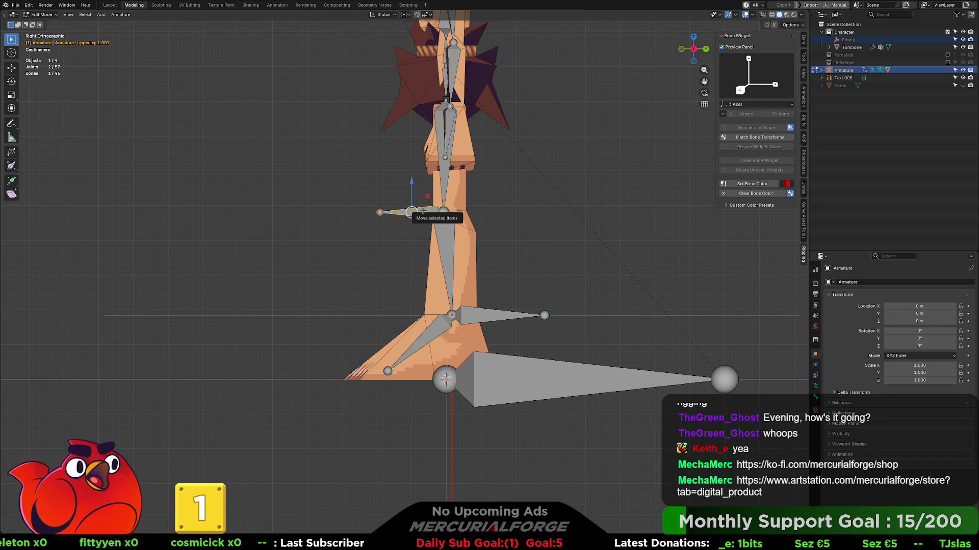
{"action": "key", "text": "alt+p"}
{"action": "left_click", "coordinate": [423, 212]}
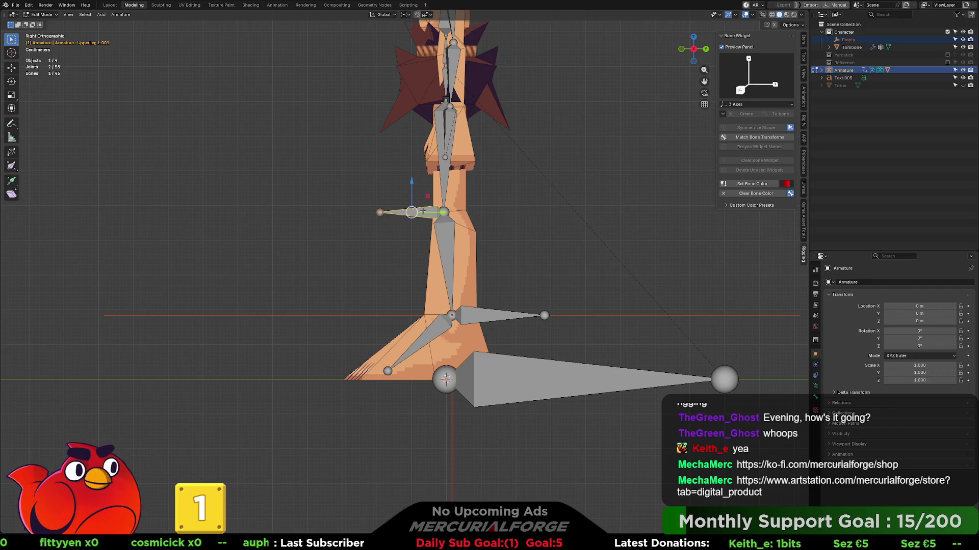
{"action": "right_click", "coordinate": [422, 210]}
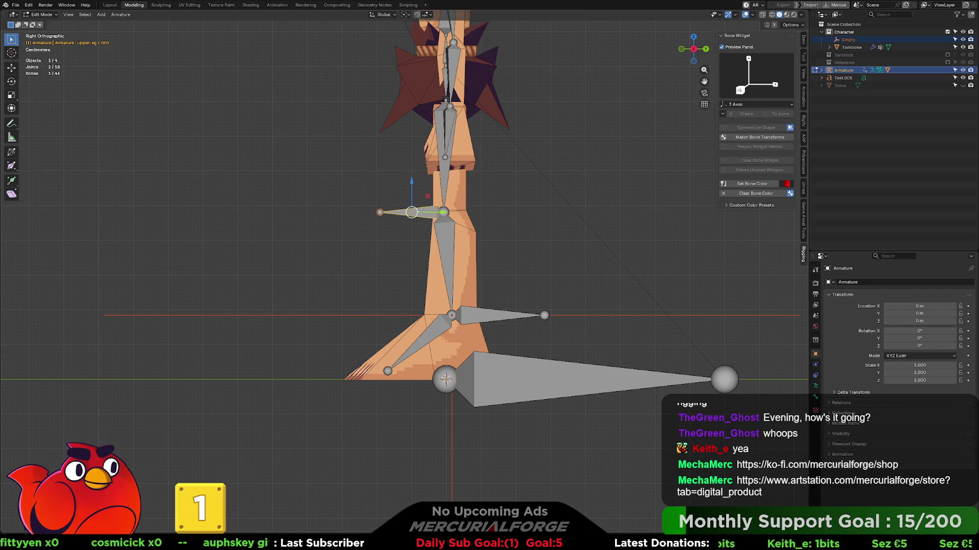
{"action": "key", "text": "g"}
{"action": "key", "text": "y"}
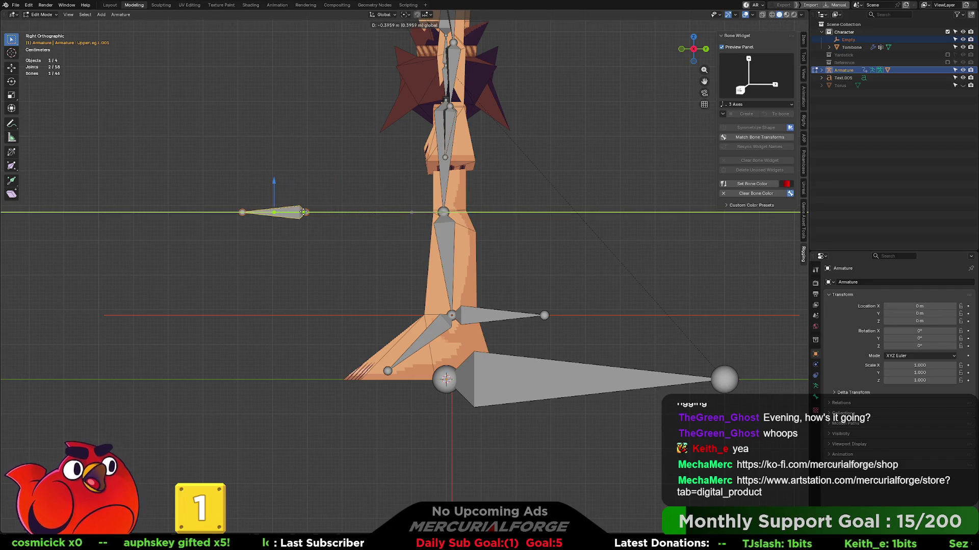
{"action": "left_click", "coordinate": [304, 212]}
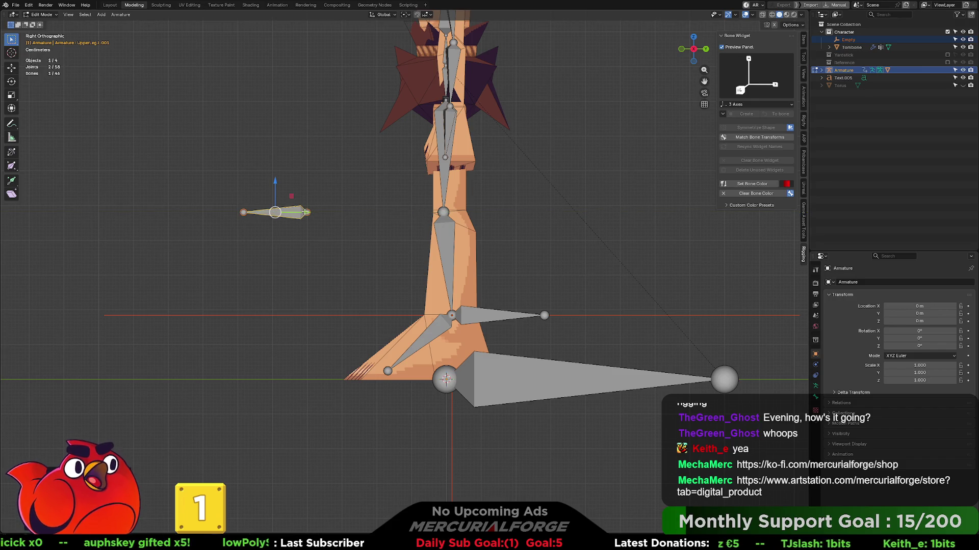
- Rename the new bone to CTRL_IK_LEG_POLE_L
{"action": "key", "text": "F2"}
{"action": "type", "text": "CTR"}
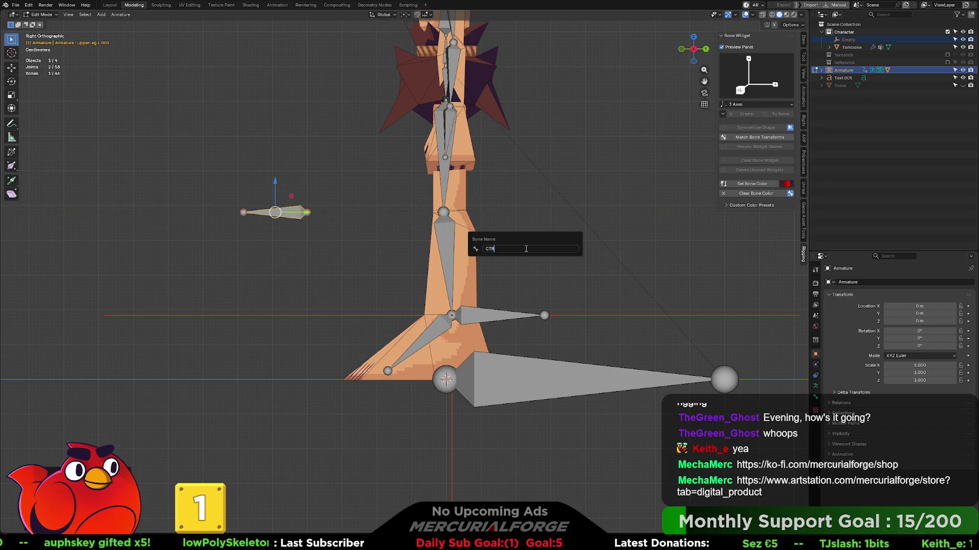
{"action": "type", "text": "L_IK"}
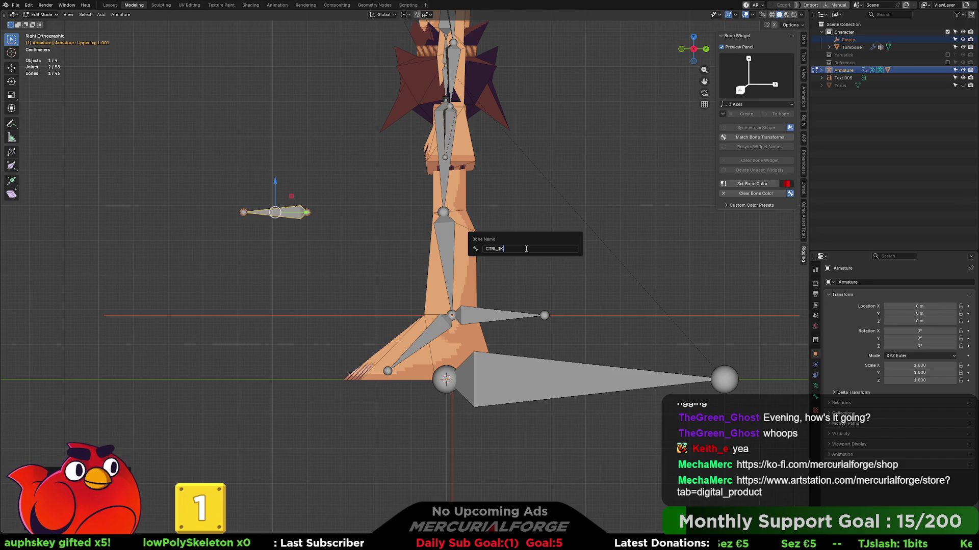
{"action": "type", "text": "_LEG_Po"}
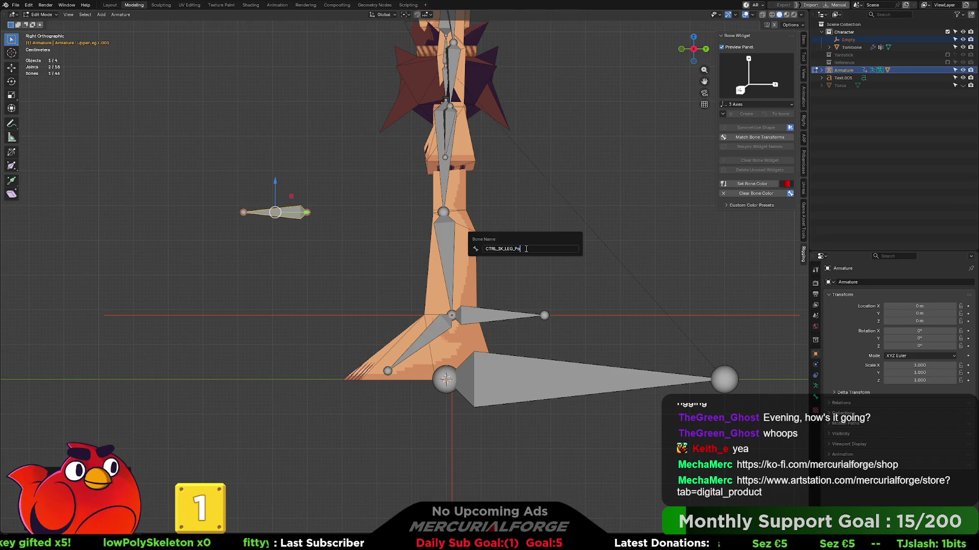
{"action": "key", "text": "BackSpace"}
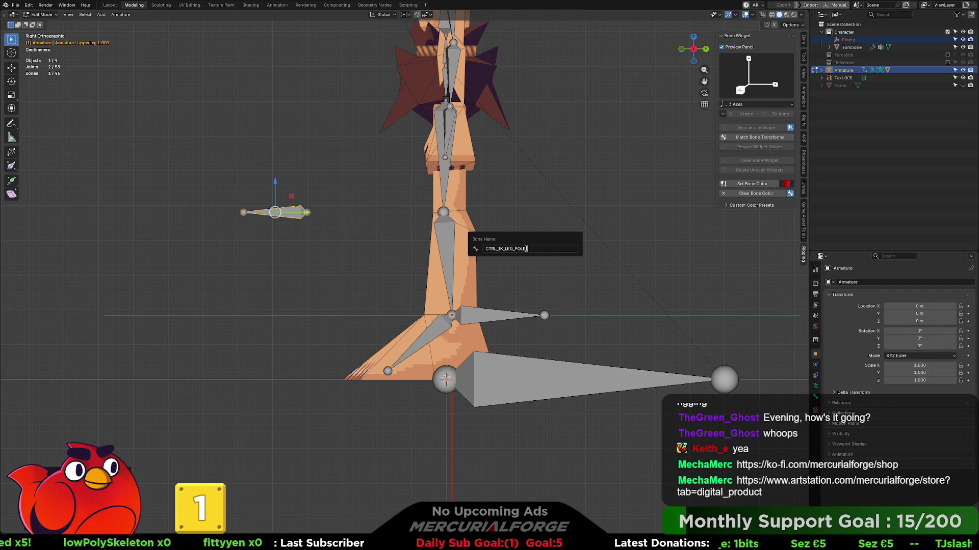
{"action": "key", "text": "Return"}
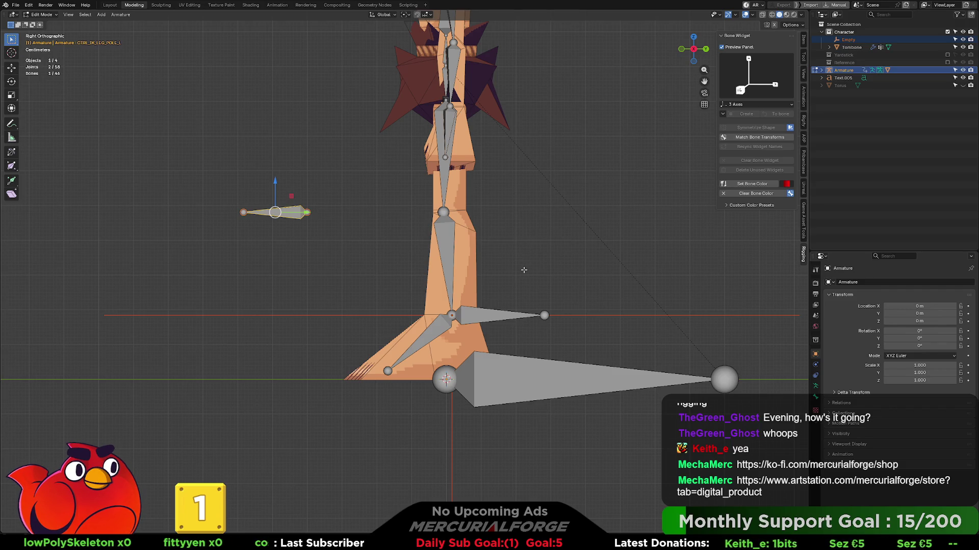
- Select DRV_LowerLeg.L and head back to Pose Mode to reach its IK constraint
{"action": "left_click", "coordinate": [455, 257]}
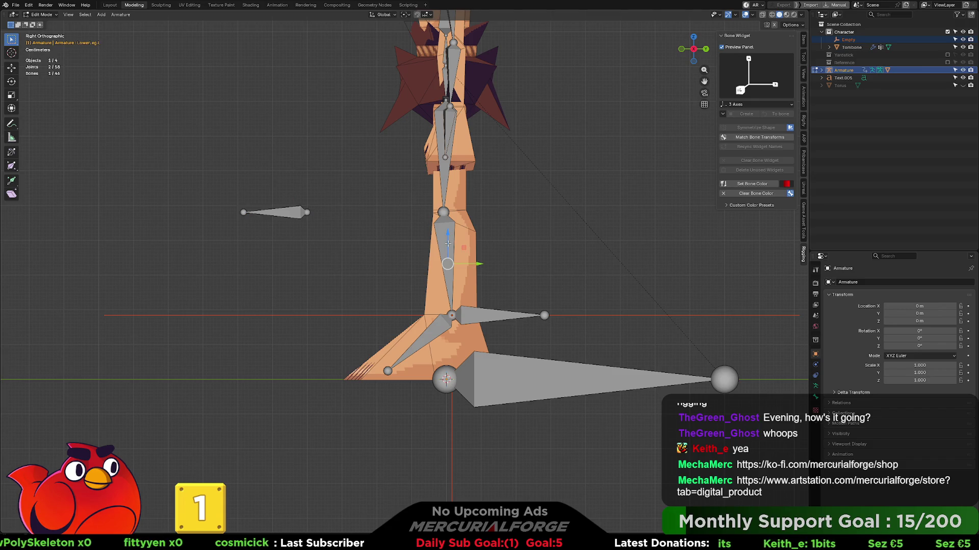
{"action": "key", "text": "ctrl+Tab"}
{"action": "left_click", "coordinate": [481, 252]}
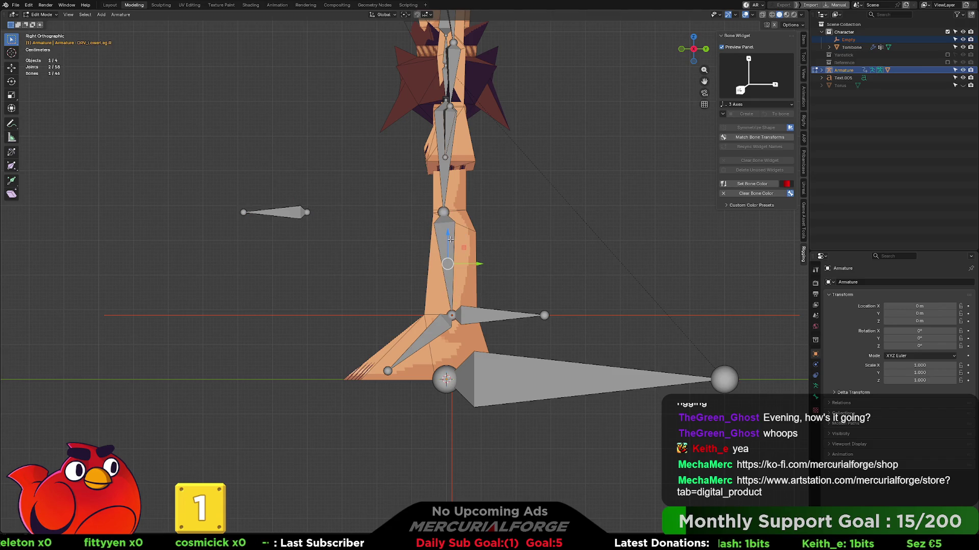
{"action": "left_click", "coordinate": [451, 239]}
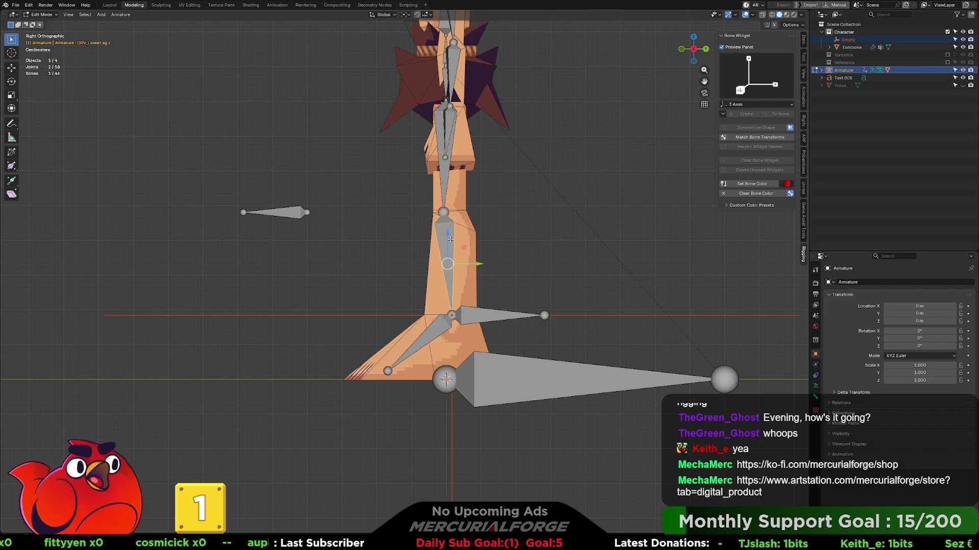
{"action": "key", "text": "ctrl+Tab"}
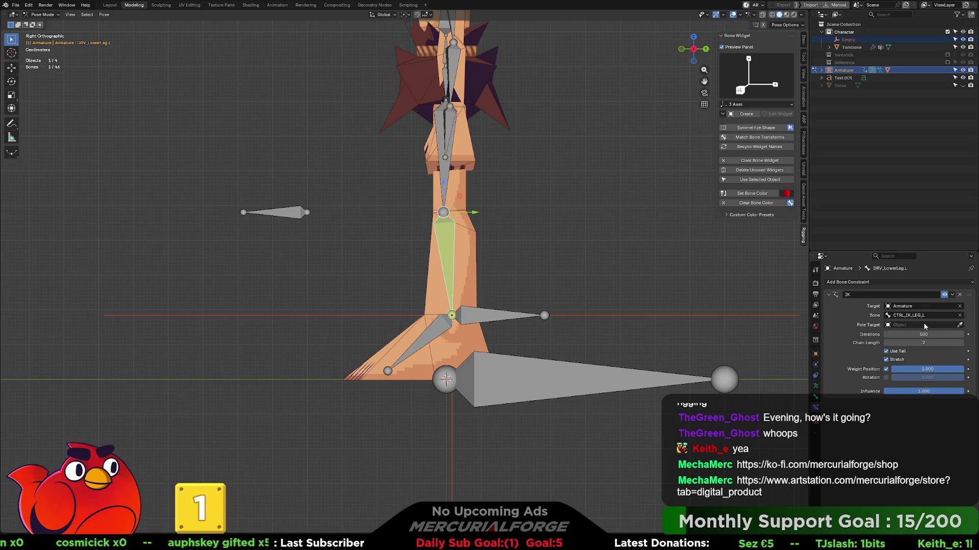
- Set the IK Pole Target to Armature bone CTRL_IK_LEG_POLE_L
{"action": "left_click", "coordinate": [921, 325]}
{"action": "left_click", "coordinate": [913, 336]}
{"action": "left_click", "coordinate": [913, 337]}
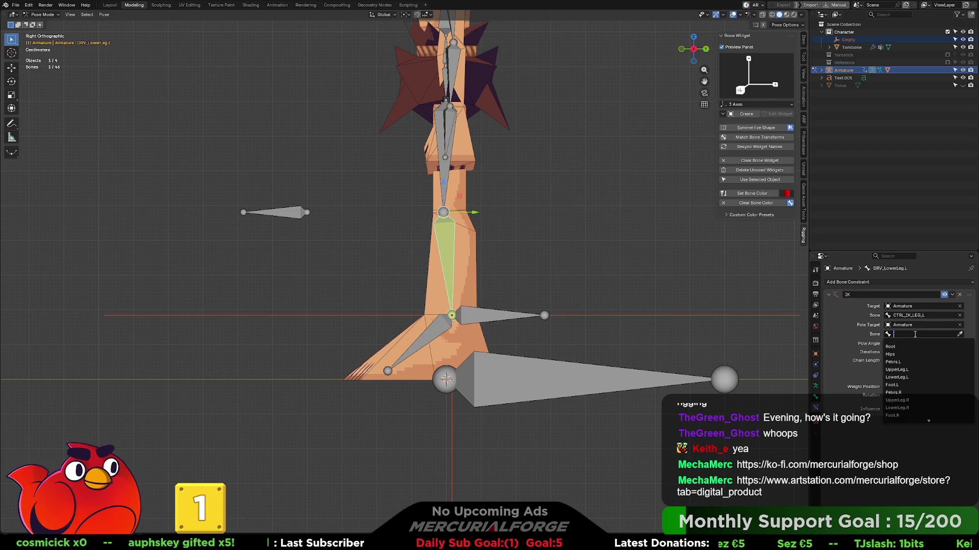
{"action": "type", "text": "ctr"}
{"action": "left_click", "coordinate": [912, 354]}
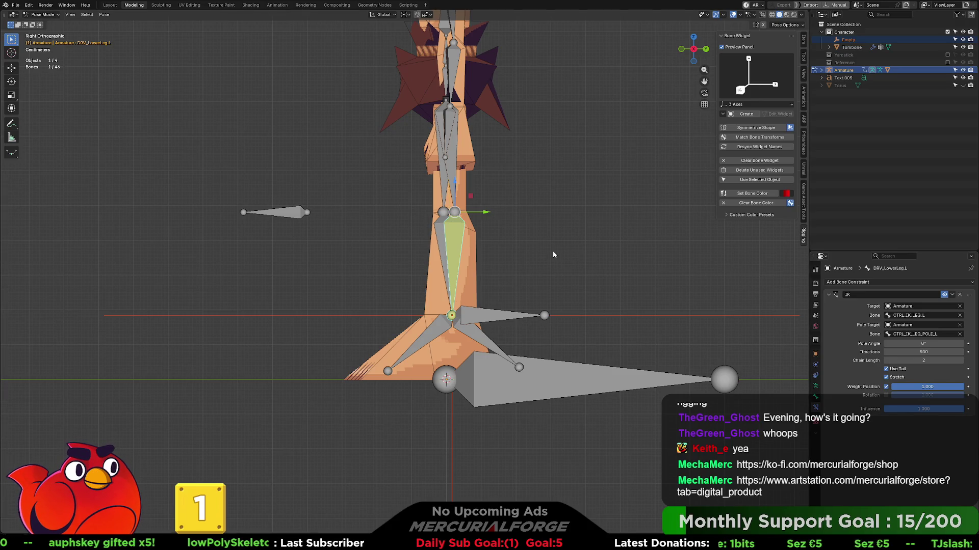
- Set the IK pole angle to 180° while viewing the legs from an angle
{"action": "key", "text": "KP_1"}
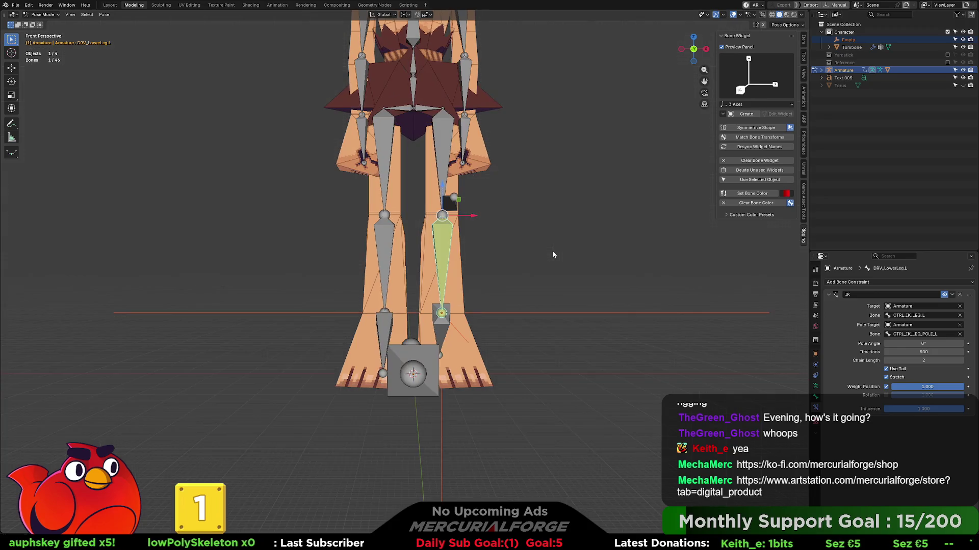
{"action": "mouse_move", "coordinate": [552, 249]}
{"action": "middle_mouse_down"}
{"action": "mouse_move", "coordinate": [587, 248]}
{"action": "mouse_move", "coordinate": [563, 264]}
{"action": "mouse_move", "coordinate": [525, 261]}
{"action": "middle_mouse_up"}
{"action": "left_click_drag", "start_coordinate": [923, 344], "coordinate": [923, 345]}
{"action": "left_click", "coordinate": [923, 345]}
{"action": "type", "text": "18"}
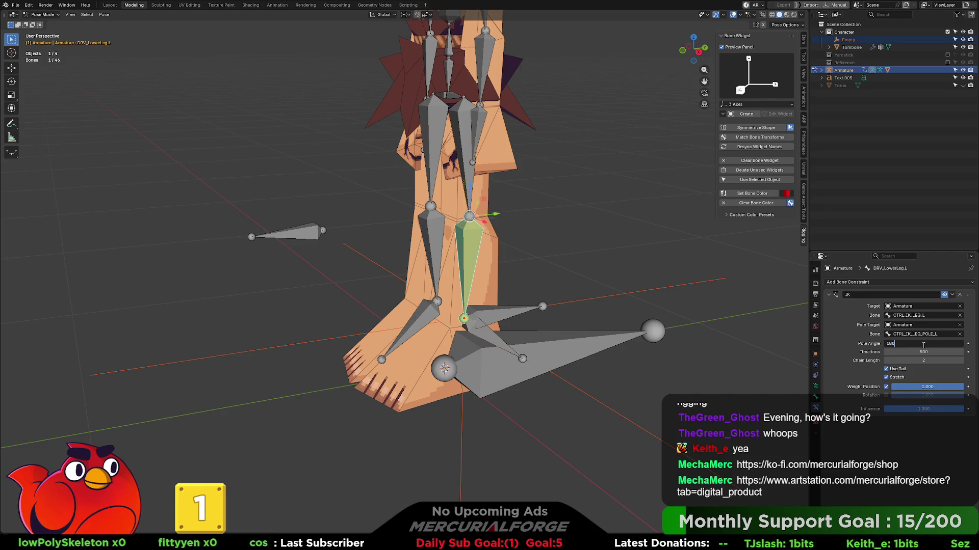
{"action": "key", "text": "Return"}
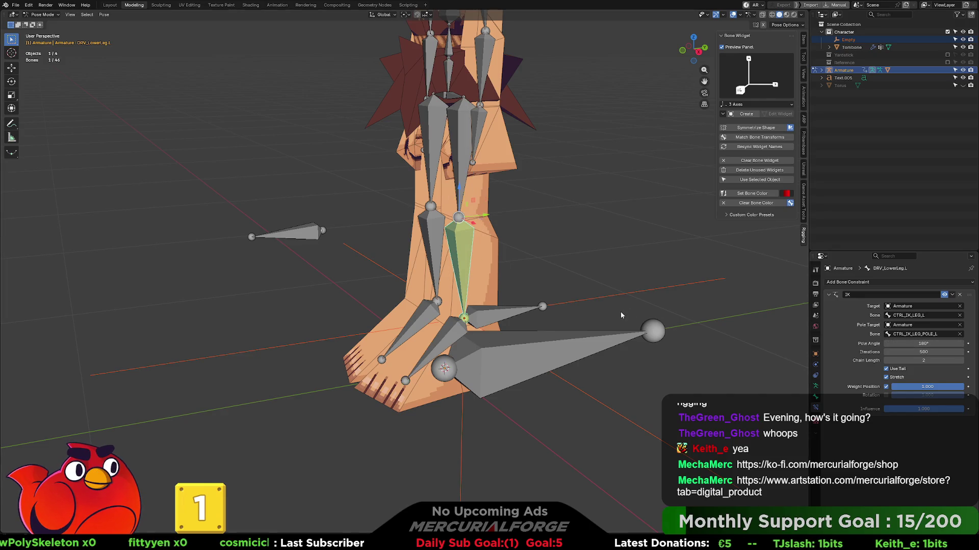
- Select the foot control CTRL_IK_LEG_L and move it up to test the leg bend
{"action": "mouse_move", "coordinate": [619, 311]}
{"action": "middle_mouse_down"}
{"action": "mouse_move", "coordinate": [567, 362]}
{"action": "mouse_move", "coordinate": [570, 380]}
{"action": "mouse_move", "coordinate": [489, 321]}
{"action": "mouse_move", "coordinate": [524, 322]}
{"action": "middle_mouse_up"}
{"action": "left_click", "coordinate": [488, 324]}
{"action": "key", "text": "g"}
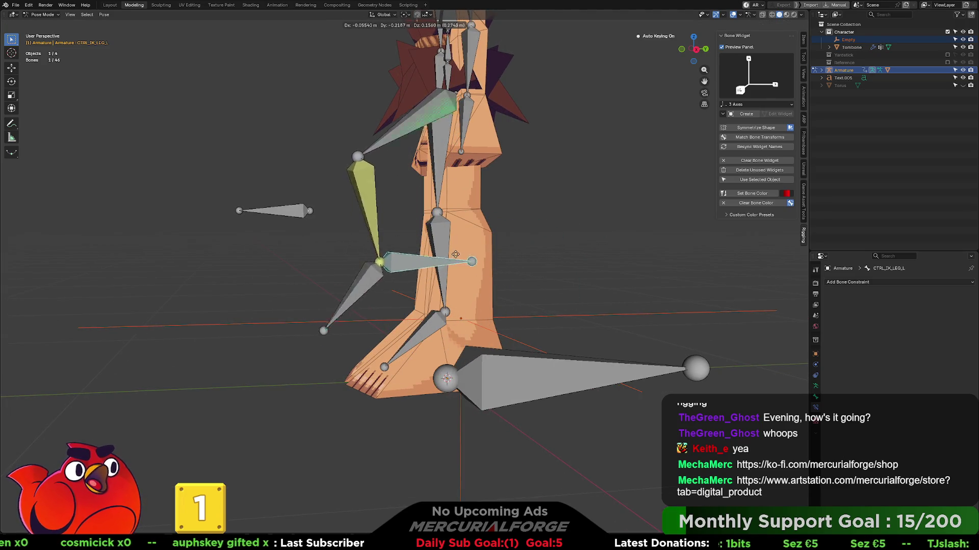
- Move the CTRL_IK_LEG_L foot control to test the leg bend, then undo the move
{"action": "left_click", "coordinate": [461, 245]}
{"action": "mouse_move", "coordinate": [461, 245]}
{"action": "middle_mouse_down"}
{"action": "mouse_move", "coordinate": [545, 279]}
{"action": "mouse_move", "coordinate": [568, 256]}
{"action": "middle_mouse_up"}
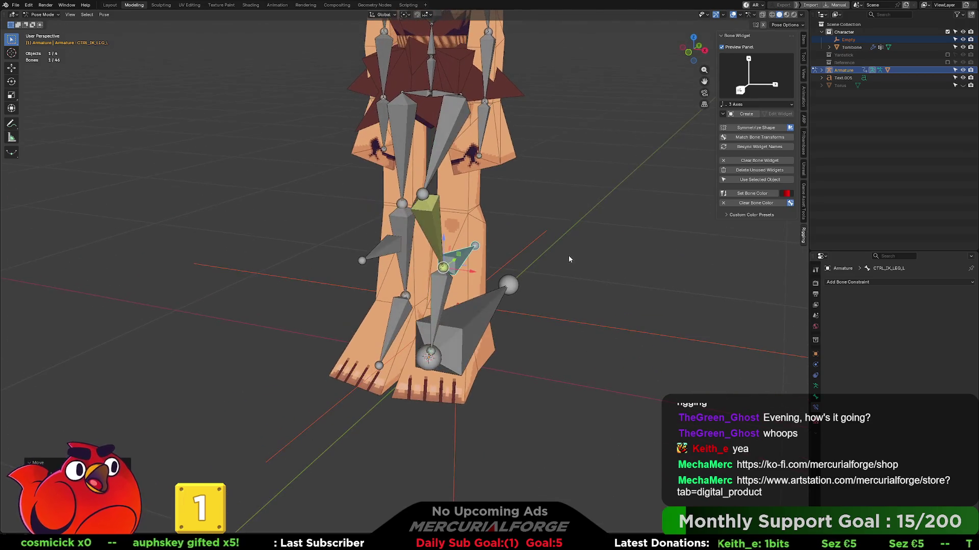
{"action": "key", "text": "g"}
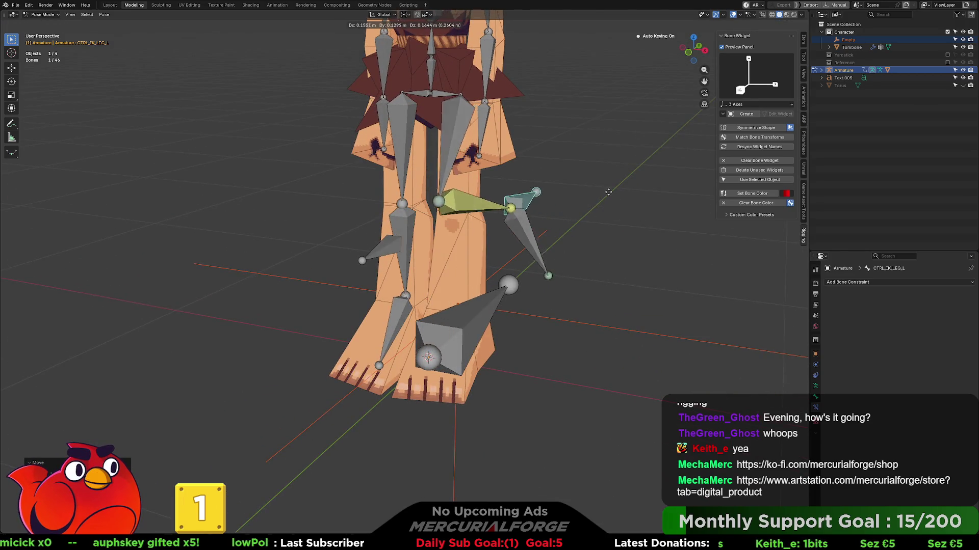
{"action": "left_click", "coordinate": [617, 225]}
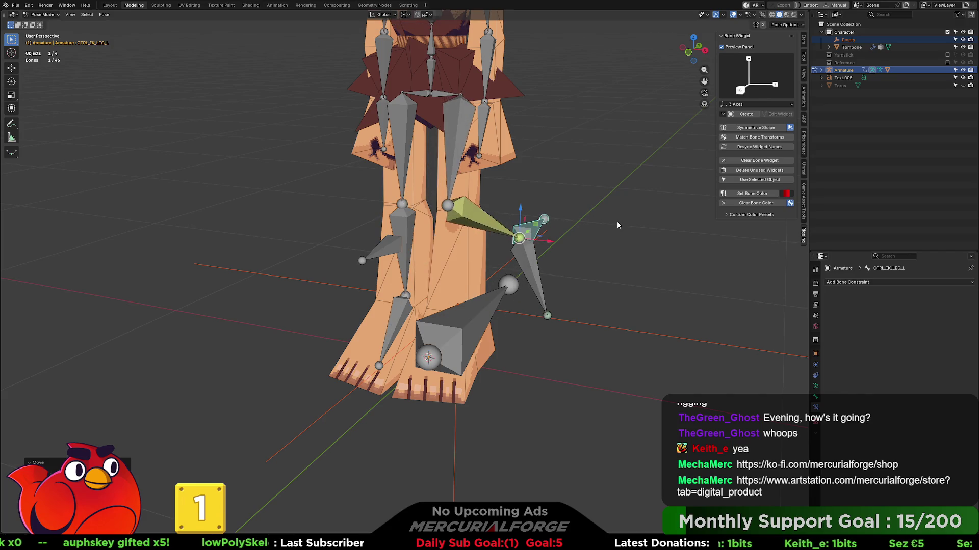
{"action": "key", "text": "ctrl+z"}
- Move the knee pole bone to test the knee bend, then clear CTRL_IK_LEG_L's location
{"action": "left_click", "coordinate": [391, 250]}
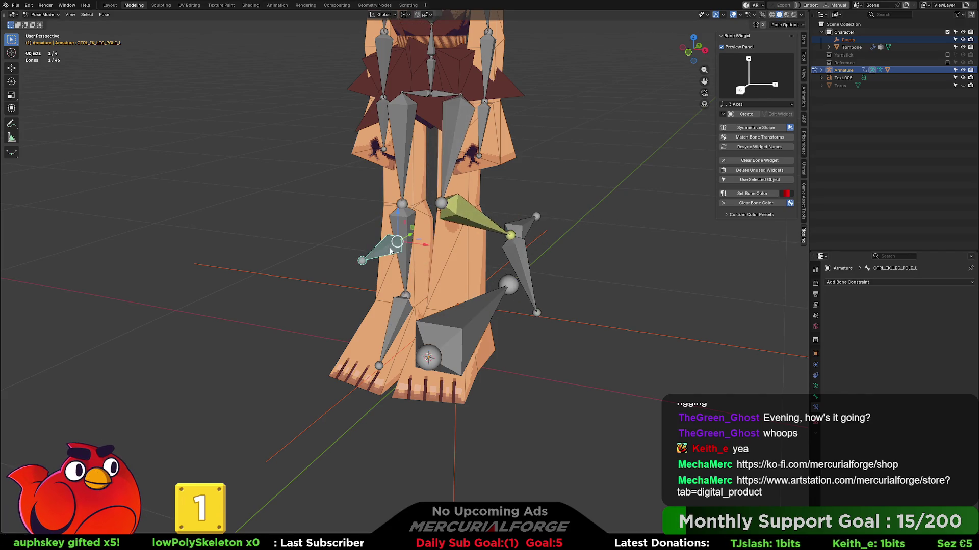
{"action": "key", "text": "g"}
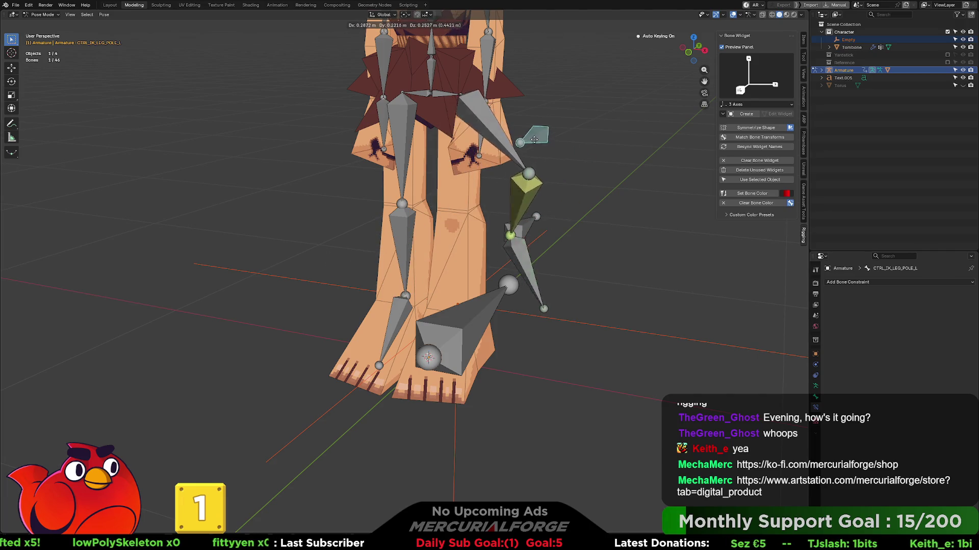
{"action": "left_click", "coordinate": [528, 230]}
{"action": "left_click", "coordinate": [510, 235]}
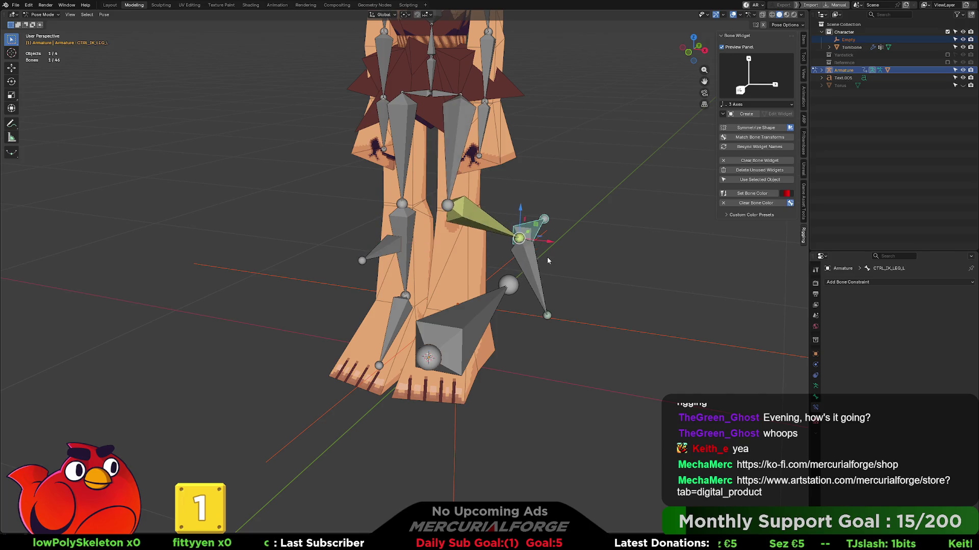
{"action": "key", "text": "alt+g"}
{"action": "mouse_move", "coordinate": [548, 256]}
{"action": "middle_mouse_down"}
{"action": "mouse_move", "coordinate": [488, 243]}
{"action": "mouse_move", "coordinate": [594, 174]}
{"action": "middle_mouse_up"}
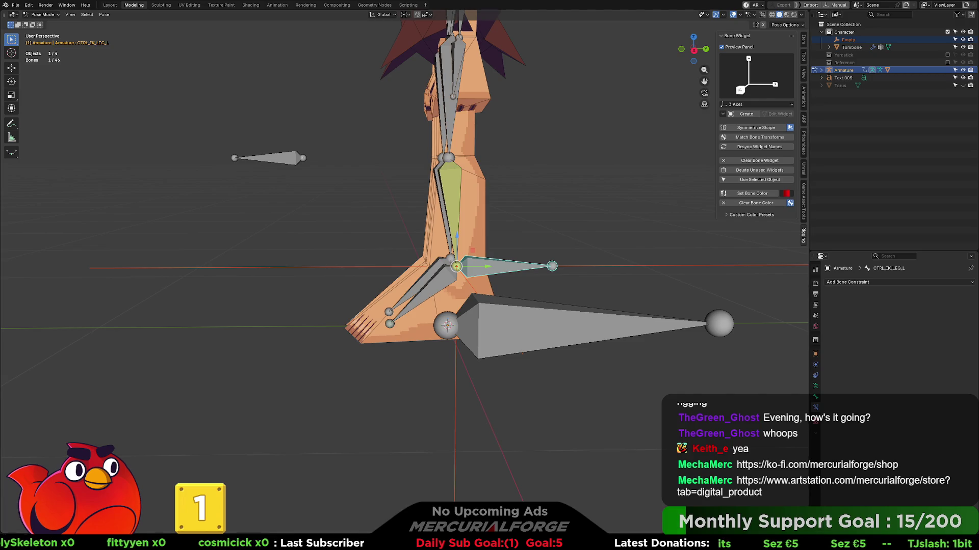
- Select the DRV_Foot.L bone running from ankle to toes in Pose Mode
{"action": "middle_click_drag", "start_coordinate": [489, 204], "coordinate": [500, 201]}
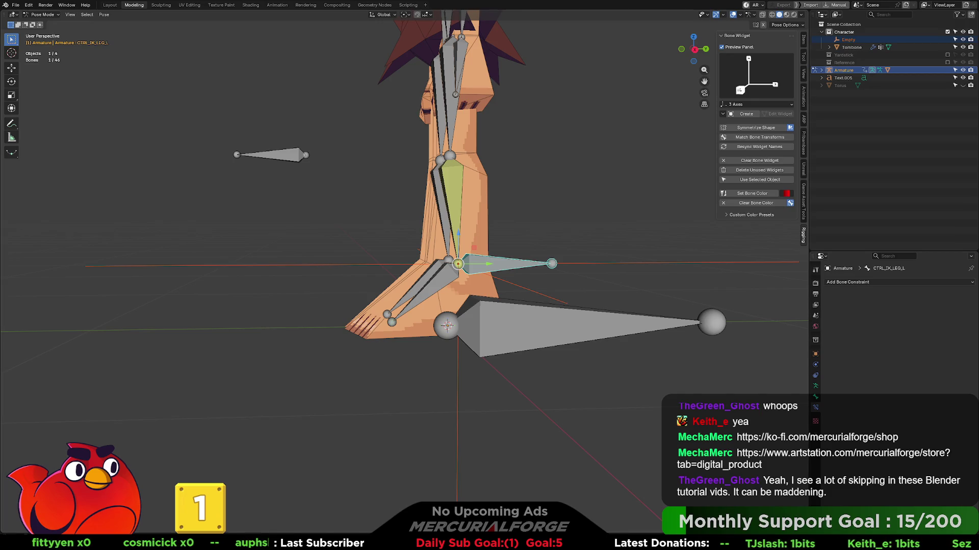
{"action": "left_click", "coordinate": [447, 274]}
{"action": "mouse_move", "coordinate": [448, 277]}
{"action": "middle_mouse_down"}
{"action": "mouse_move", "coordinate": [441, 285]}
{"action": "mouse_move", "coordinate": [452, 282]}
{"action": "middle_mouse_up"}
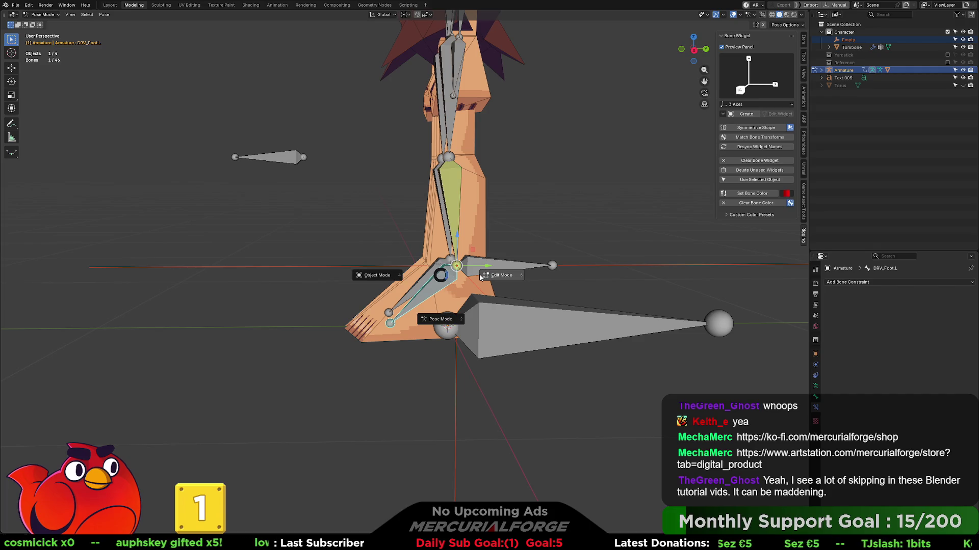
- In Edit Mode, parent the foot bone to CTRL_IK_LEG_L with Keep Offset
{"action": "key", "text": "Tab"}
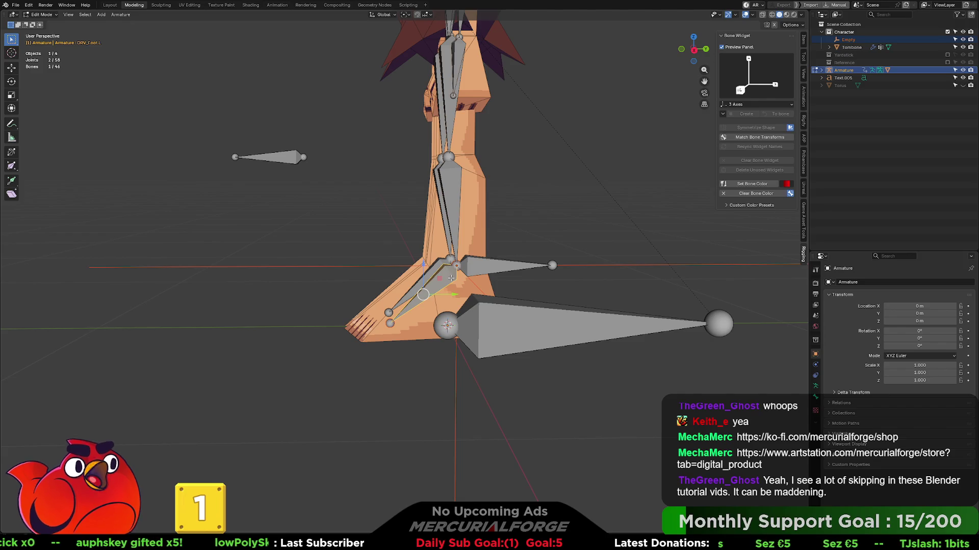
{"action": "left_click", "coordinate": [498, 268], "text": "shift"}
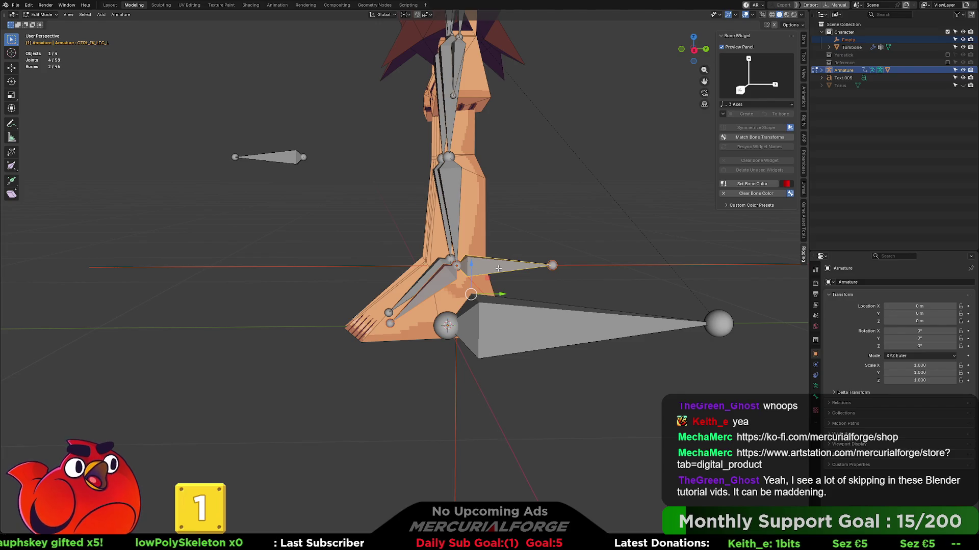
{"action": "key", "text": "ctrl+p"}
{"action": "left_click", "coordinate": [499, 271]}
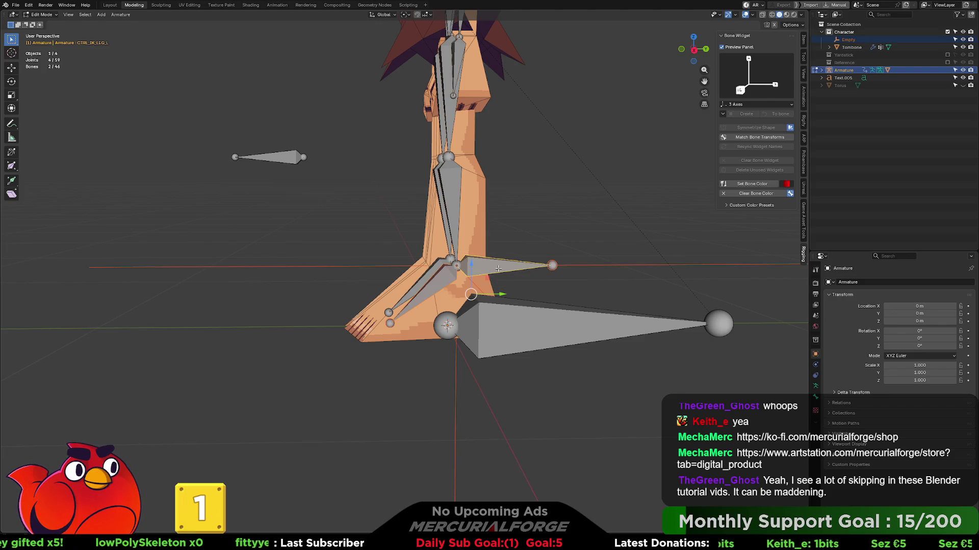
- Try rotating CTRL_IK_LEG_L, cancel the rotation, and clear the selection
{"action": "left_click", "coordinate": [514, 277]}
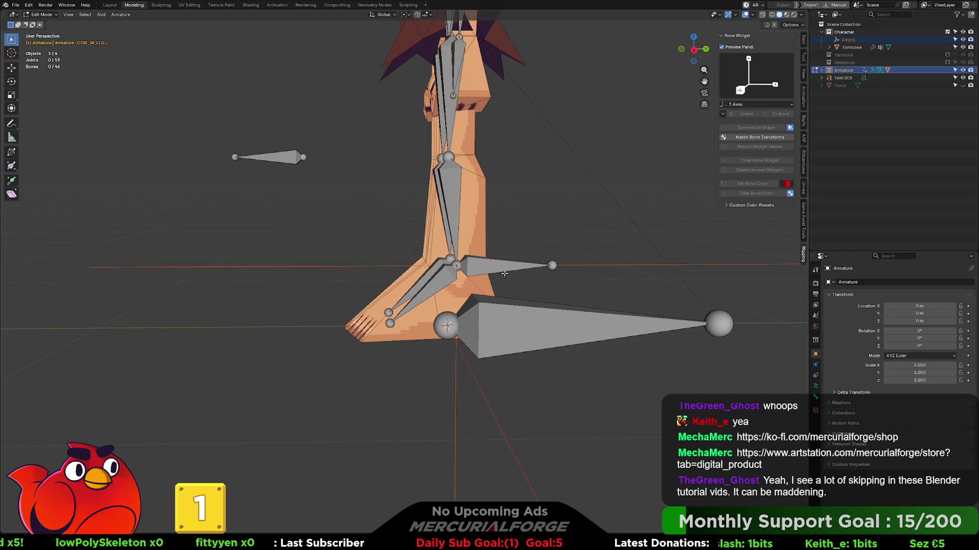
{"action": "key", "text": "r"}
{"action": "right_click", "coordinate": [561, 244]}
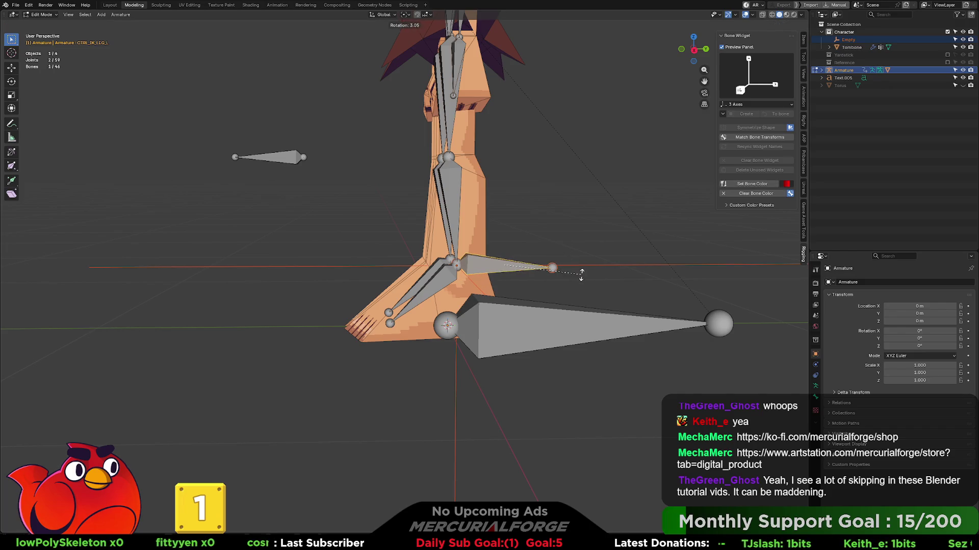
{"action": "left_click", "coordinate": [575, 278]}
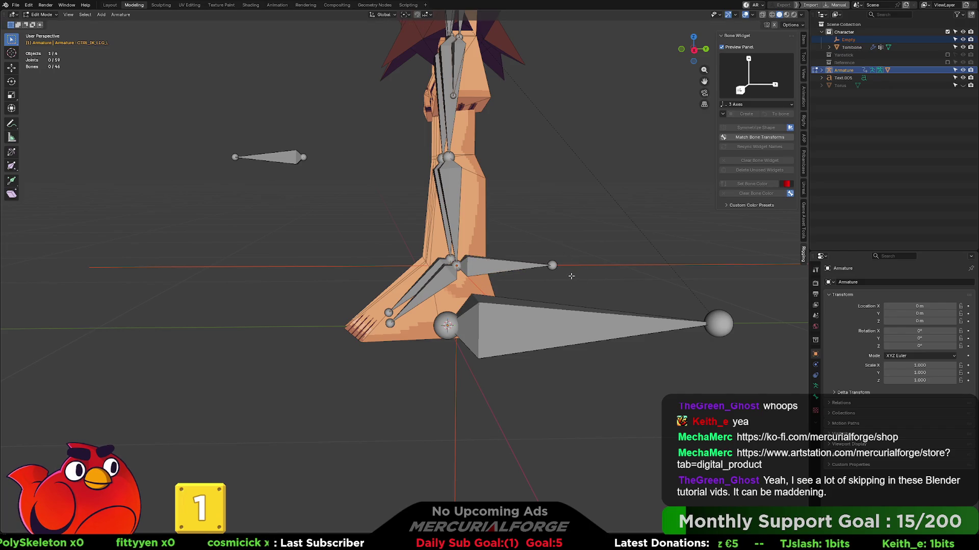
{"action": "left_click", "coordinate": [571, 276]}
{"action": "left_click", "coordinate": [571, 277]}
{"action": "middle_click_drag", "start_coordinate": [571, 277], "coordinate": [522, 302]}
{"action": "middle_click_drag", "start_coordinate": [455, 303], "coordinate": [491, 304]}
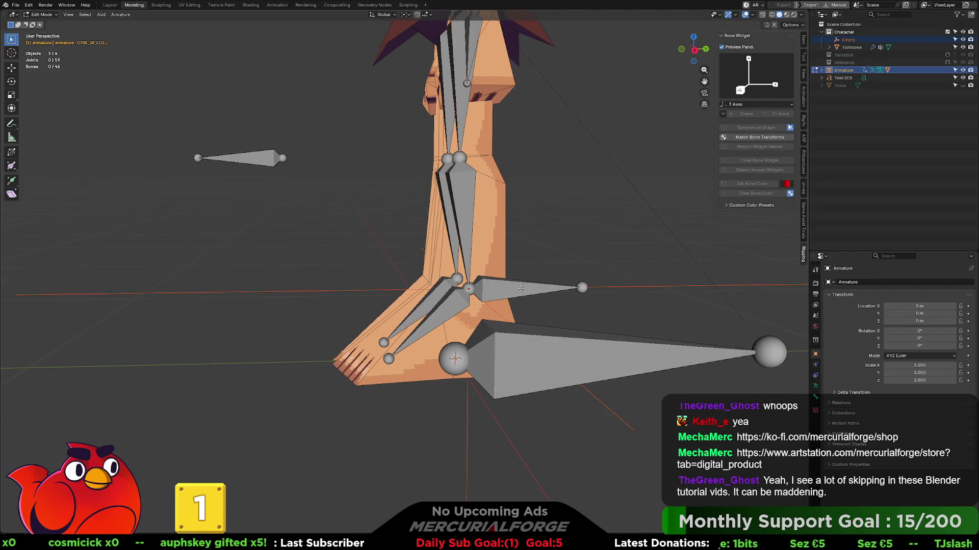
- Stay in Edit Mode and select the overlapping DRV_Foot.L bone inside the foot
{"action": "left_click", "coordinate": [524, 289]}
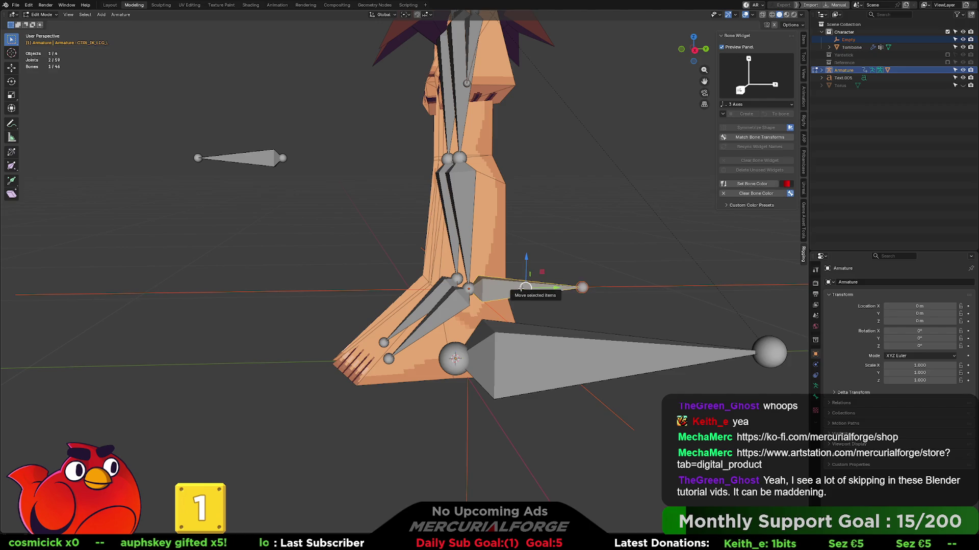
{"action": "key", "text": "ctrl+Tab"}
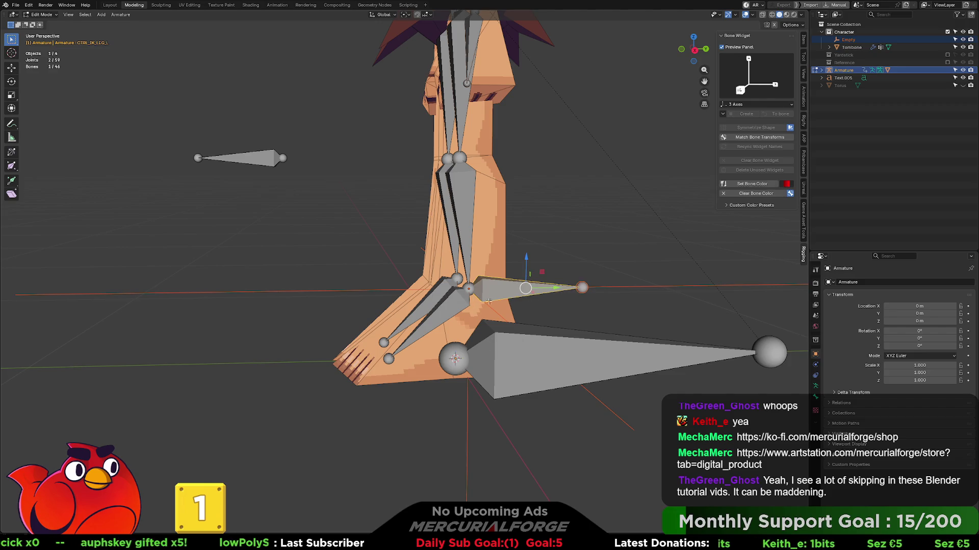
{"action": "left_click", "coordinate": [482, 301]}
{"action": "left_click", "coordinate": [453, 307]}
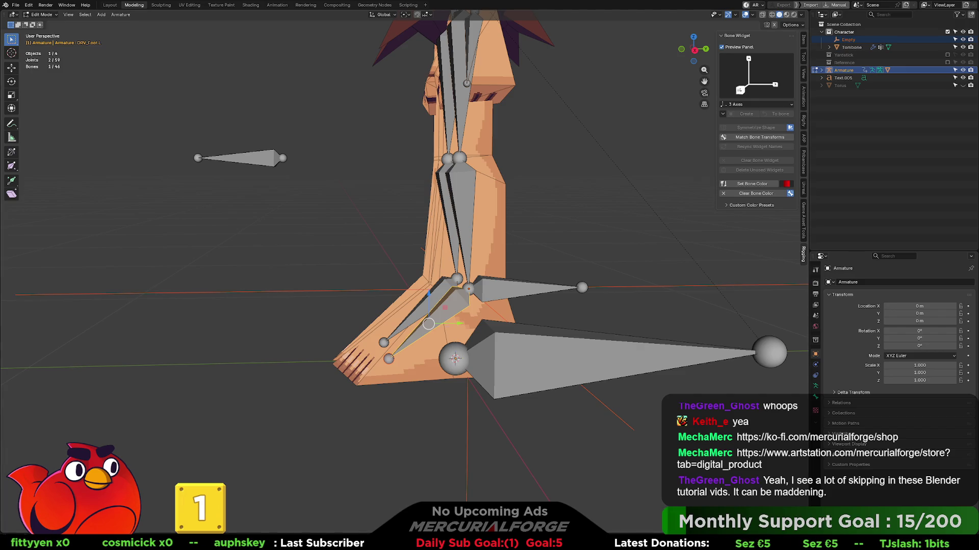
- Select DRV_Foot.L with CTRL_IK_LEG_L active and bring up the Make Parent menu
{"action": "left_click", "coordinate": [584, 287]}
{"action": "middle_click_drag", "start_coordinate": [604, 288], "coordinate": [613, 281]}
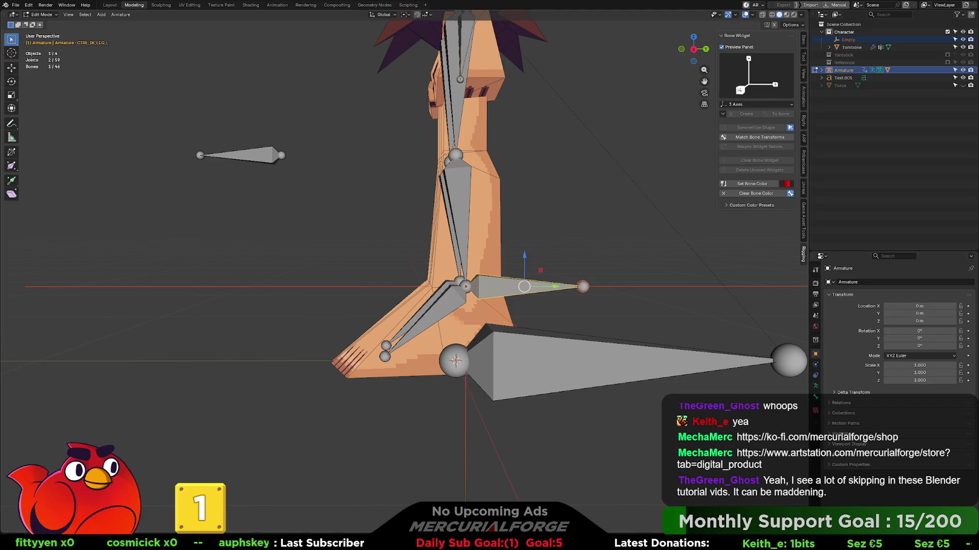
{"action": "left_click", "coordinate": [454, 302]}
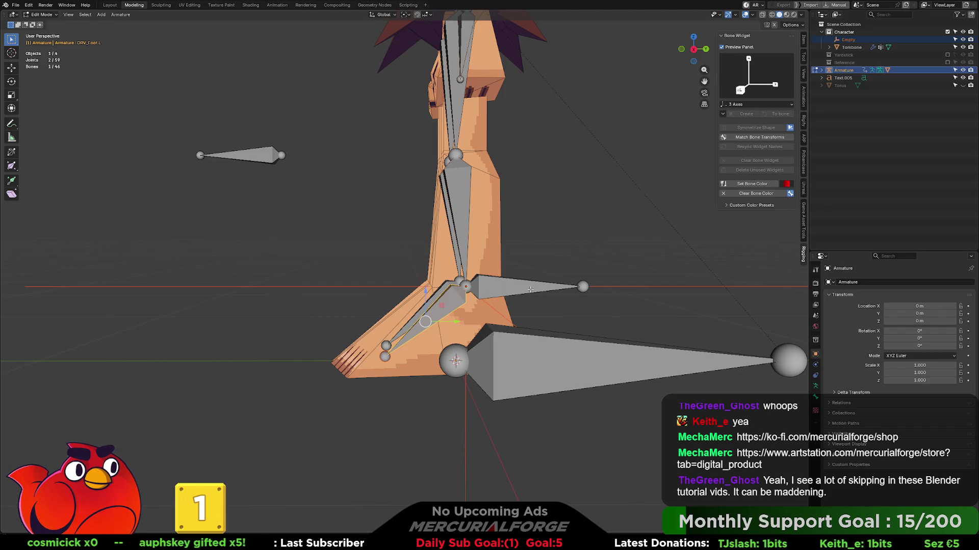
{"action": "left_click", "coordinate": [530, 289], "text": "shift"}
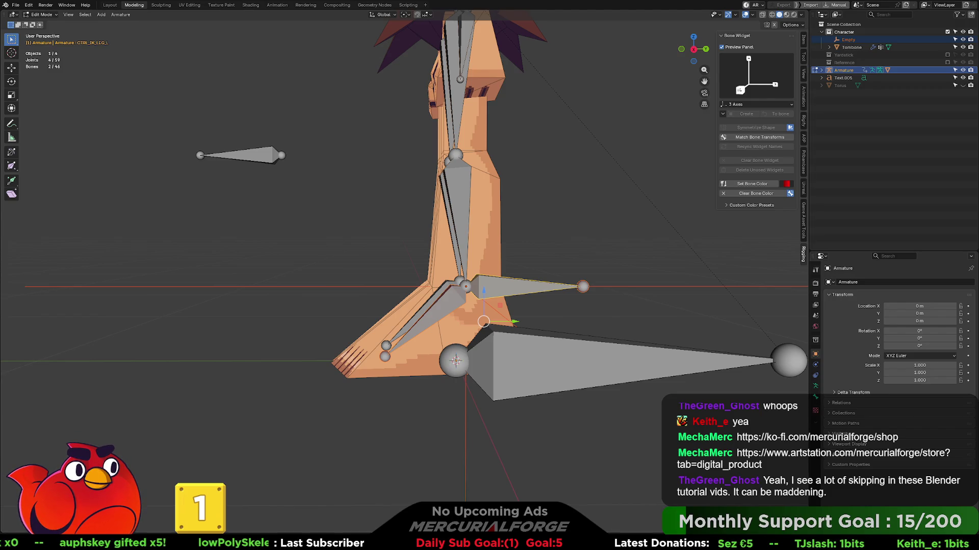
{"action": "mouse_move", "coordinate": [546, 269]}
{"action": "middle_mouse_down"}
{"action": "mouse_move", "coordinate": [556, 270]}
{"action": "mouse_move", "coordinate": [547, 269]}
{"action": "middle_mouse_up"}
{"action": "key", "text": "ctrl+p"}
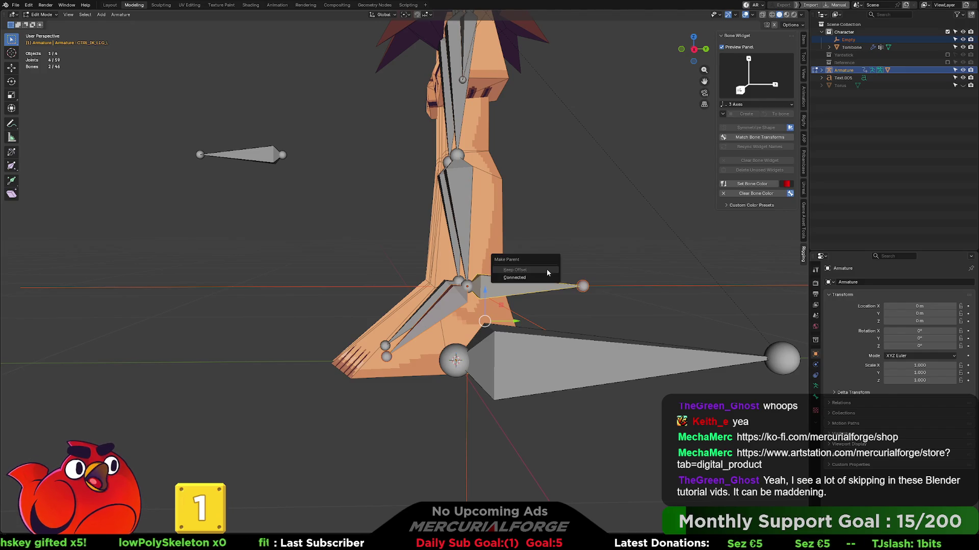
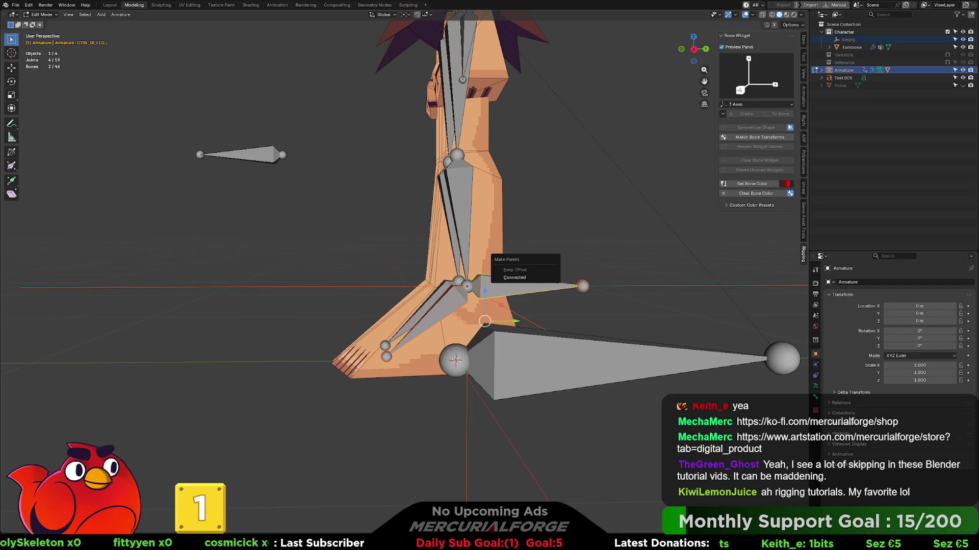
- Dismiss the parenting options and reselect the DRV_Foot.L bone in Edit Mode
{"action": "key", "text": "Escape"}
{"action": "key", "text": "Tab"}
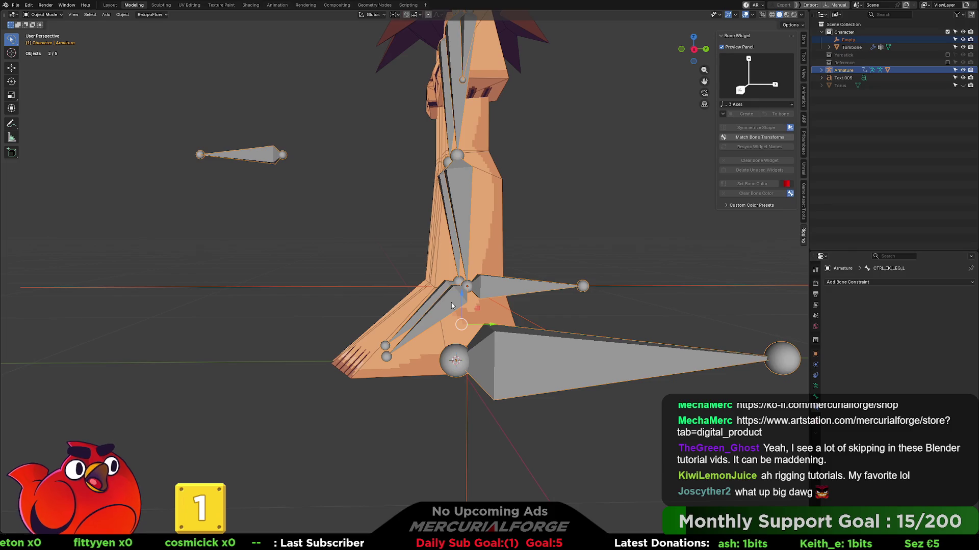
{"action": "key", "text": "Tab"}
{"action": "left_click", "coordinate": [453, 302]}
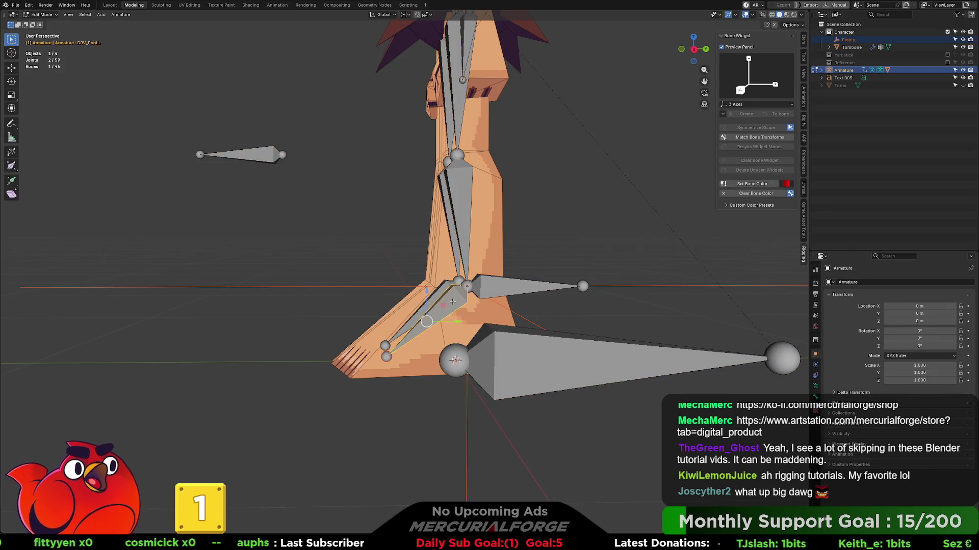
{"action": "left_click", "coordinate": [452, 300]}
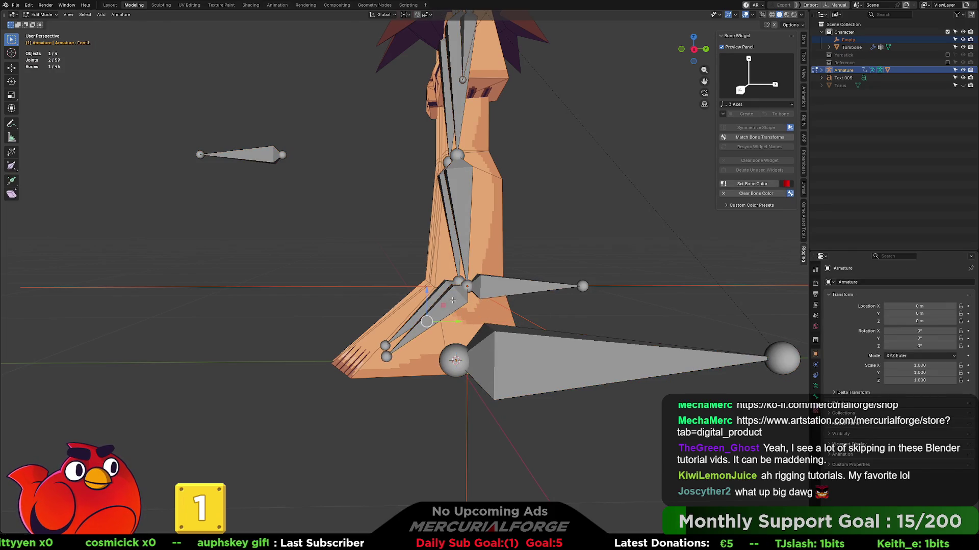
{"action": "left_click", "coordinate": [453, 300]}
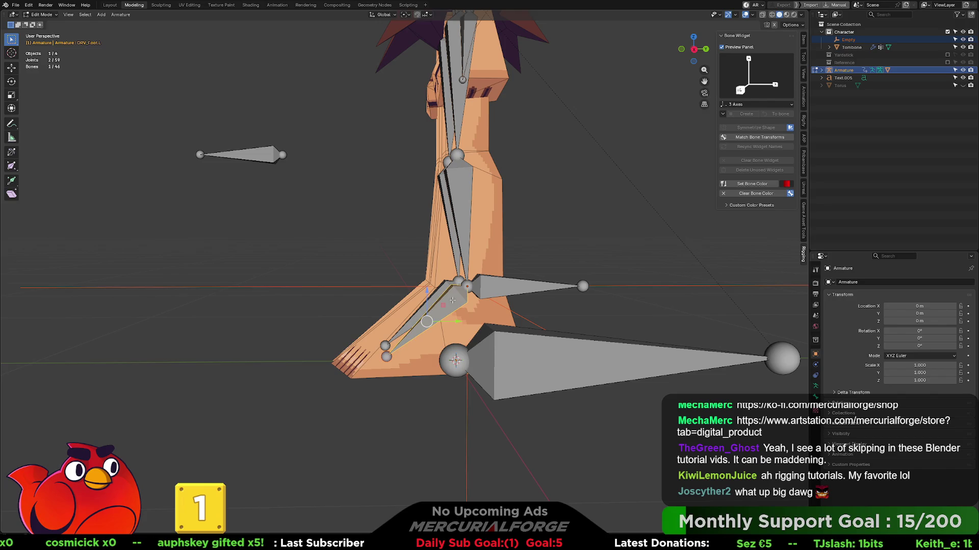
- In Pose Mode, select DRV_Foot.L and open the Add Constraint (with Targets) menu
{"action": "key", "text": "ctrl+Tab"}
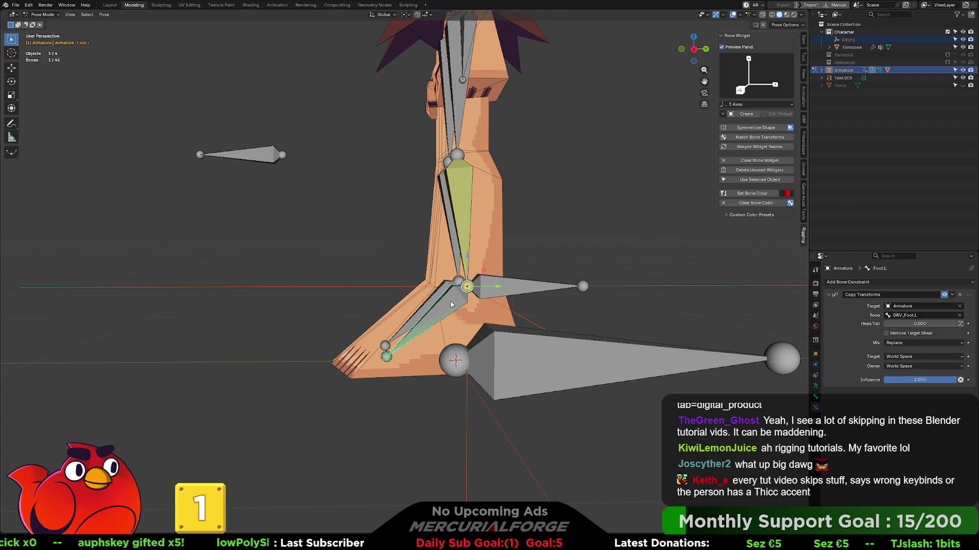
{"action": "left_click", "coordinate": [450, 305]}
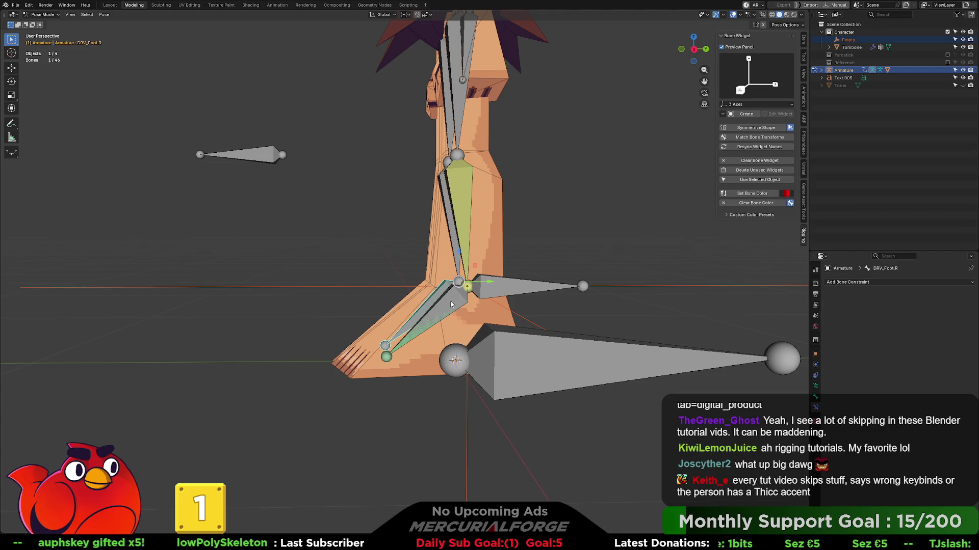
{"action": "middle_click_drag", "start_coordinate": [451, 304], "coordinate": [455, 310]}
{"action": "left_click", "coordinate": [457, 313]}
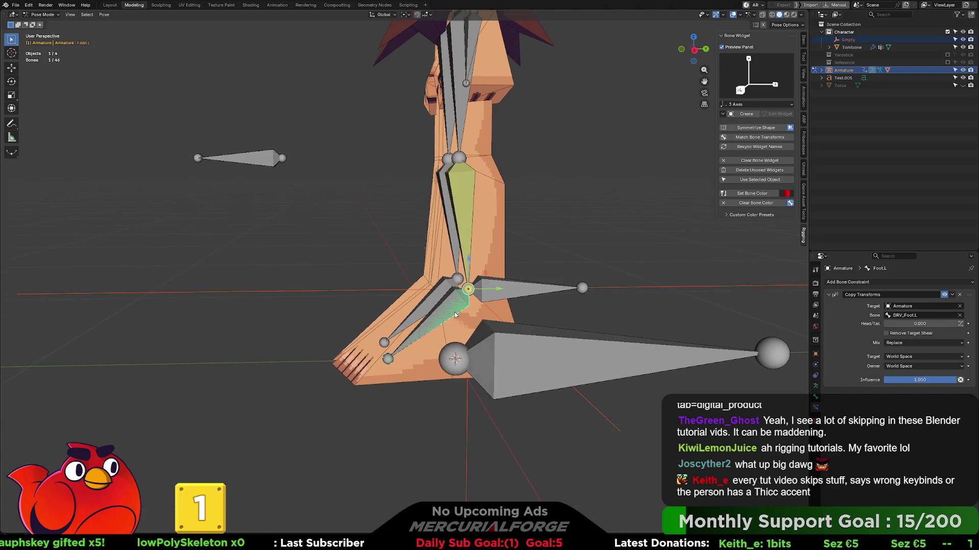
{"action": "left_click", "coordinate": [457, 314]}
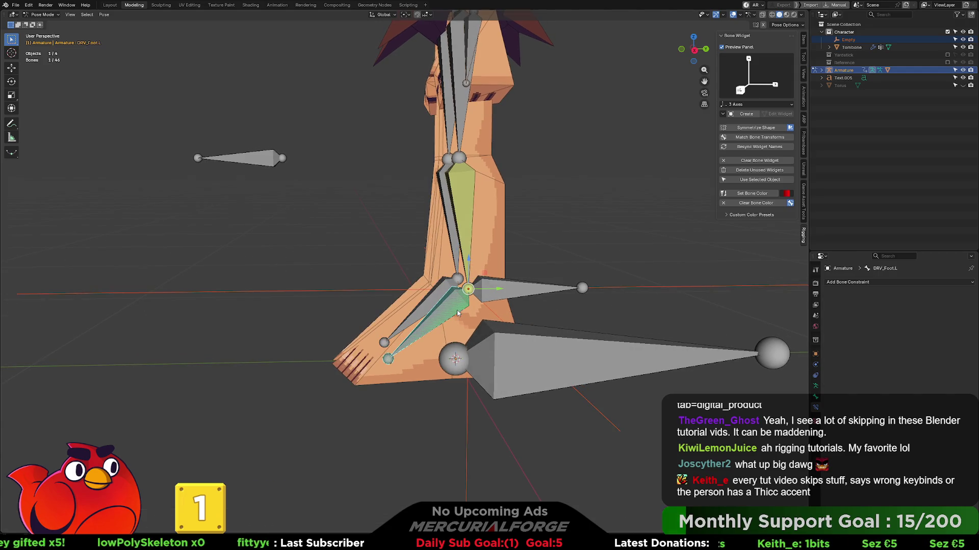
{"action": "key", "text": "shift+ctrl+c"}
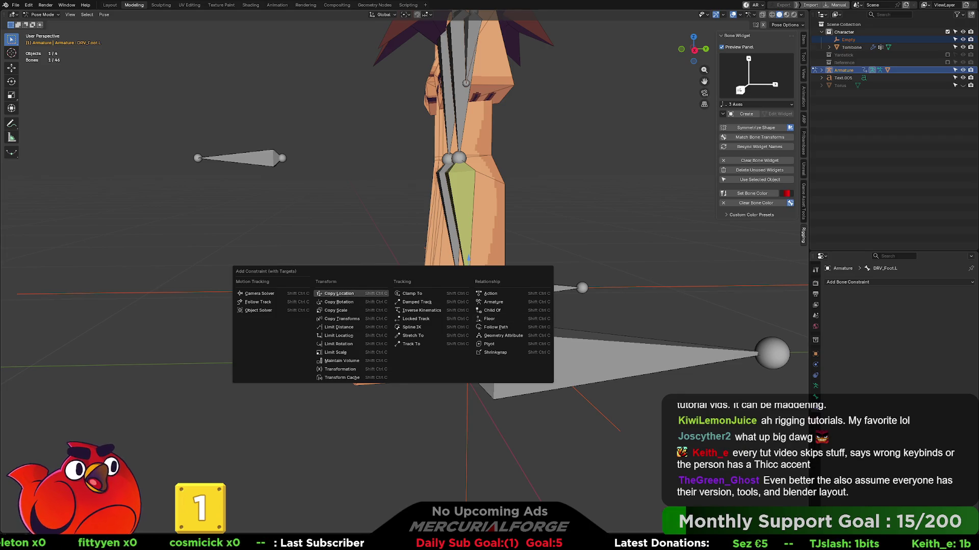
- Add a Copy Location constraint targeting the Armature's LowerLeg.L bone at Head/Tail 1.0
{"action": "left_click", "coordinate": [339, 294]}
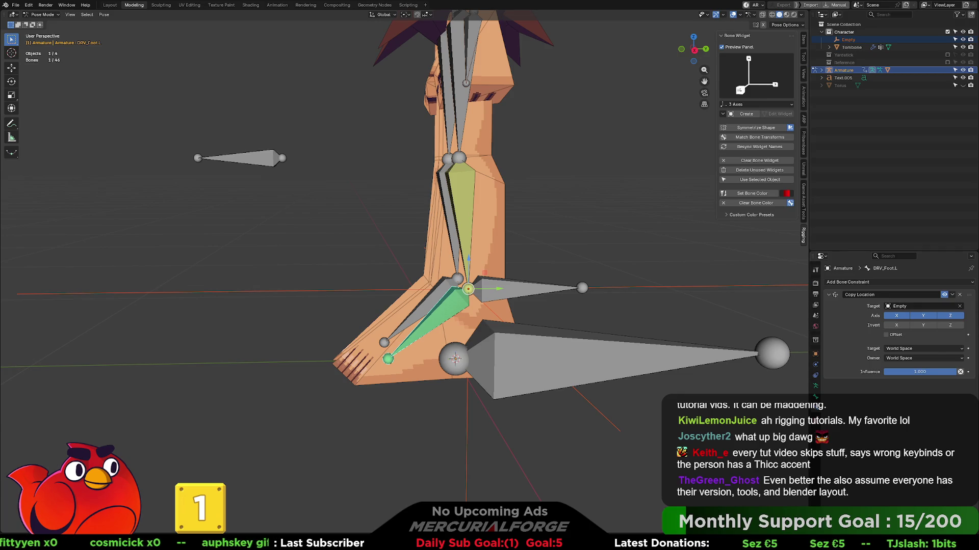
{"action": "left_click", "coordinate": [922, 306]}
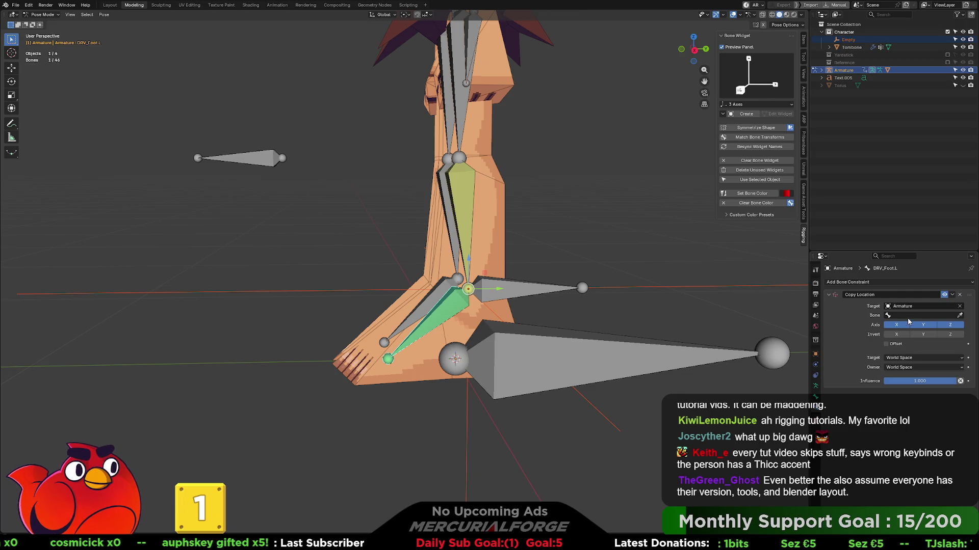
{"action": "left_click", "coordinate": [918, 318]}
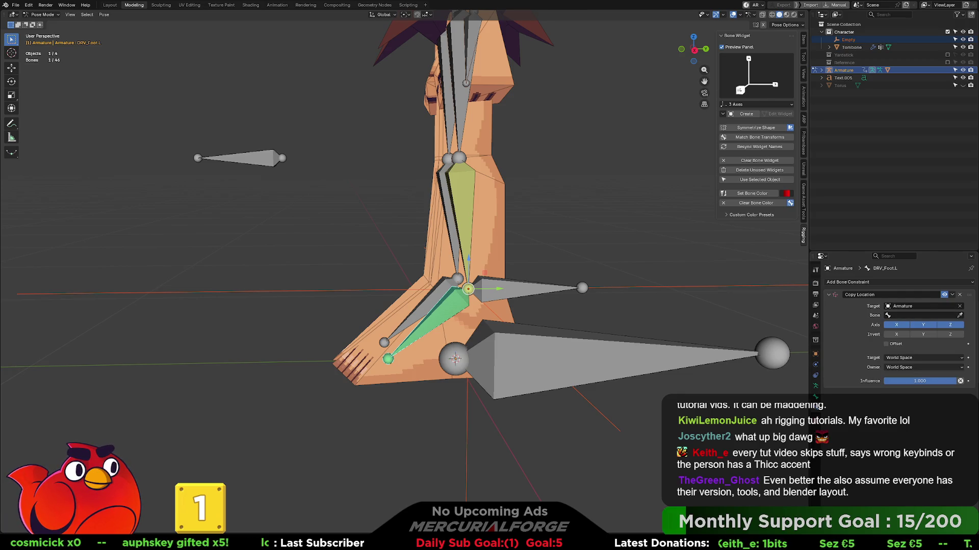
{"action": "left_click", "coordinate": [897, 315]}
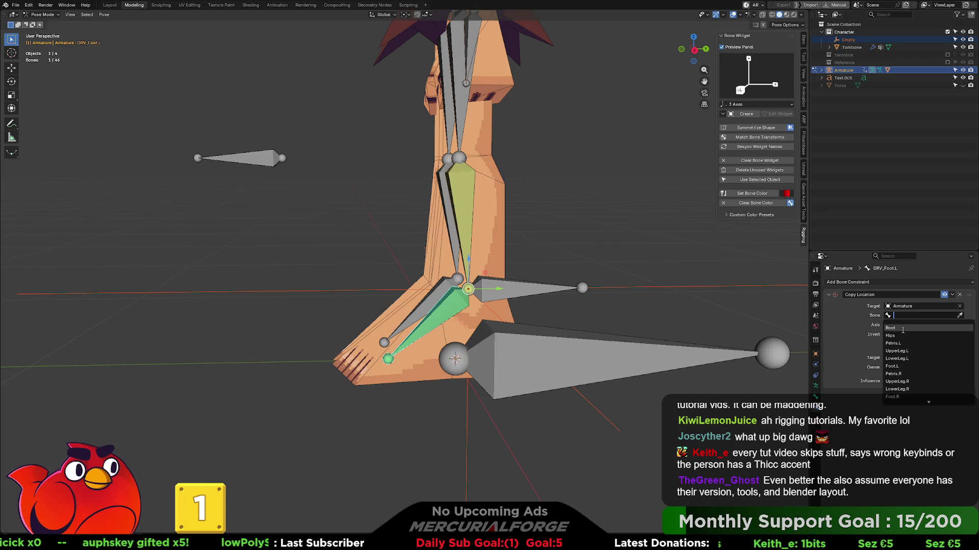
{"action": "scroll", "coordinate": [900, 339], "scroll_direction": "down", "scroll_amount": 2}
{"action": "scroll", "coordinate": [912, 367], "scroll_direction": "down", "scroll_amount": 2}
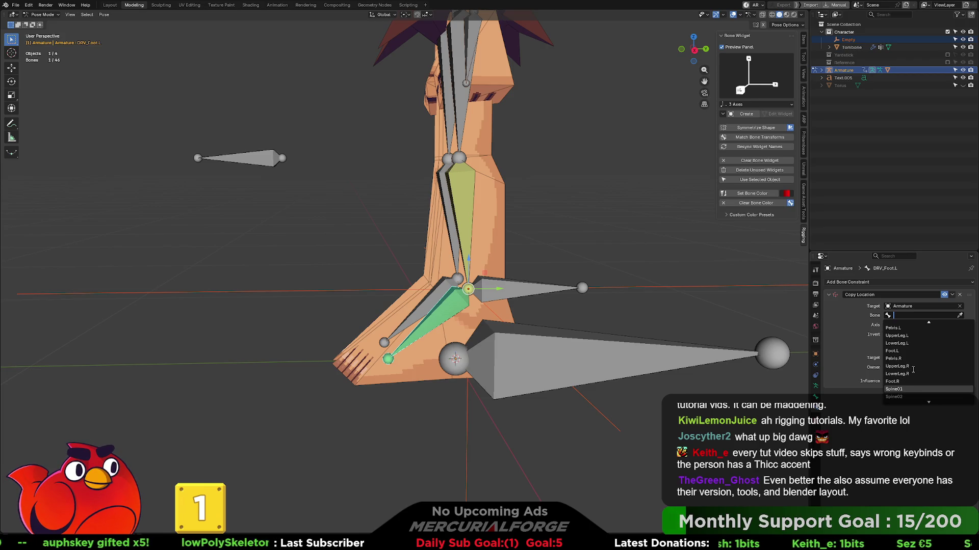
{"action": "scroll", "coordinate": [911, 359], "scroll_direction": "up", "scroll_amount": 3}
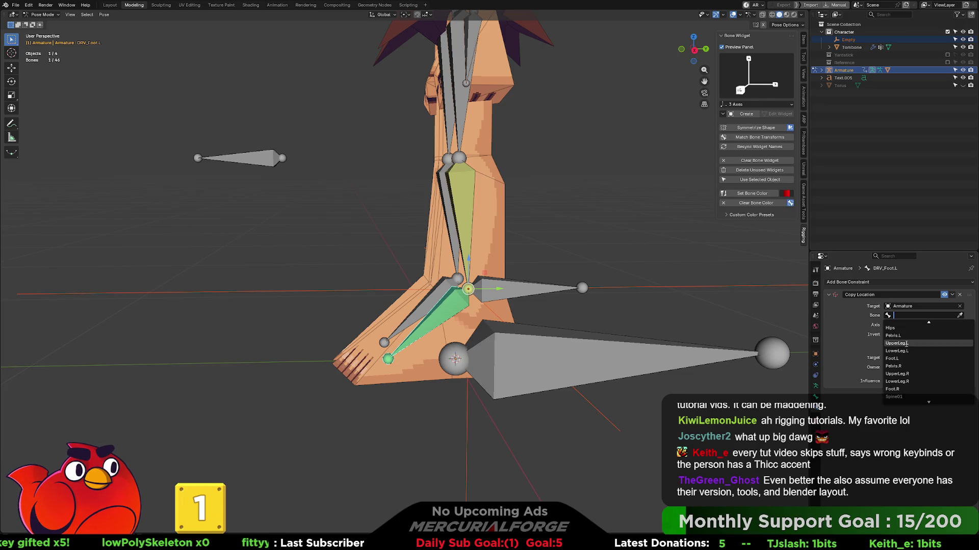
{"action": "left_click", "coordinate": [903, 343]}
{"action": "middle_click_drag", "start_coordinate": [525, 198], "coordinate": [546, 265]}
{"action": "left_click", "coordinate": [928, 313]}
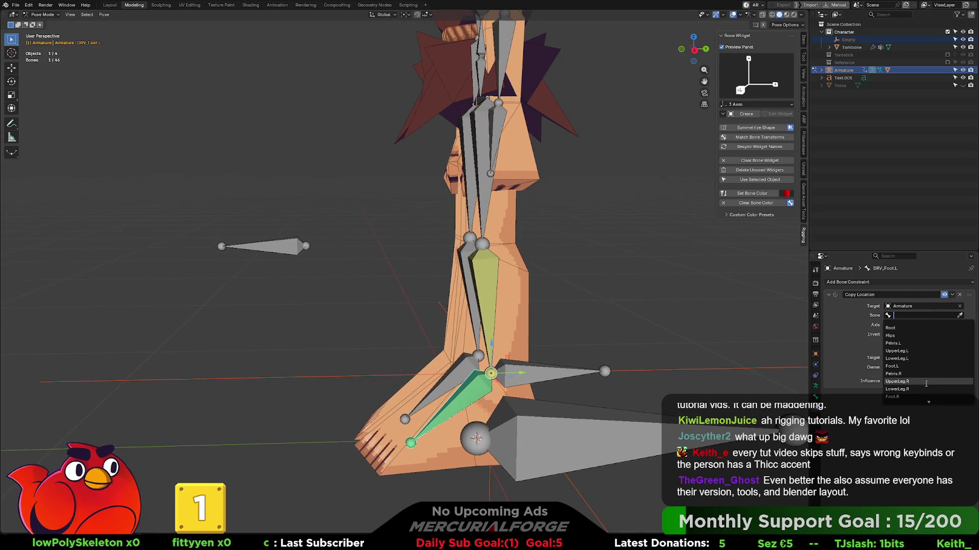
{"action": "left_click", "coordinate": [924, 358]}
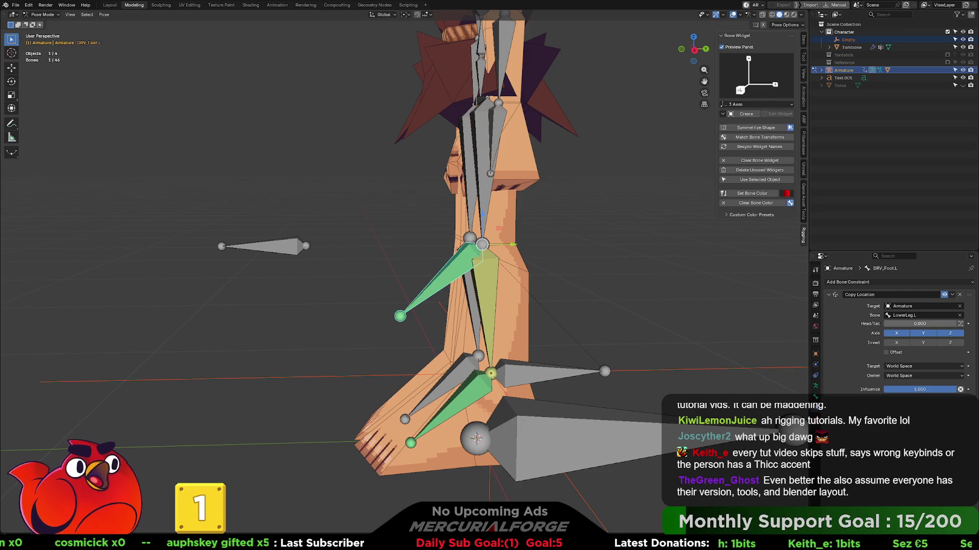
{"action": "left_click_drag", "start_coordinate": [912, 324], "coordinate": [958, 324]}
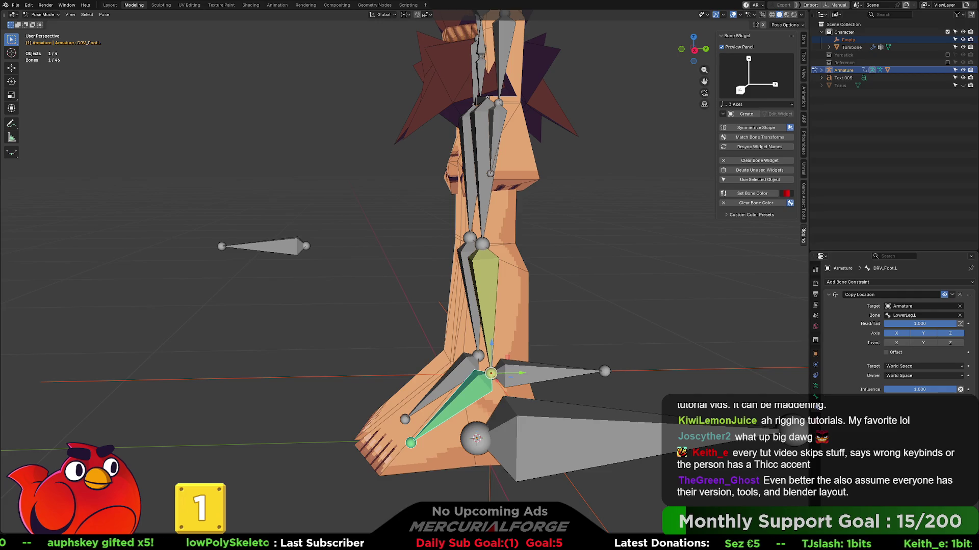
- Grab the CTRL_IK_LEG.L foot control to test the leg bending
{"action": "left_click", "coordinate": [593, 377]}
{"action": "middle_click_drag", "start_coordinate": [594, 381], "coordinate": [594, 334], "text": "shift"}
{"action": "key", "text": "g"}
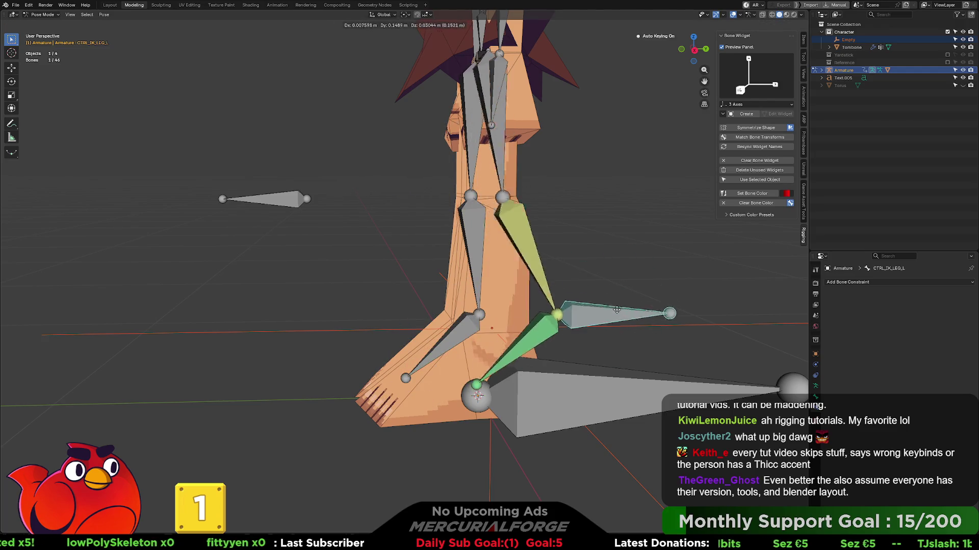
- Cancel the grab to restore the foot control's rest pose, then rotate it slightly
{"action": "right_click", "coordinate": [593, 303]}
{"action": "key", "text": "r"}
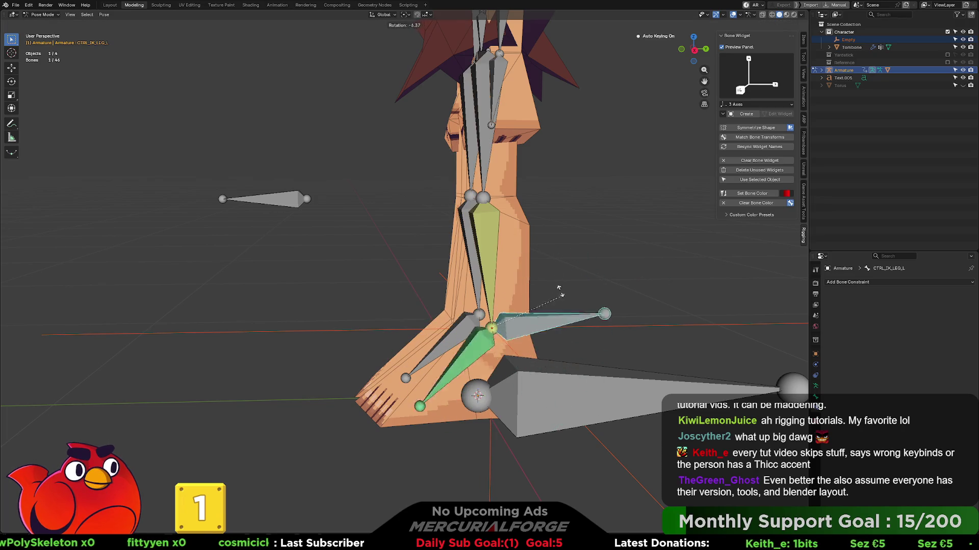
{"action": "left_click", "coordinate": [554, 307]}
{"action": "middle_click_drag", "start_coordinate": [611, 288], "coordinate": [626, 291]}
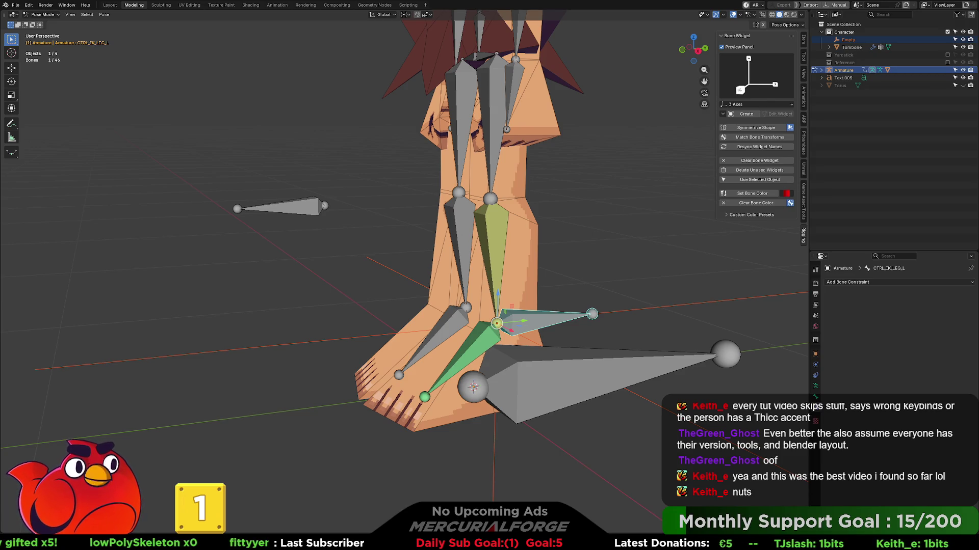
- Select the hip bone and switch the armature into Edit Mode
{"action": "mouse_move", "coordinate": [489, 275]}
{"action": "middle_mouse_down"}
{"action": "mouse_move", "coordinate": [489, 260]}
{"action": "mouse_move", "coordinate": [558, 163]}
{"action": "mouse_move", "coordinate": [556, 240]}
{"action": "mouse_move", "coordinate": [545, 208]}
{"action": "mouse_move", "coordinate": [438, 193]}
{"action": "middle_mouse_up"}
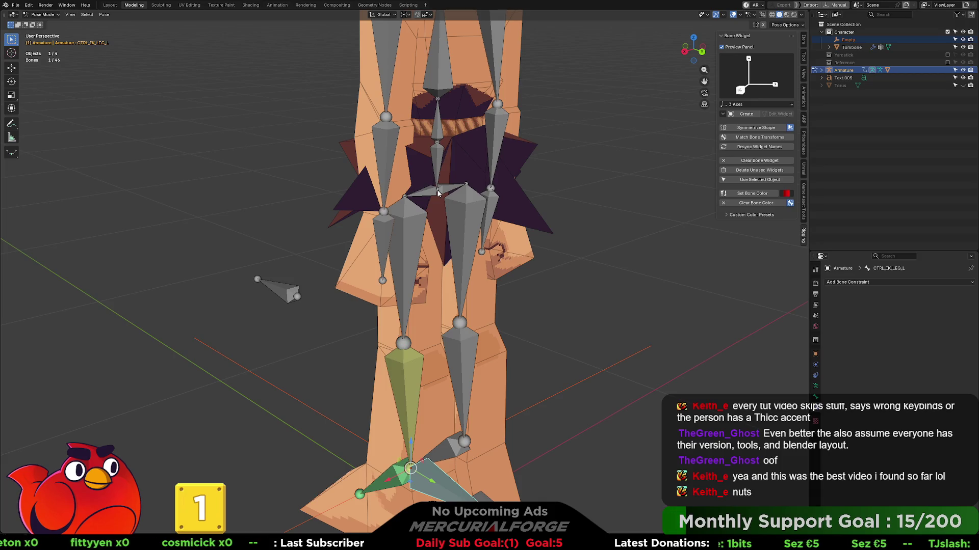
{"action": "left_click", "coordinate": [438, 192]}
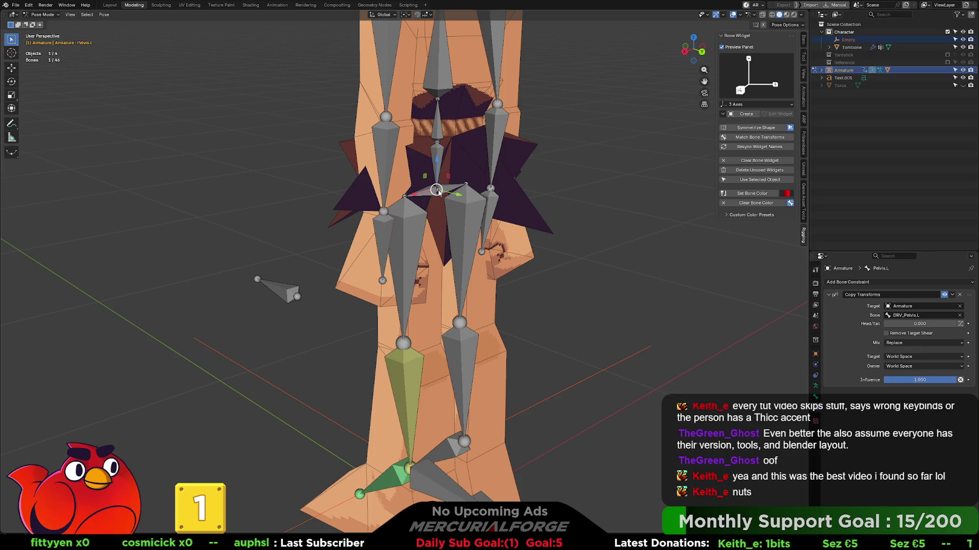
{"action": "key", "text": "ctrl+Tab"}
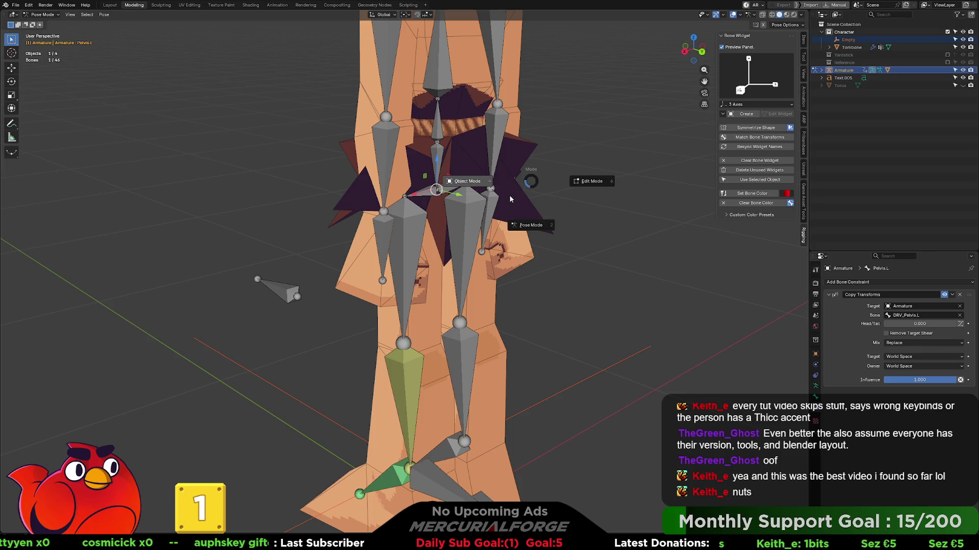
{"action": "left_click", "coordinate": [534, 222]}
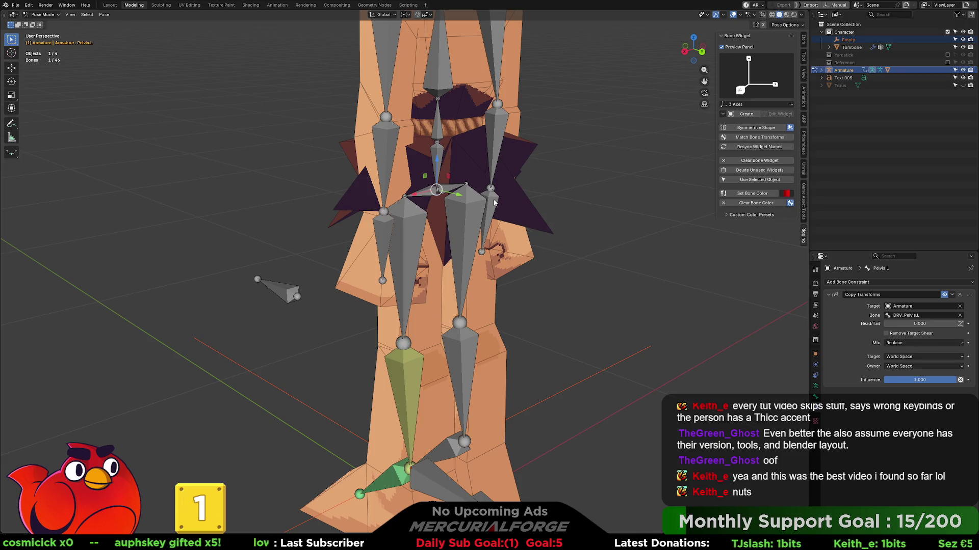
{"action": "key", "text": "Tab"}
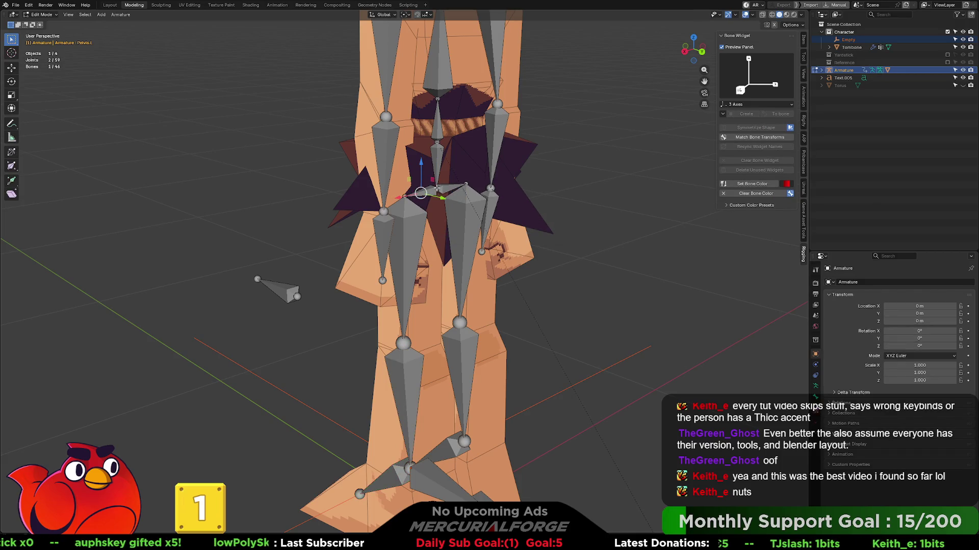
- Duplicate the hips bone, nudge the copy along Y, and rename it CTRL_COG
{"action": "key", "text": "shift+d"}
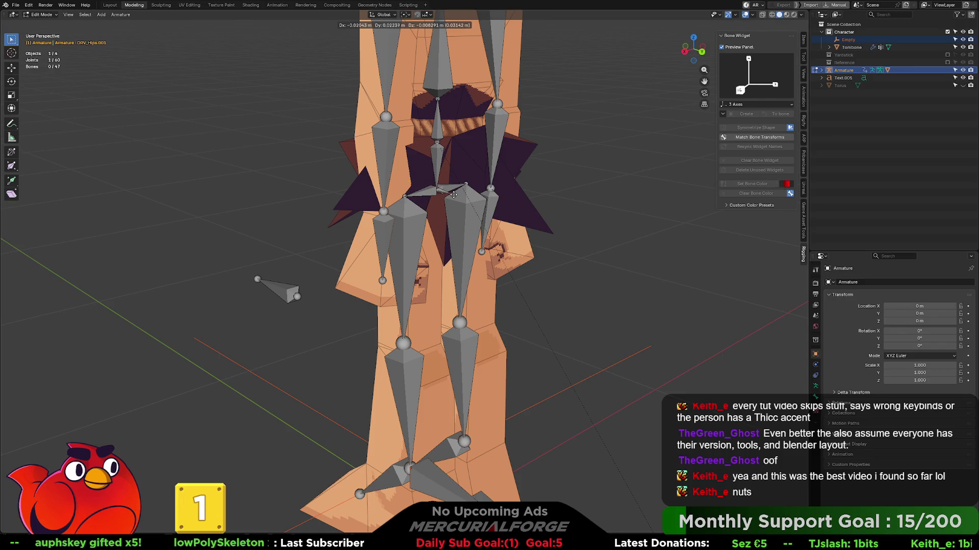
{"action": "key", "text": "y"}
{"action": "left_click", "coordinate": [510, 208]}
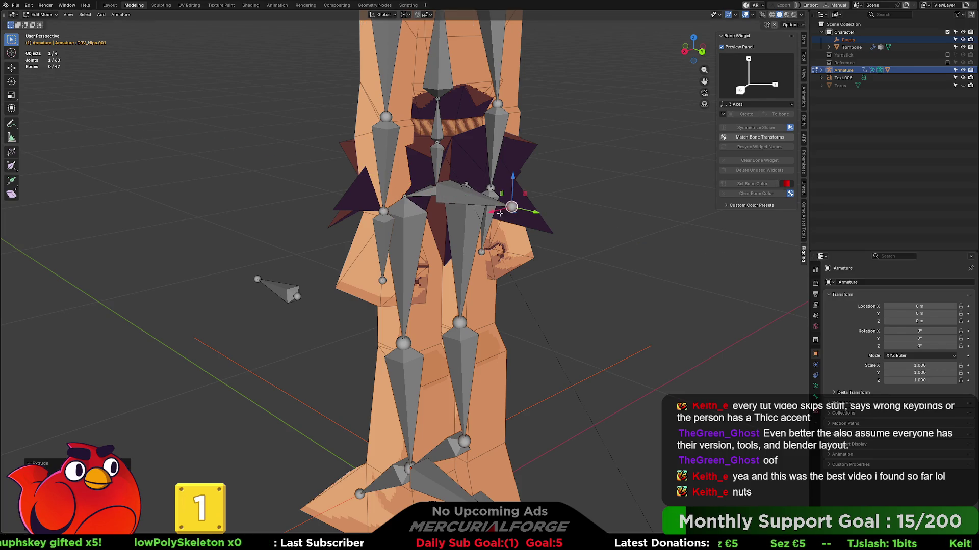
{"action": "middle_click_drag", "start_coordinate": [511, 209], "coordinate": [551, 199]}
{"action": "left_click", "coordinate": [538, 175]}
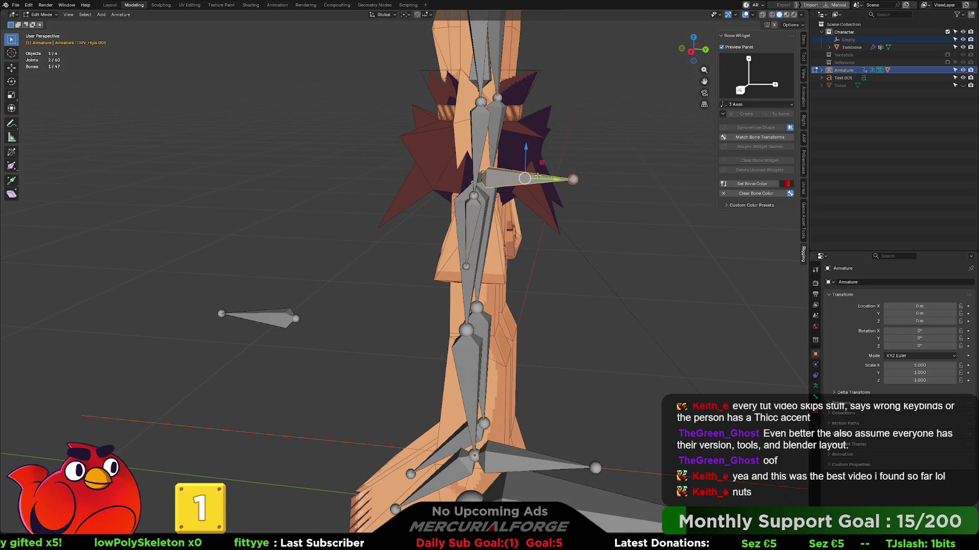
{"action": "key", "text": "F2"}
{"action": "type", "text": "CTRL"}
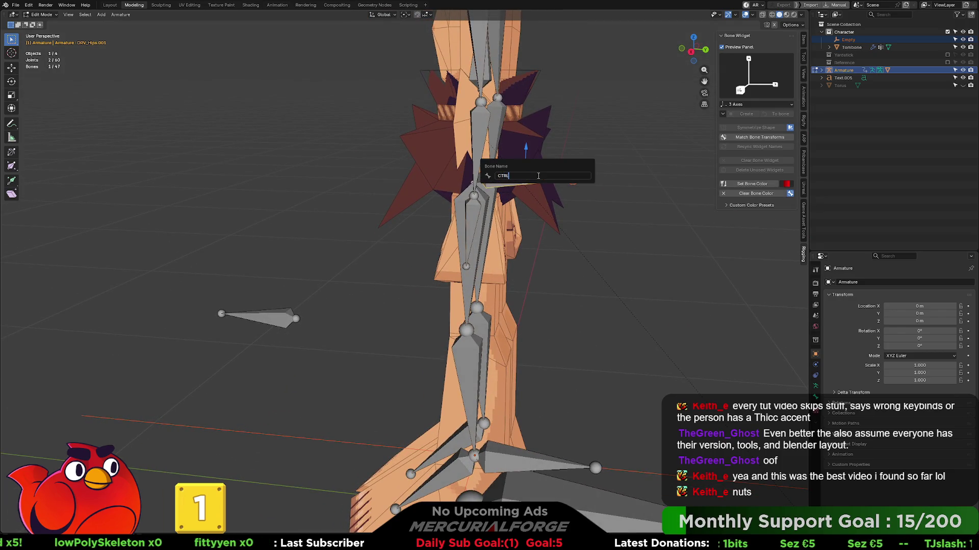
{"action": "type", "text": "_COG"}
{"action": "key", "text": "Return"}
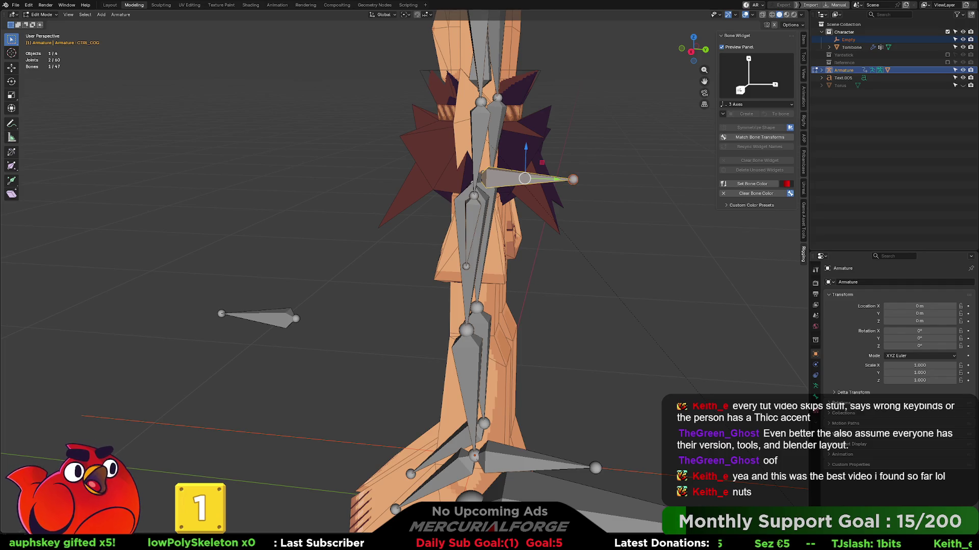
- Hide the DEF bone collection in the Armature data properties
{"action": "middle_click_drag", "start_coordinate": [487, 199], "coordinate": [467, 197]}
{"action": "scroll", "coordinate": [490, 200], "scroll_direction": "up", "scroll_amount": 3}
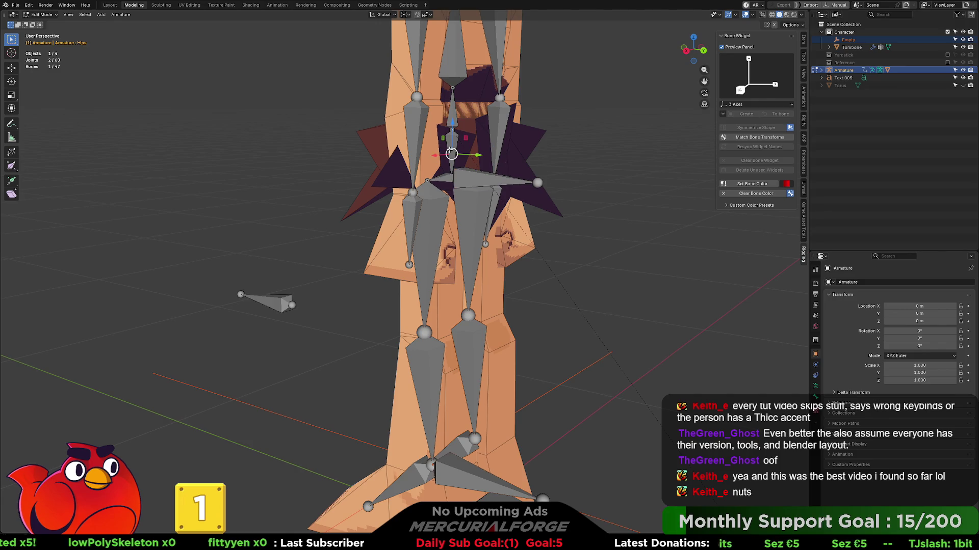
{"action": "left_click", "coordinate": [452, 140]}
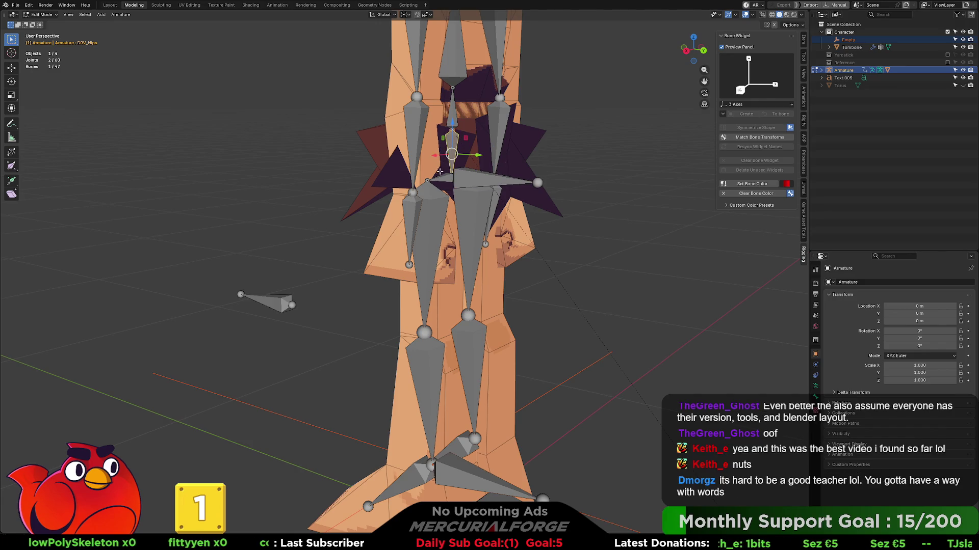
{"action": "left_click", "coordinate": [441, 179], "text": "shift"}
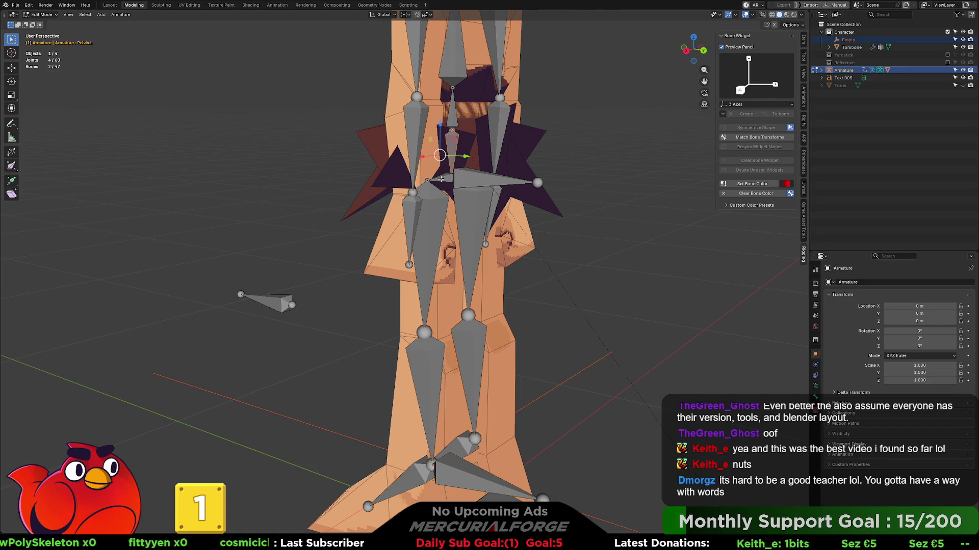
{"action": "left_click", "coordinate": [456, 148]}
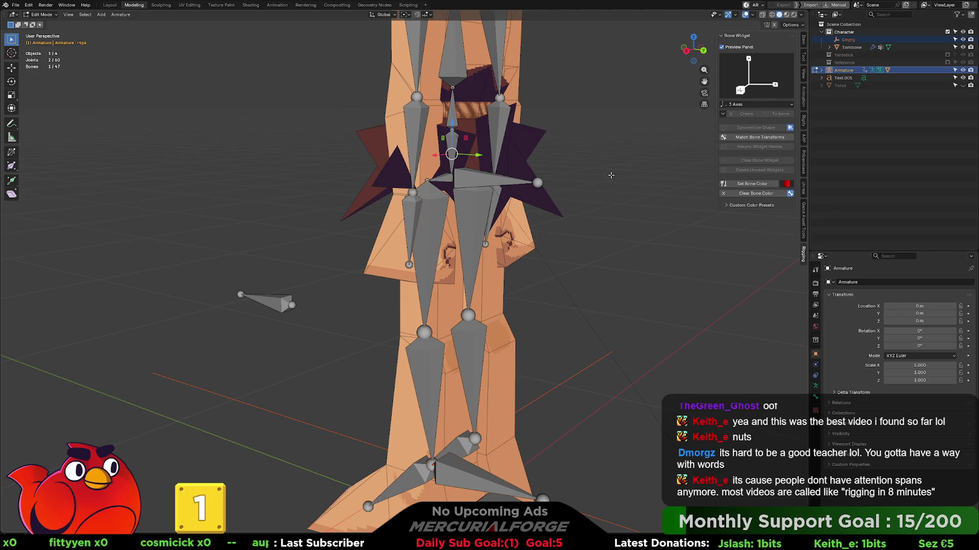
{"action": "left_click", "coordinate": [816, 386]}
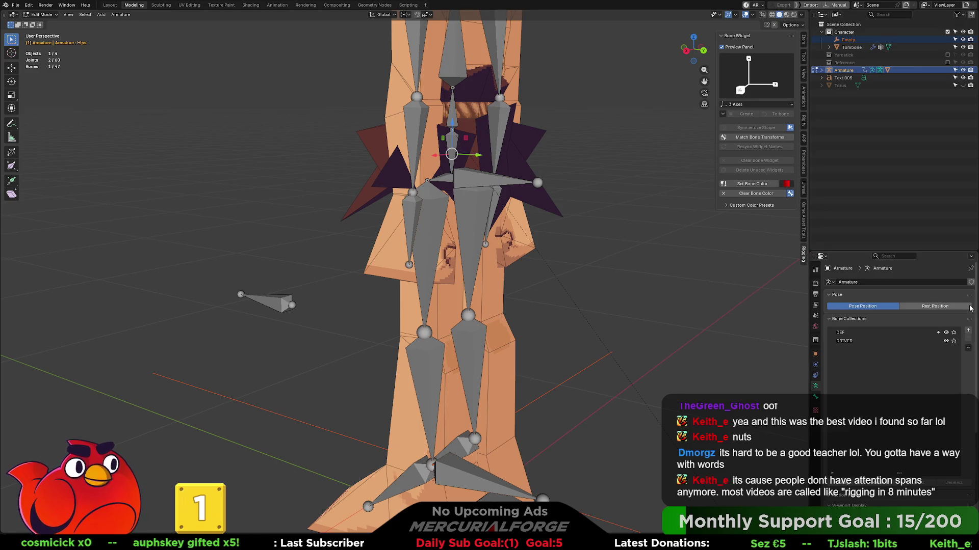
{"action": "left_click", "coordinate": [946, 333]}
- Parent DRV_Hips, DRV_Pelvis.L and DRV_Pelvis.R to CTRL_COG with Keep Offset
{"action": "left_click", "coordinate": [453, 138]}
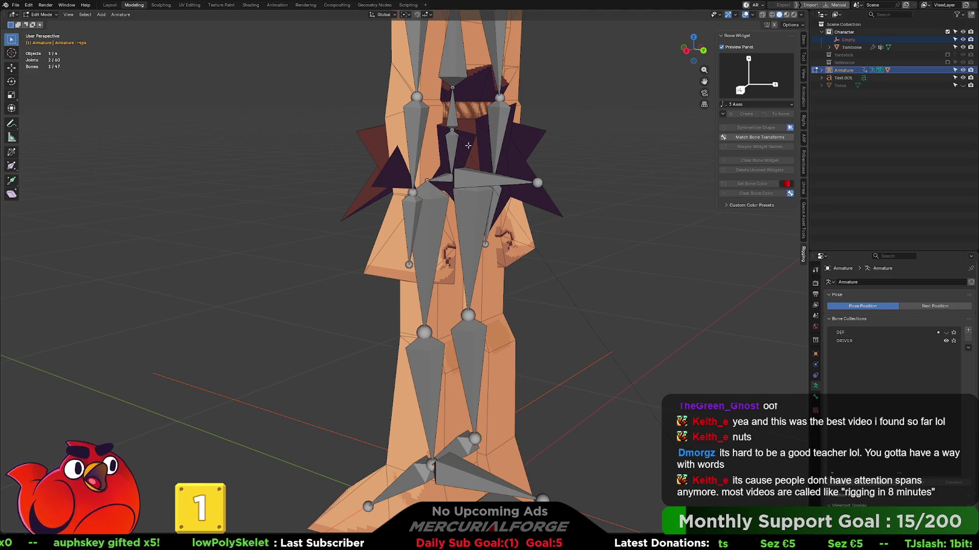
{"action": "left_click", "coordinate": [466, 177], "text": "shift"}
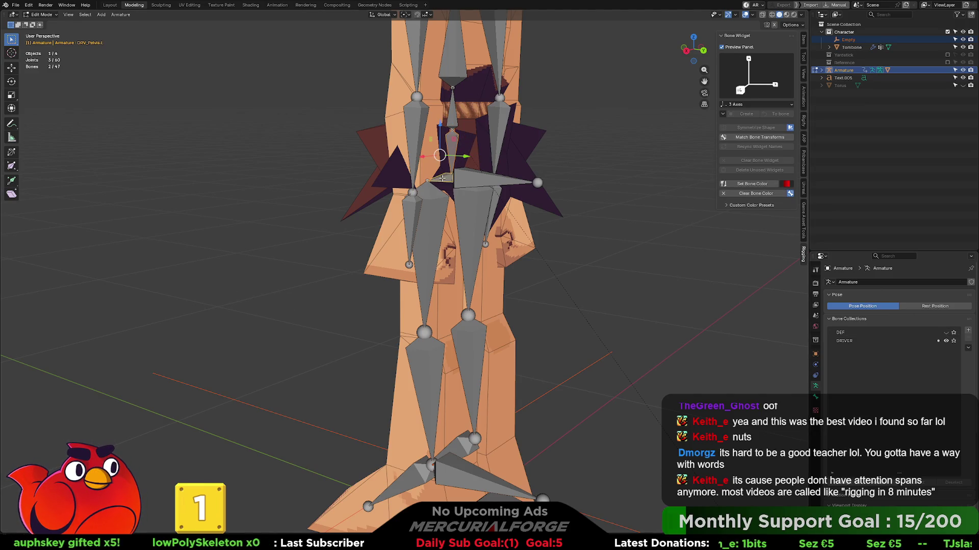
{"action": "left_click", "coordinate": [466, 176], "text": "shift"}
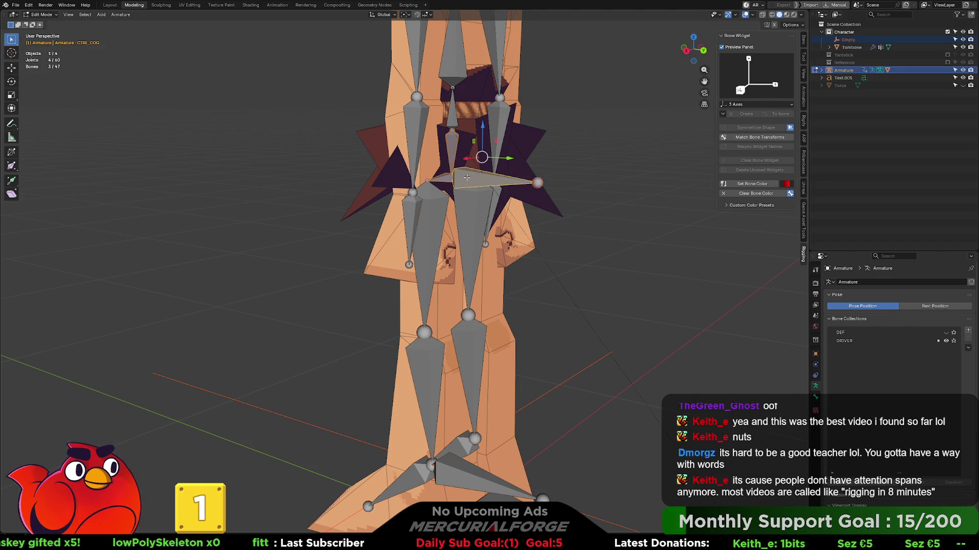
{"action": "mouse_move", "coordinate": [467, 177]}
{"action": "middle_mouse_down"}
{"action": "mouse_move", "coordinate": [429, 193]}
{"action": "mouse_move", "coordinate": [425, 206]}
{"action": "middle_mouse_up"}
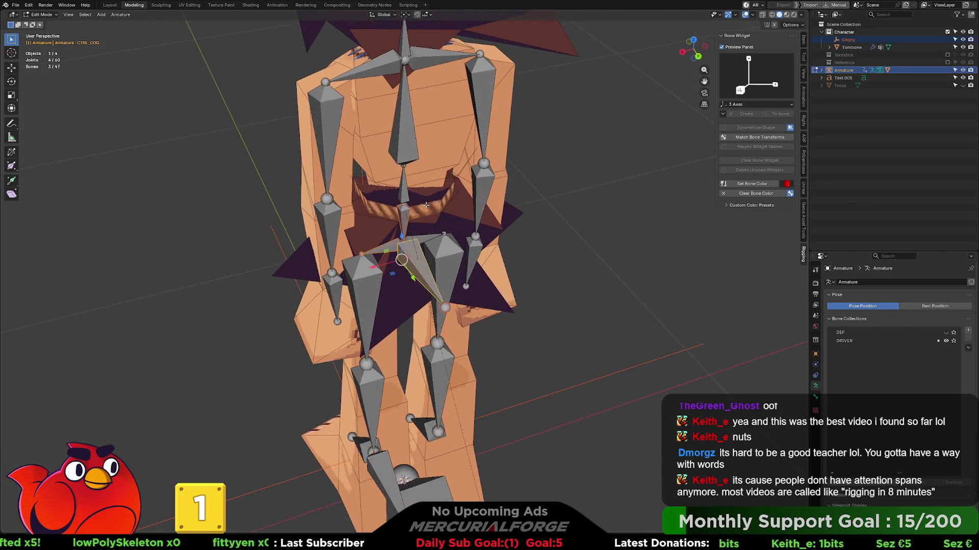
{"action": "left_click", "coordinate": [424, 238], "text": "shift"}
{"action": "key", "text": "ctrl+p"}
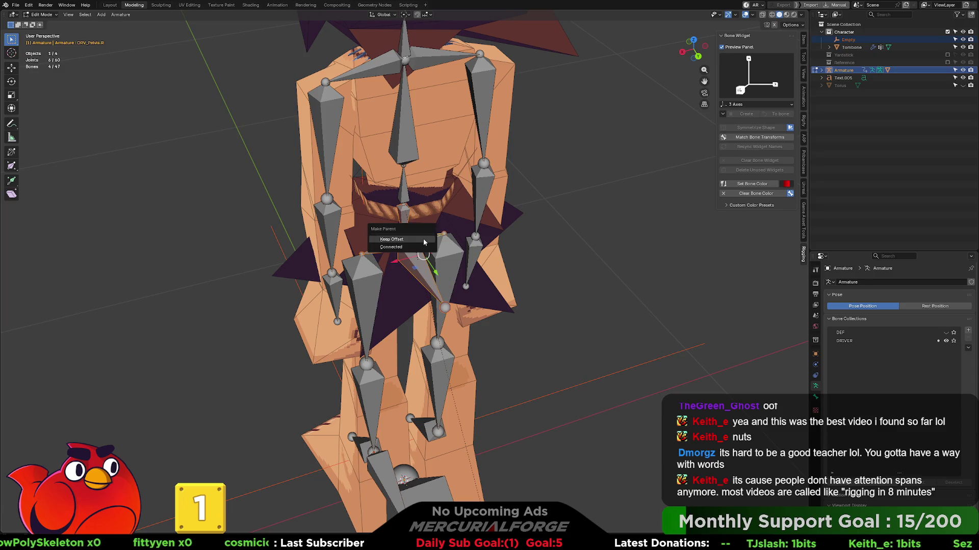
{"action": "left_click", "coordinate": [423, 240]}
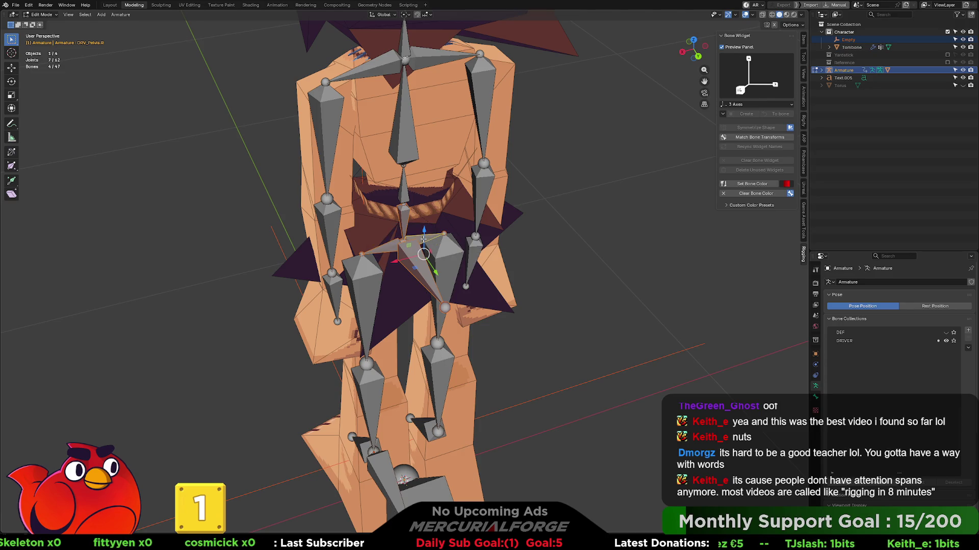
- Test the parenting by moving CTRL_COG vertically along Z in Pose Mode
{"action": "middle_click_drag", "start_coordinate": [424, 242], "coordinate": [505, 209]}
{"action": "left_click", "coordinate": [514, 204]}
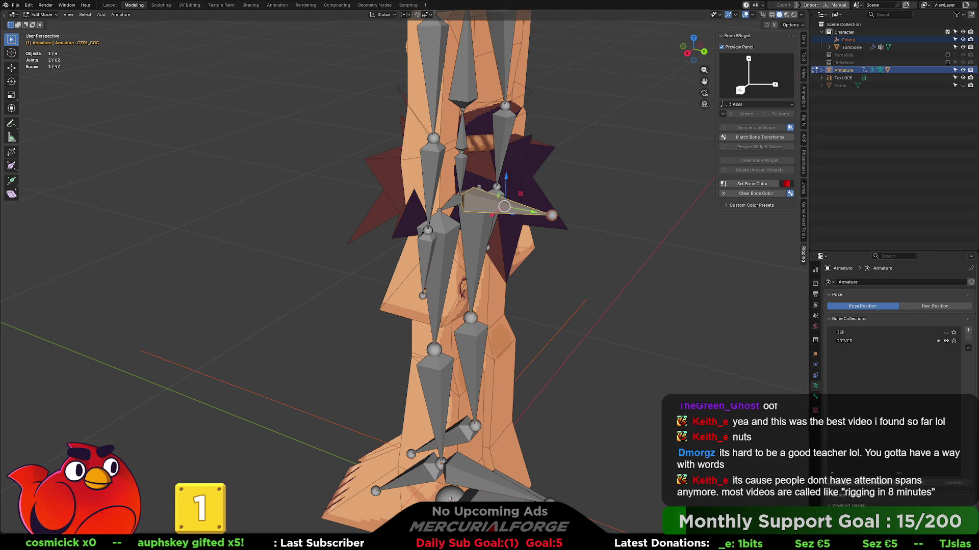
{"action": "left_click_drag", "start_coordinate": [504, 206], "coordinate": [503, 213]}
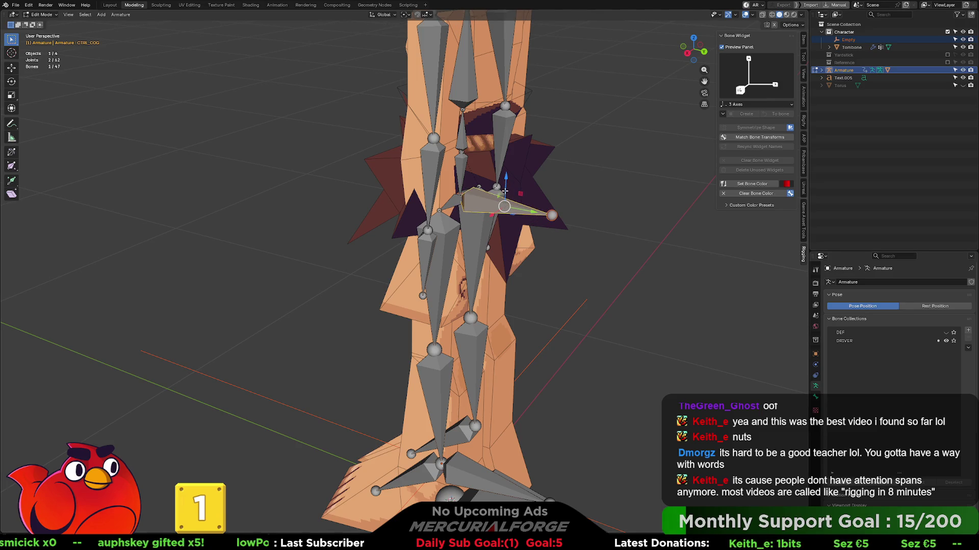
{"action": "key", "text": "g"}
{"action": "key", "text": "z"}
{"action": "key", "text": "Escape"}
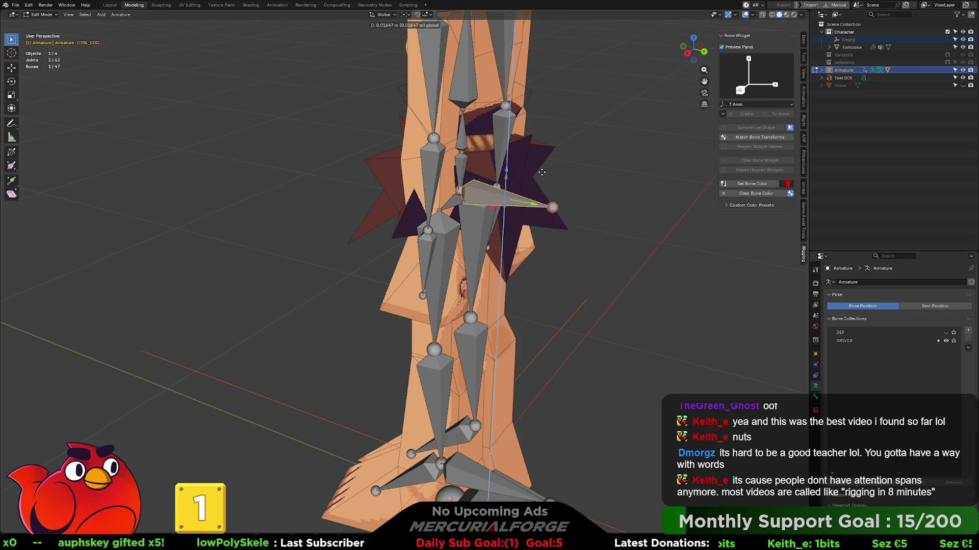
{"action": "key", "text": "ctrl+Tab"}
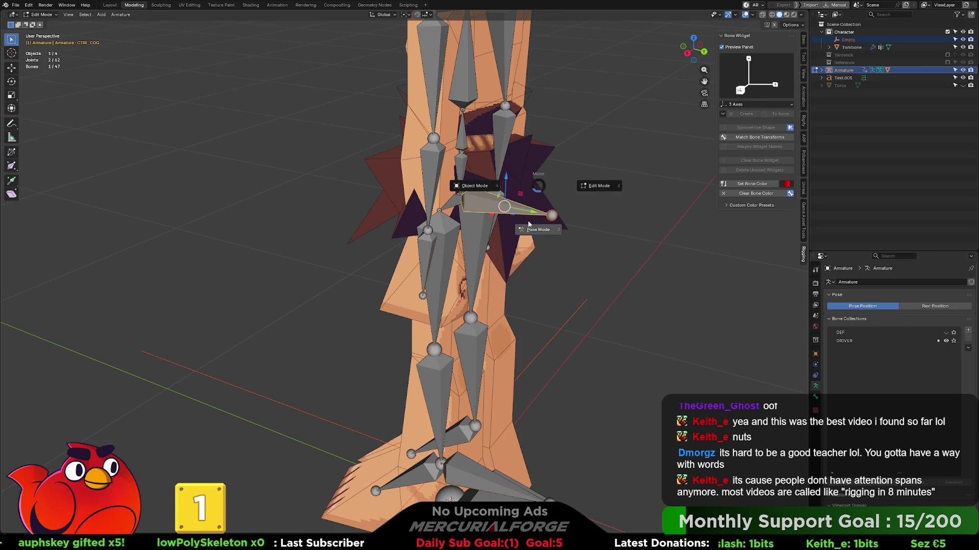
{"action": "left_click", "coordinate": [520, 212]}
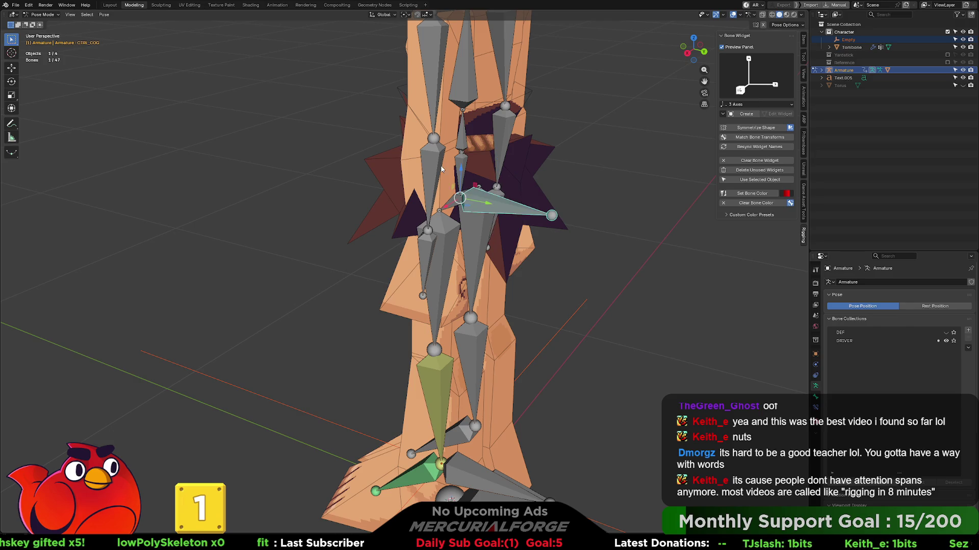
{"action": "key", "text": "g"}
{"action": "key", "text": "z"}
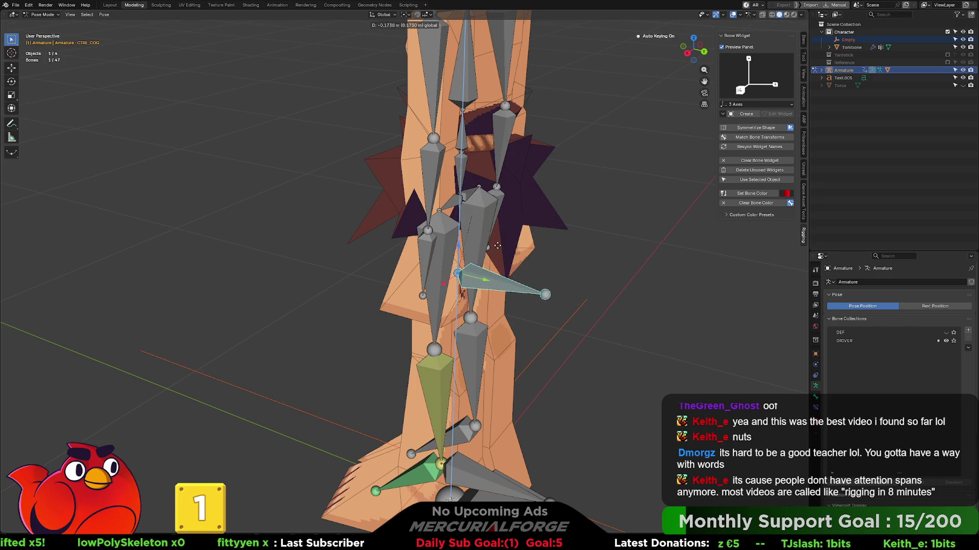
{"action": "left_click", "coordinate": [487, 166]}
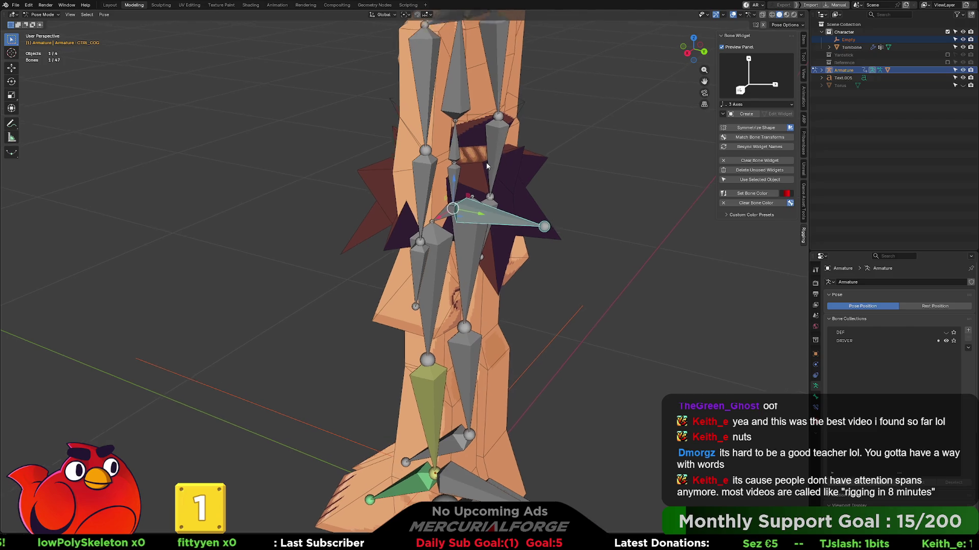
{"action": "mouse_move", "coordinate": [487, 166]}
{"action": "middle_mouse_down"}
{"action": "mouse_move", "coordinate": [497, 182]}
{"action": "mouse_move", "coordinate": [548, 172]}
{"action": "middle_mouse_up"}
- Back in Edit Mode, reselect CTRL_COG and try a move before cancelling it
{"action": "key", "text": "Tab"}
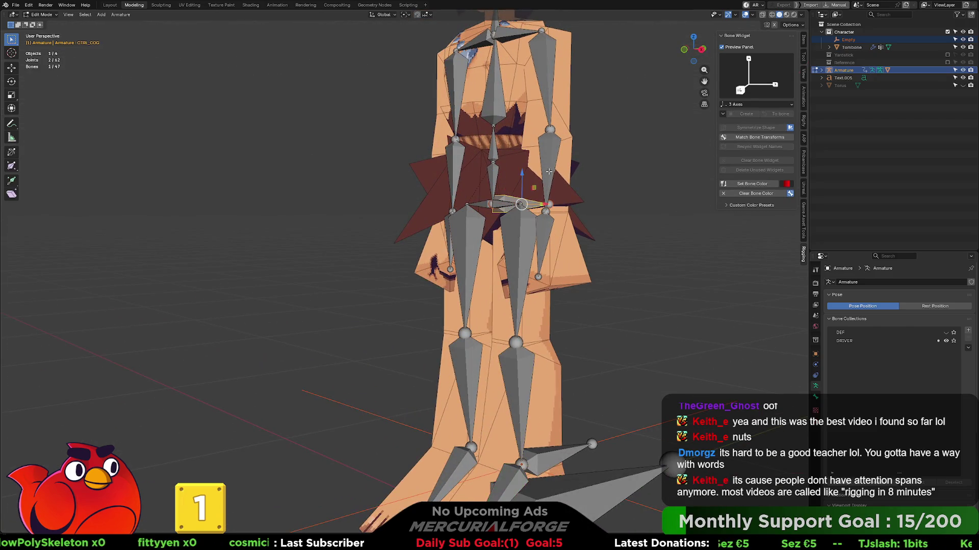
{"action": "scroll", "coordinate": [484, 199], "scroll_direction": "up", "scroll_amount": 3}
{"action": "left_click", "coordinate": [484, 199], "text": "shift"}
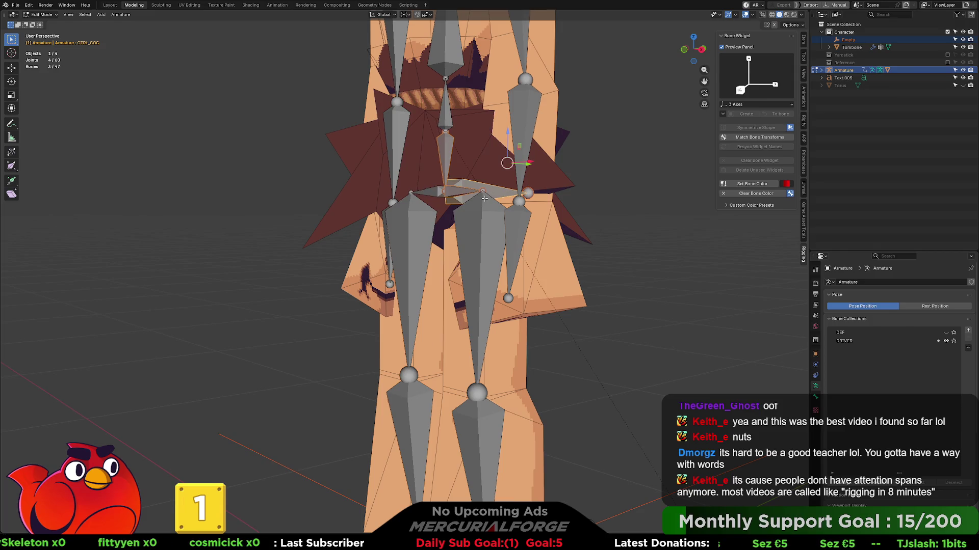
{"action": "left_click", "coordinate": [484, 198]}
{"action": "middle_click_drag", "start_coordinate": [485, 199], "coordinate": [463, 221], "text": "shift"}
{"action": "left_click", "coordinate": [463, 221]}
{"action": "key", "text": "g"}
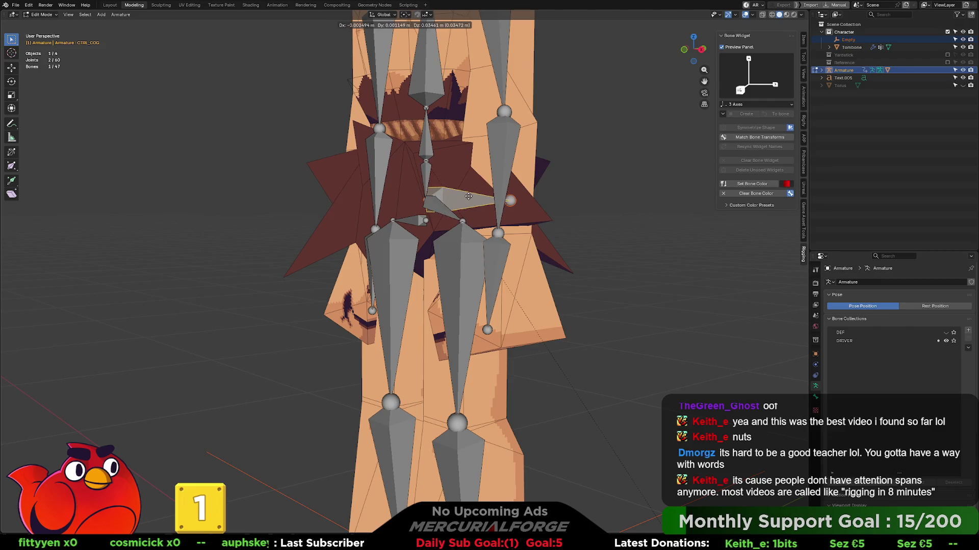
{"action": "right_click", "coordinate": [468, 197]}
{"action": "middle_click_drag", "start_coordinate": [469, 197], "coordinate": [434, 193]}
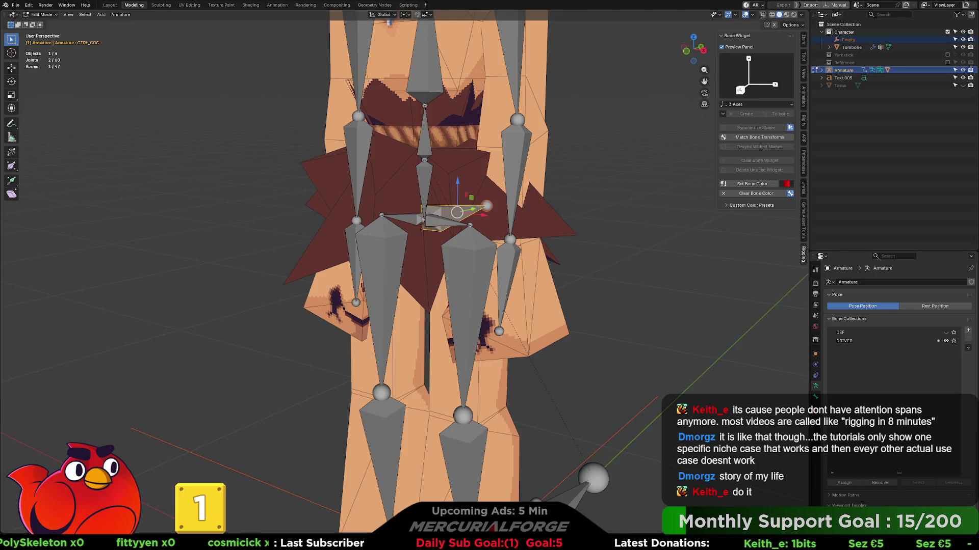
- Select DRV_Root, set its Bone Widget shape to Gear Complex, and return to Object Mode
{"action": "middle_click_drag", "start_coordinate": [490, 263], "coordinate": [545, 263]}
{"action": "scroll", "coordinate": [546, 262], "scroll_direction": "down", "scroll_amount": 5}
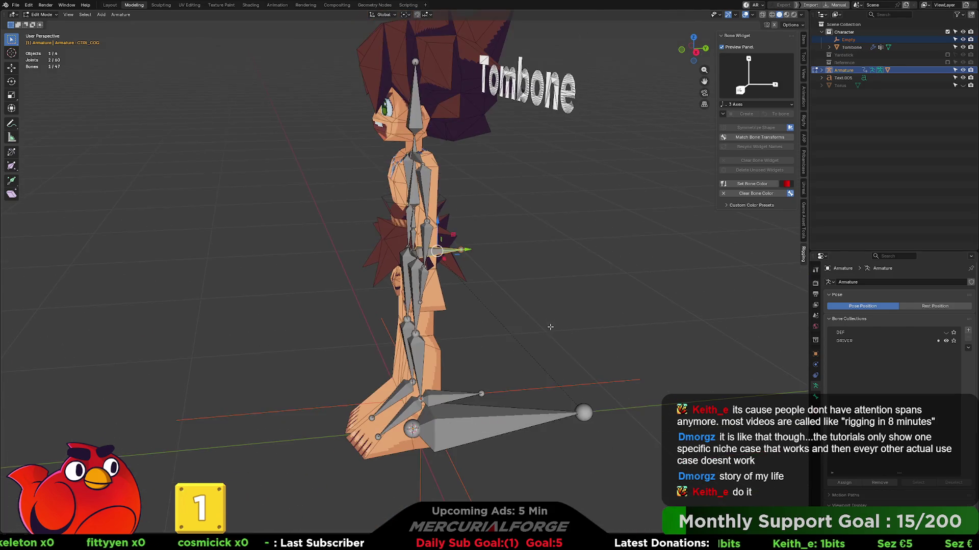
{"action": "left_click", "coordinate": [528, 400]}
{"action": "middle_click_drag", "start_coordinate": [528, 399], "coordinate": [512, 355], "text": "shift"}
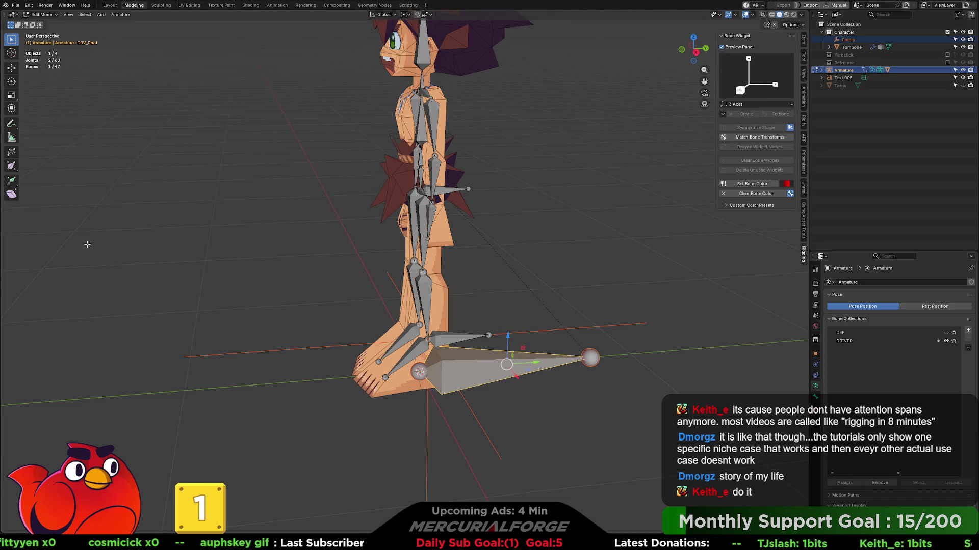
{"action": "left_click", "coordinate": [787, 104]}
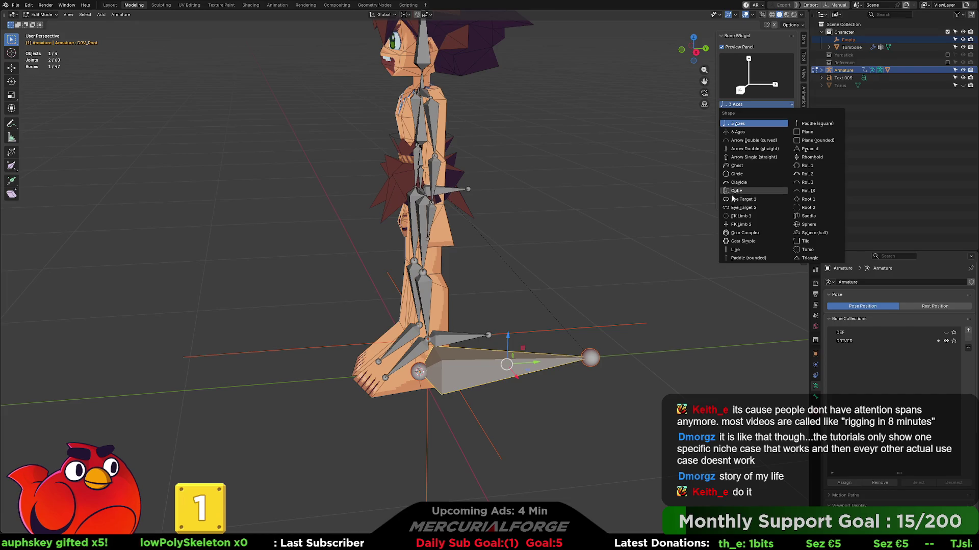
{"action": "left_click", "coordinate": [745, 233]}
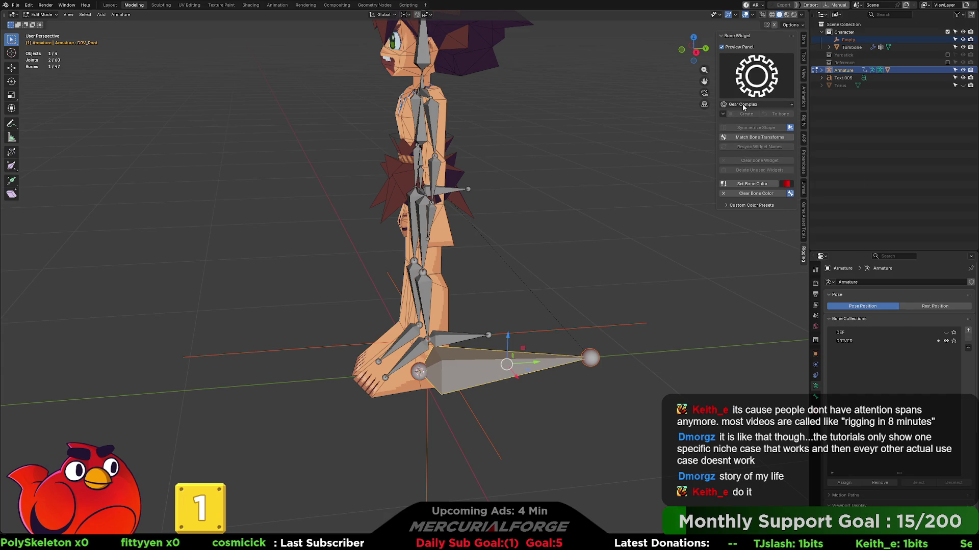
{"action": "key", "text": "Tab"}
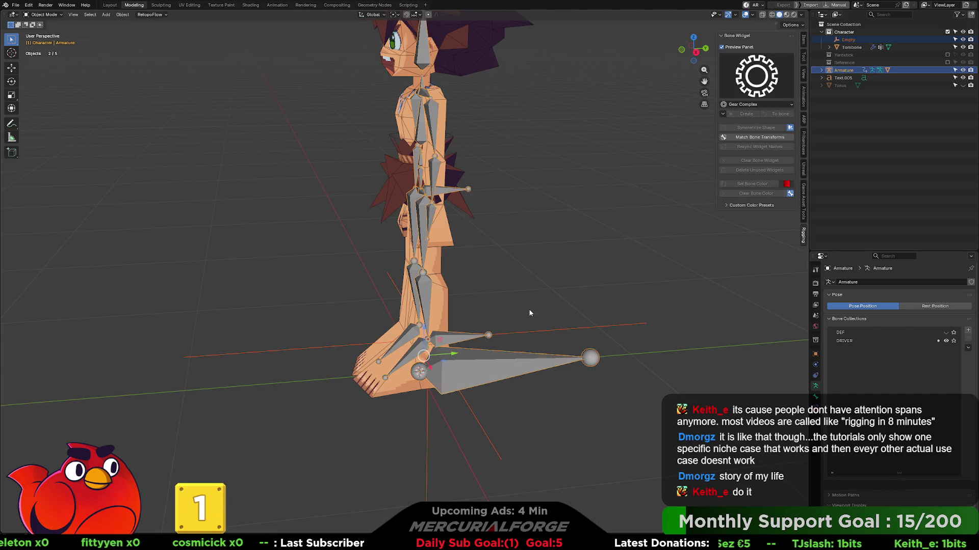
{"action": "left_click", "coordinate": [523, 324]}
{"action": "left_click", "coordinate": [483, 364]}
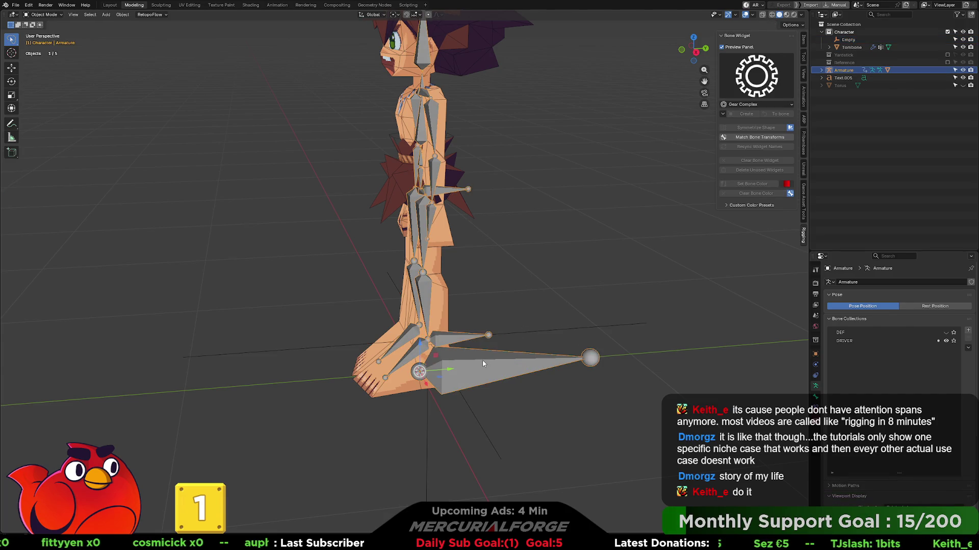
{"action": "key", "text": "Tab"}
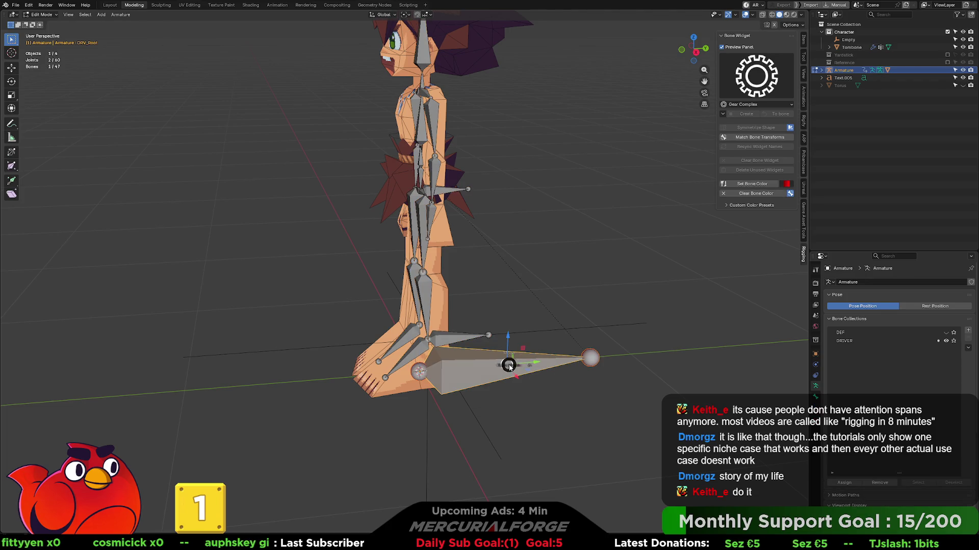
{"action": "key", "text": "ctrl+Tab"}
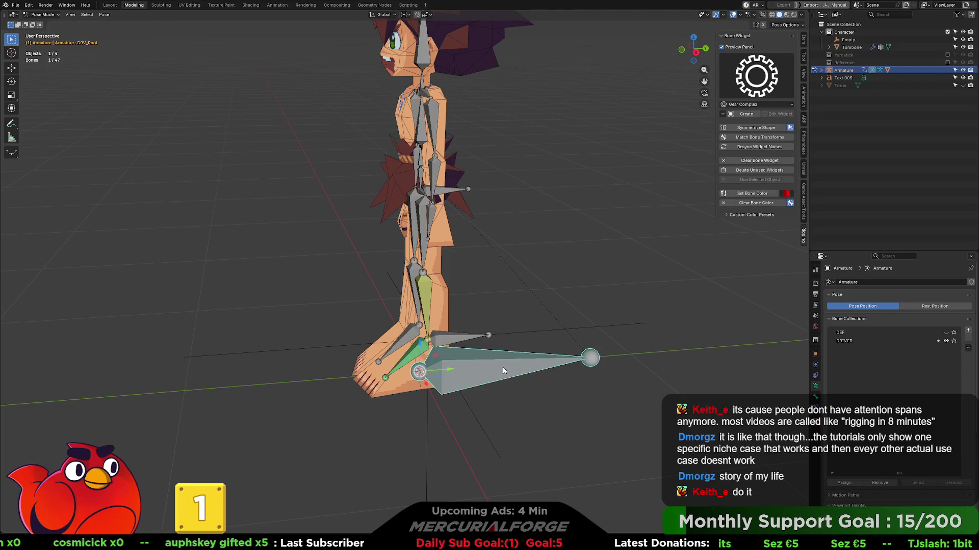
{"action": "left_click", "coordinate": [744, 114]}
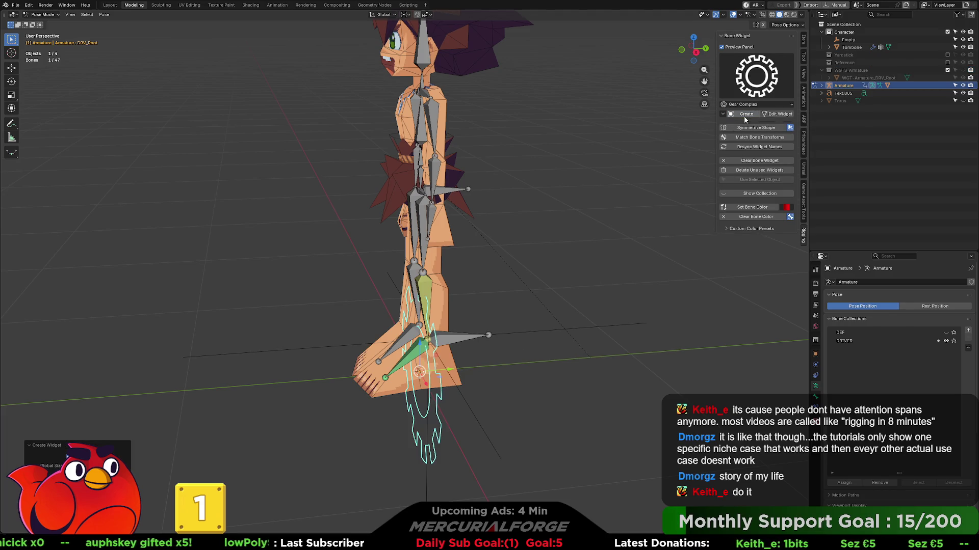
{"action": "mouse_move", "coordinate": [531, 304]}
{"action": "middle_mouse_down"}
{"action": "mouse_move", "coordinate": [575, 301]}
{"action": "mouse_move", "coordinate": [450, 301]}
{"action": "mouse_move", "coordinate": [540, 298]}
{"action": "middle_mouse_up"}
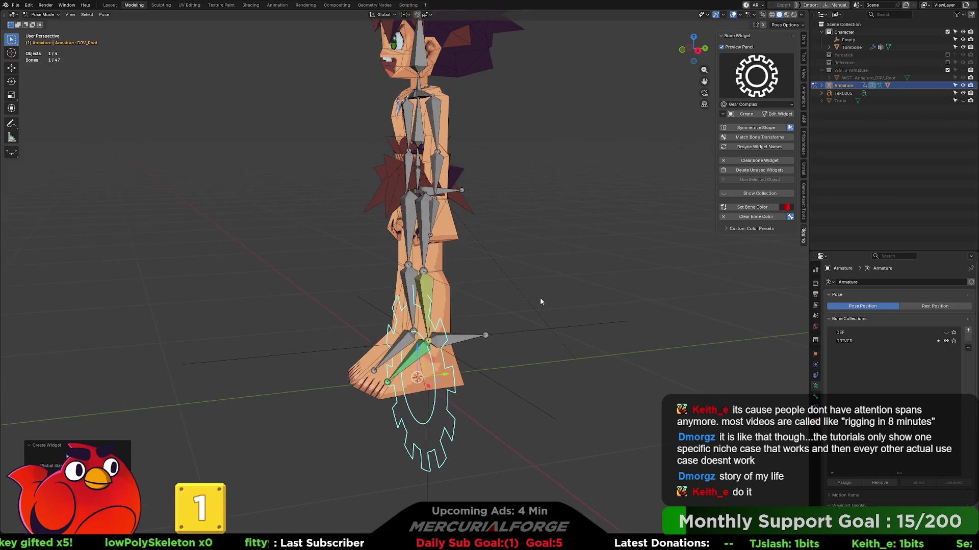
{"action": "key", "text": "ctrl+z"}
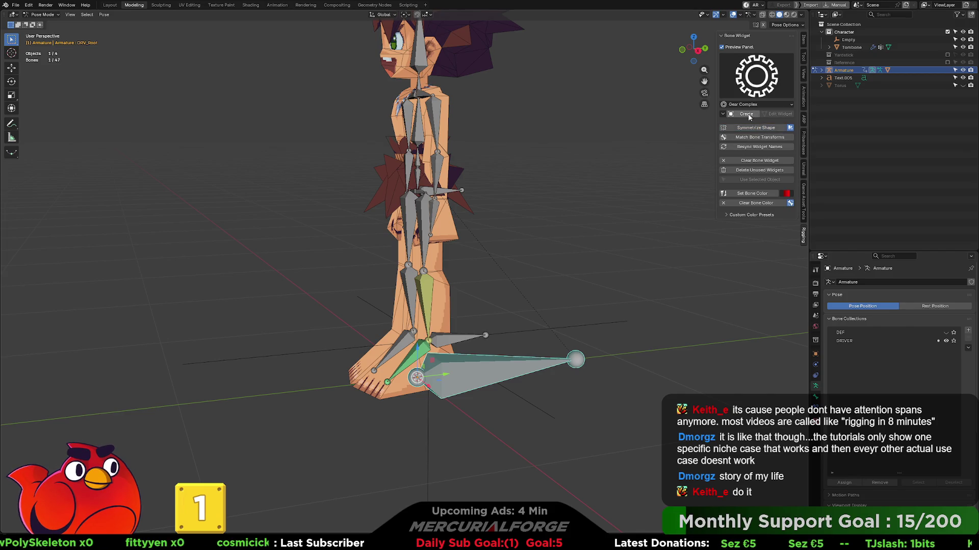
{"action": "left_click", "coordinate": [749, 115]}
{"action": "left_click", "coordinate": [757, 146]}
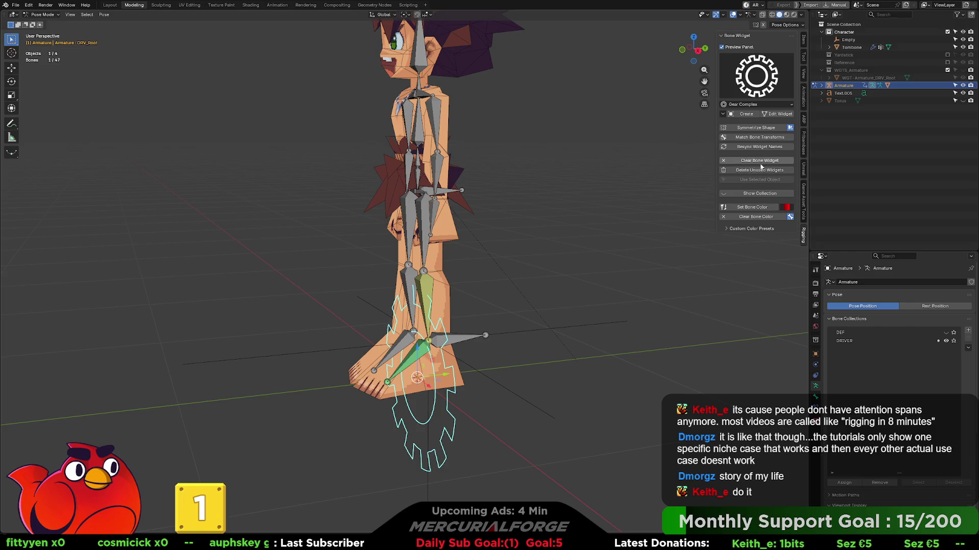
{"action": "left_click", "coordinate": [762, 161]}
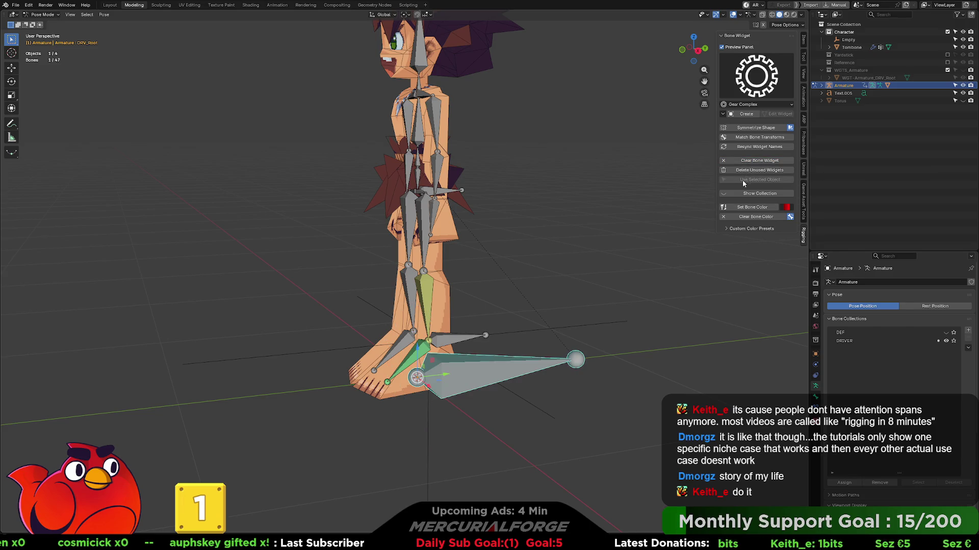
{"action": "left_click", "coordinate": [737, 194]}
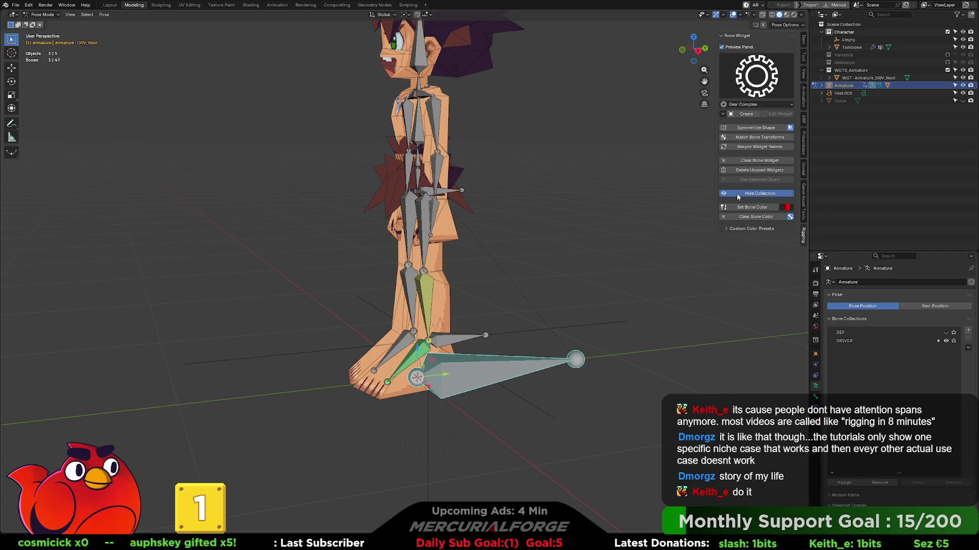
{"action": "left_click", "coordinate": [737, 194]}
{"action": "key", "text": "ctrl+z"}
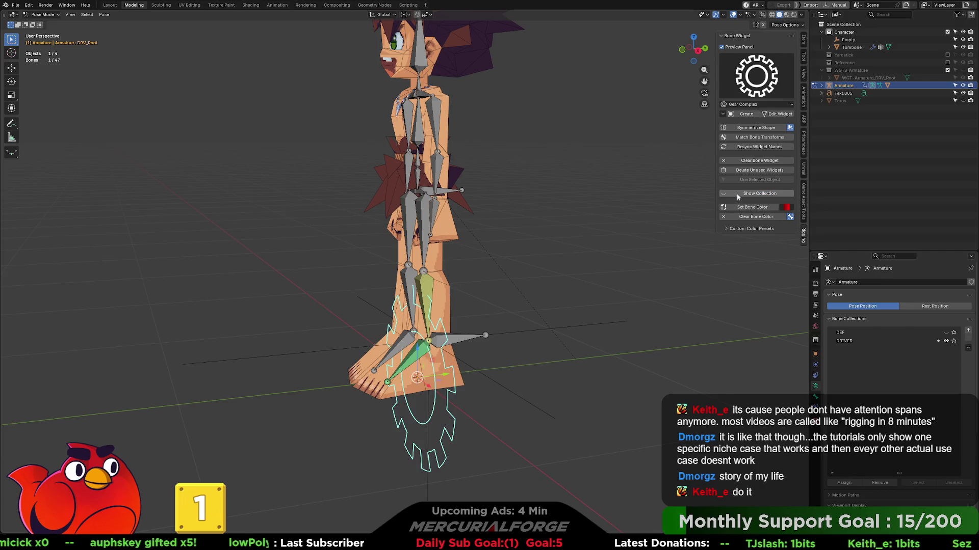
{"action": "key", "text": "ctrl+z"}
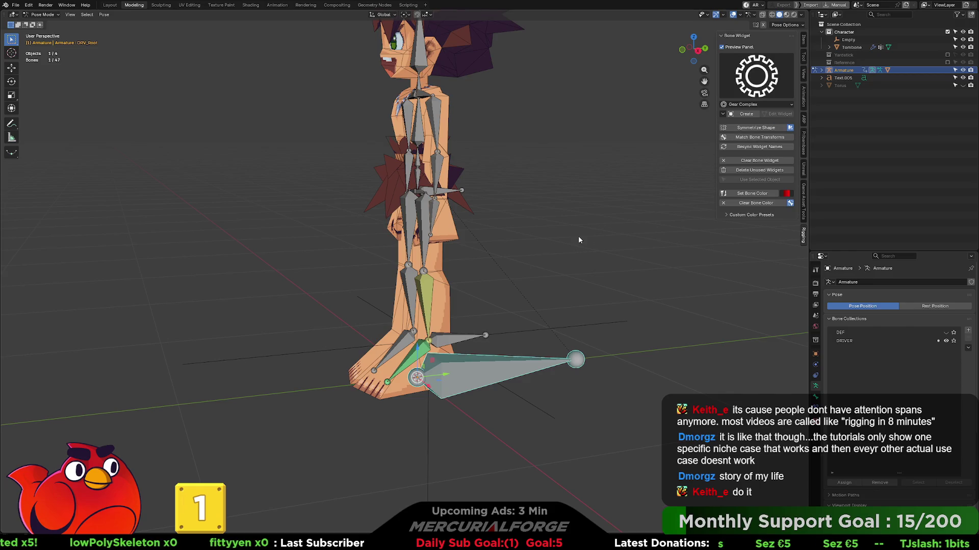
{"action": "mouse_move", "coordinate": [592, 237]}
{"action": "middle_mouse_down"}
{"action": "mouse_move", "coordinate": [545, 240]}
{"action": "mouse_move", "coordinate": [644, 210]}
{"action": "middle_mouse_up"}
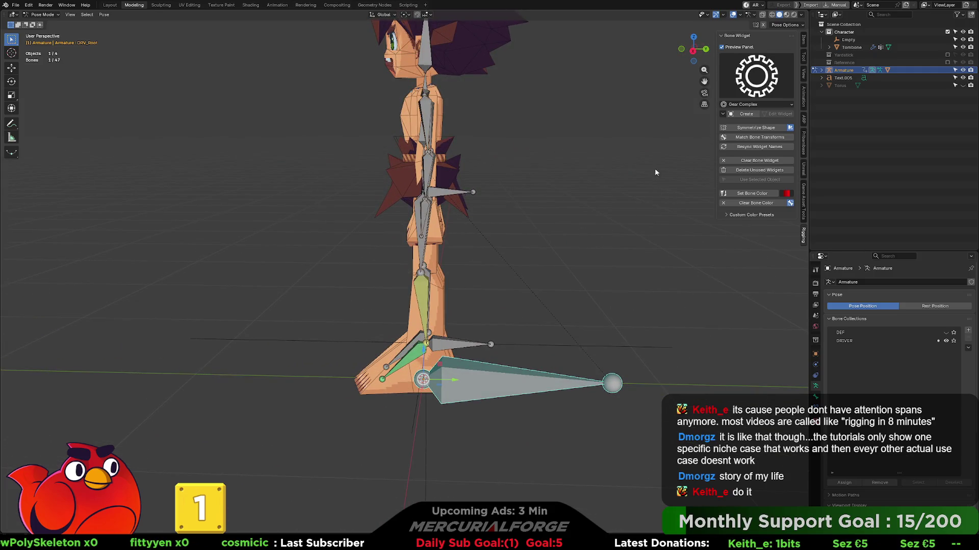
- Pick Root 1 from the Bone Widget gallery and create it on the root bone
{"action": "left_click", "coordinate": [757, 77]}
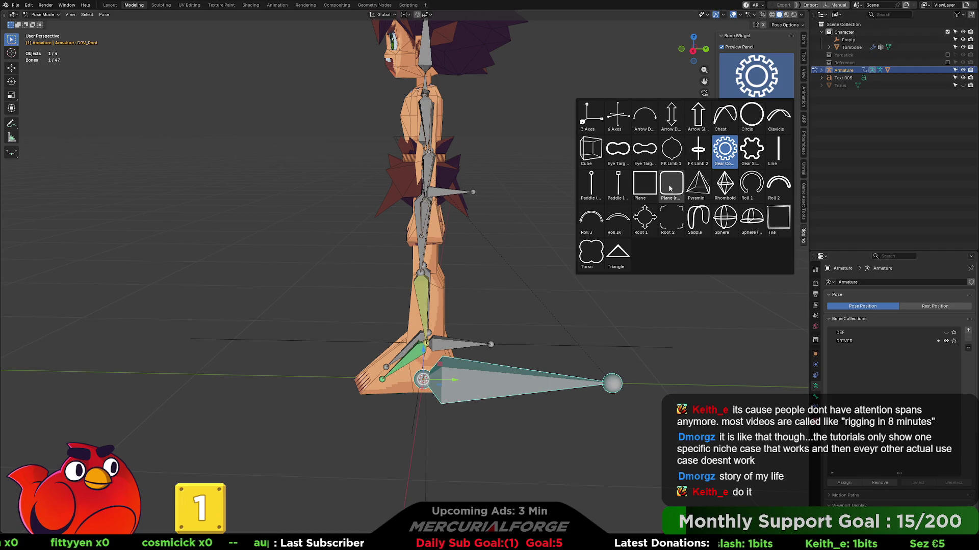
{"action": "left_click", "coordinate": [649, 221]}
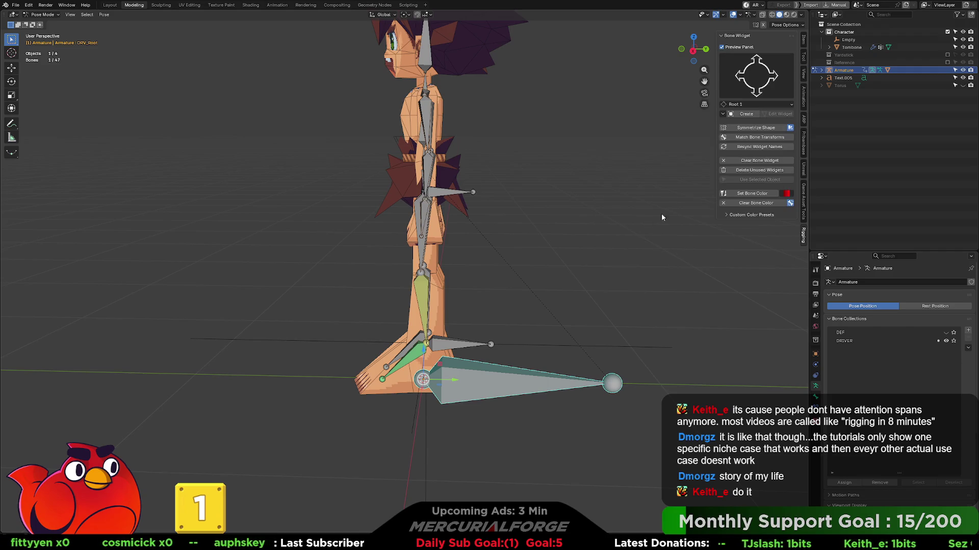
{"action": "left_click", "coordinate": [748, 115]}
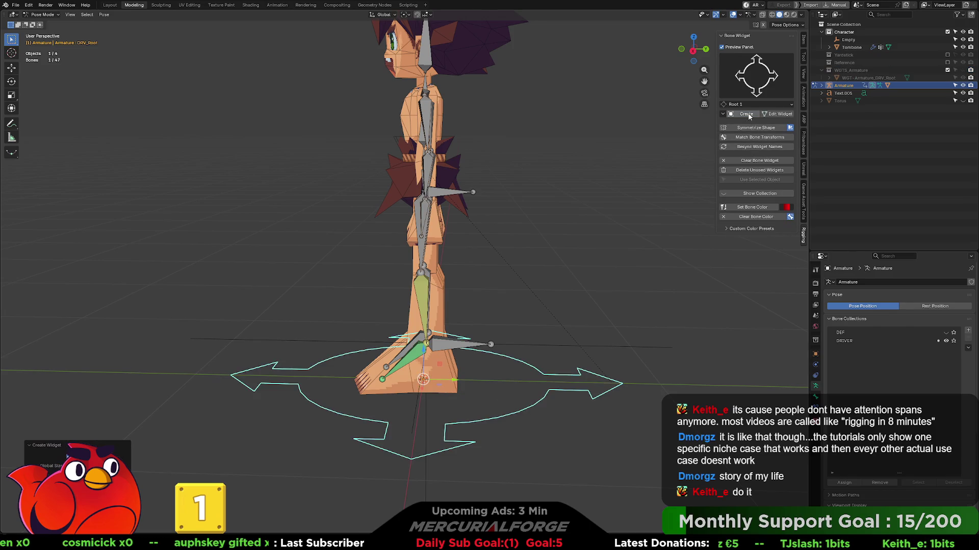
- Orbit to a three-quarter front view and select the IK foot control bone
{"action": "middle_click_drag", "start_coordinate": [481, 289], "coordinate": [426, 312]}
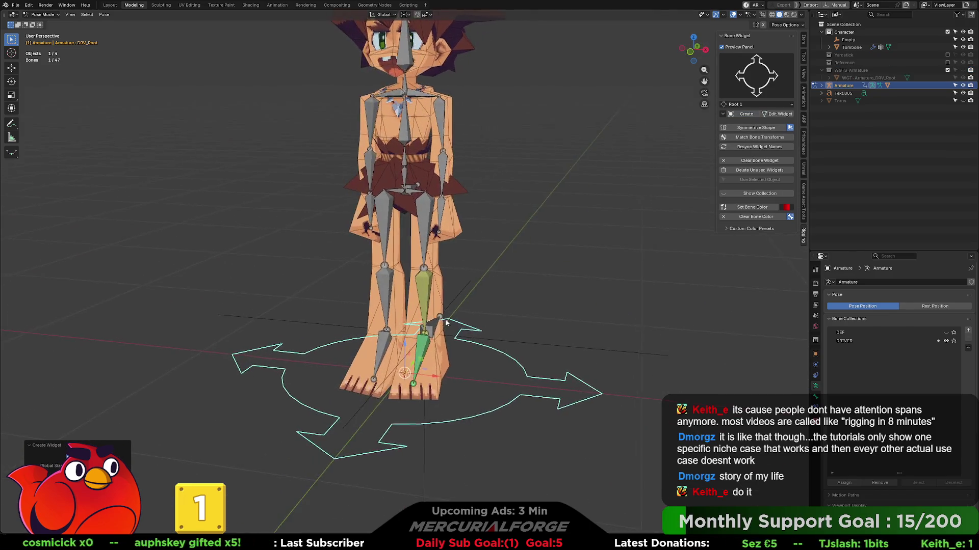
{"action": "scroll", "coordinate": [491, 329], "scroll_direction": "down", "scroll_amount": 2}
{"action": "mouse_move", "coordinate": [490, 330]}
{"action": "middle_mouse_down"}
{"action": "mouse_move", "coordinate": [610, 274]}
{"action": "mouse_move", "coordinate": [481, 276]}
{"action": "mouse_move", "coordinate": [524, 283]}
{"action": "mouse_move", "coordinate": [475, 285]}
{"action": "mouse_move", "coordinate": [545, 286]}
{"action": "mouse_move", "coordinate": [543, 264]}
{"action": "mouse_move", "coordinate": [525, 307]}
{"action": "mouse_move", "coordinate": [465, 353]}
{"action": "mouse_move", "coordinate": [453, 344]}
{"action": "mouse_move", "coordinate": [576, 352]}
{"action": "middle_mouse_up"}
{"action": "scroll", "coordinate": [543, 287], "scroll_direction": "up", "scroll_amount": 2}
{"action": "left_click", "coordinate": [454, 365]}
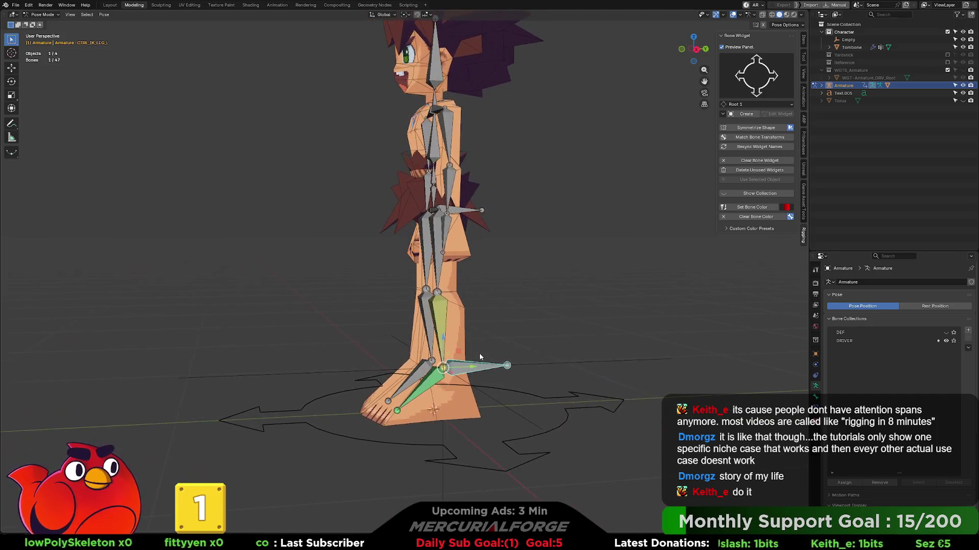
- Show the hidden control bones and select the knee pole bone CTRL_IK_LEG_POLE.L
{"action": "left_click", "coordinate": [946, 333]}
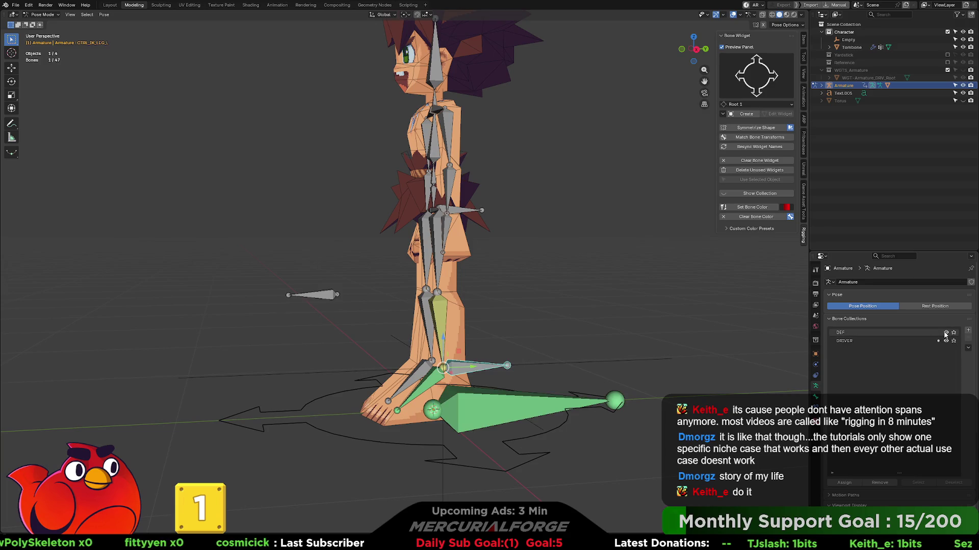
{"action": "left_click", "coordinate": [325, 298]}
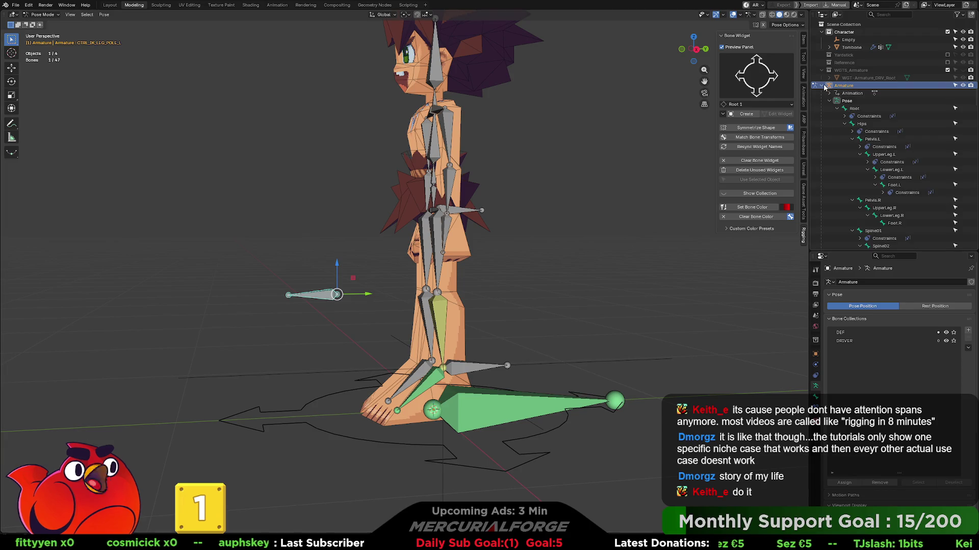
{"action": "key", "text": "KP_Decimal"}
{"action": "scroll", "coordinate": [836, 166], "scroll_direction": "down", "scroll_amount": 15}
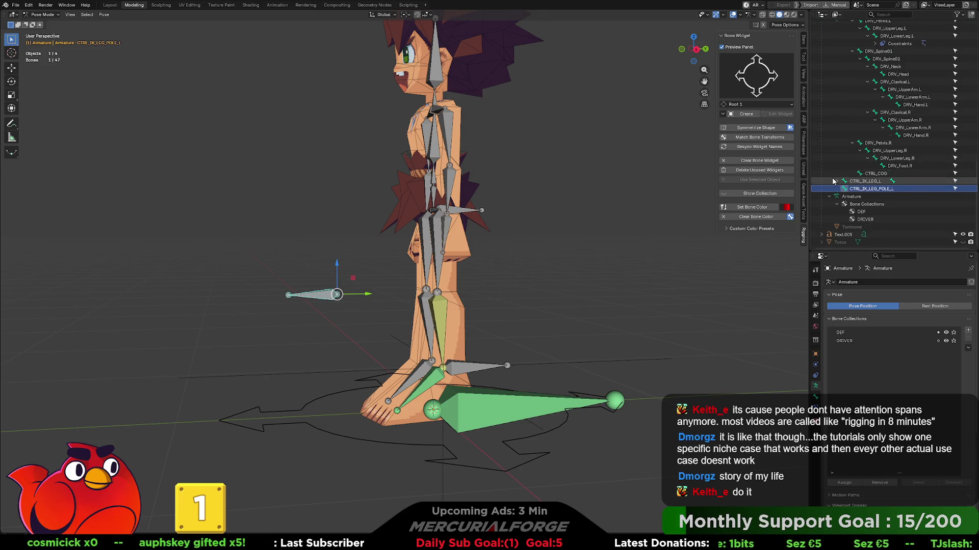
{"action": "scroll", "coordinate": [834, 174], "scroll_direction": "up", "scroll_amount": 1}
{"action": "left_click", "coordinate": [867, 332]}
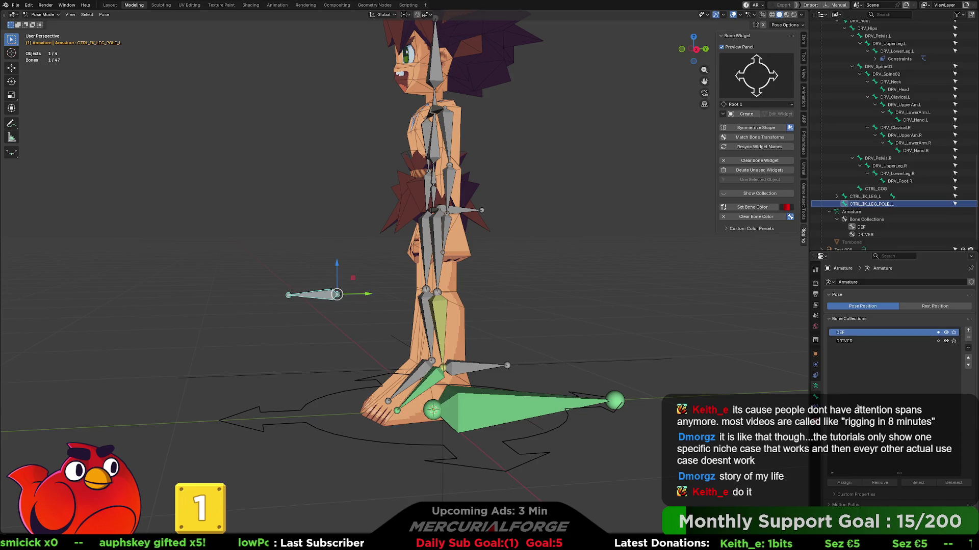
{"action": "left_click", "coordinate": [482, 367]}
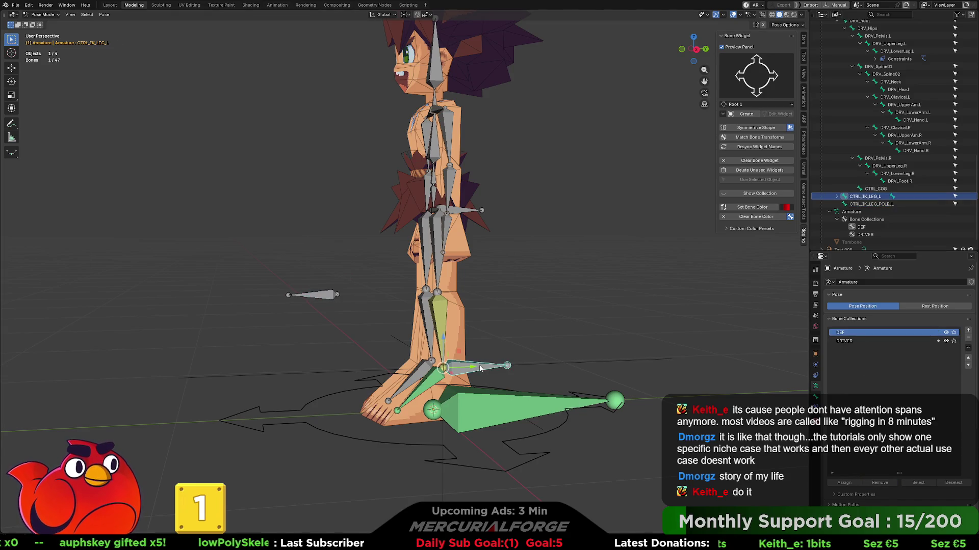
{"action": "left_click", "coordinate": [331, 296]}
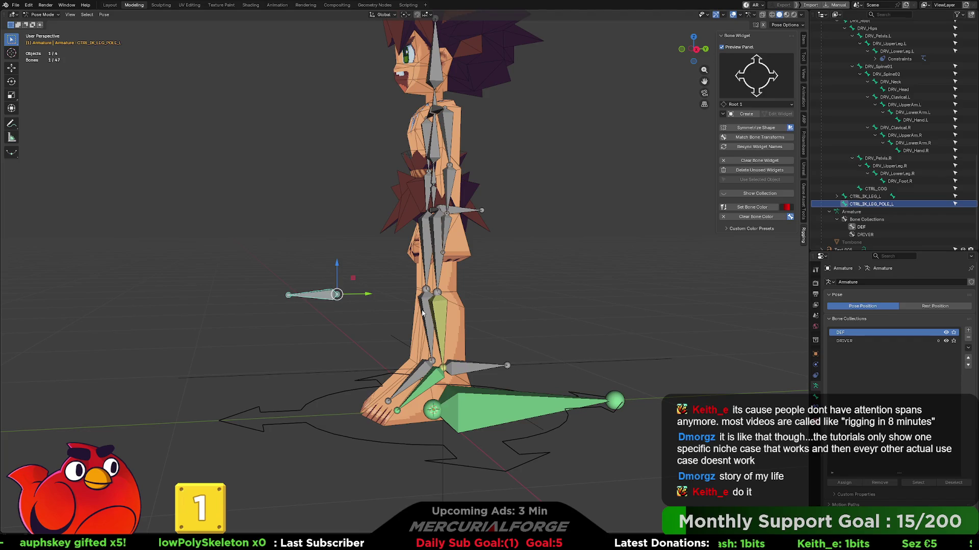
- Create a Rhomboid widget on the pole bone from the Bone Widget gallery
{"action": "left_click", "coordinate": [756, 93]}
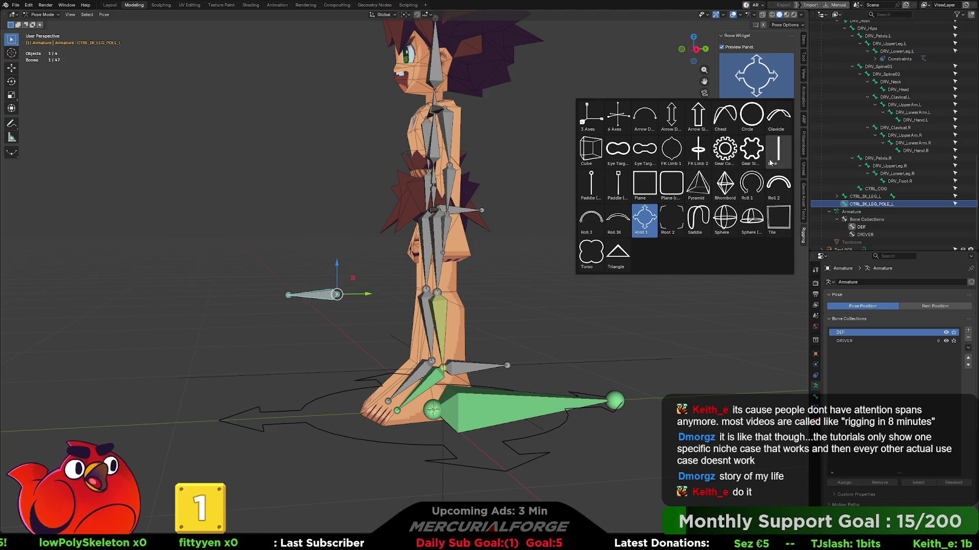
{"action": "left_click", "coordinate": [725, 184]}
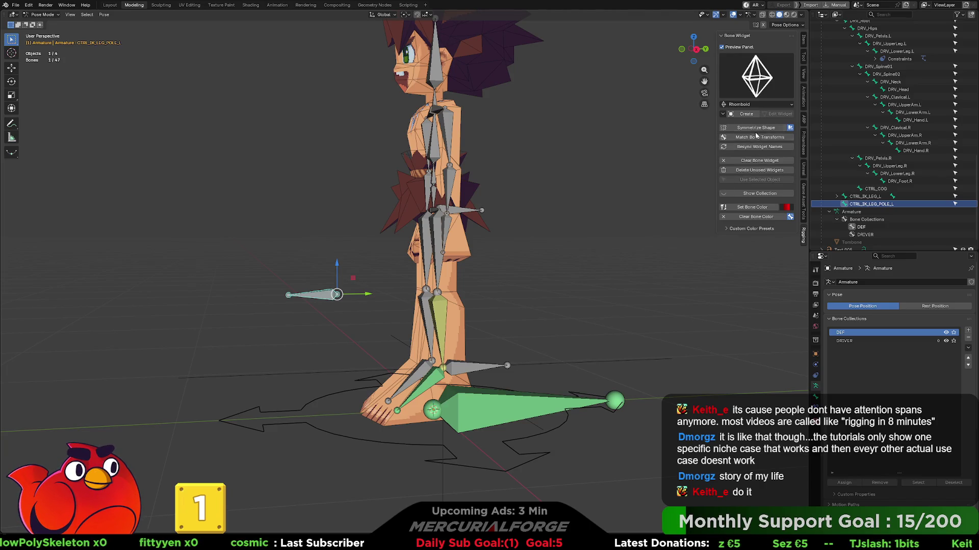
{"action": "left_click", "coordinate": [746, 115]}
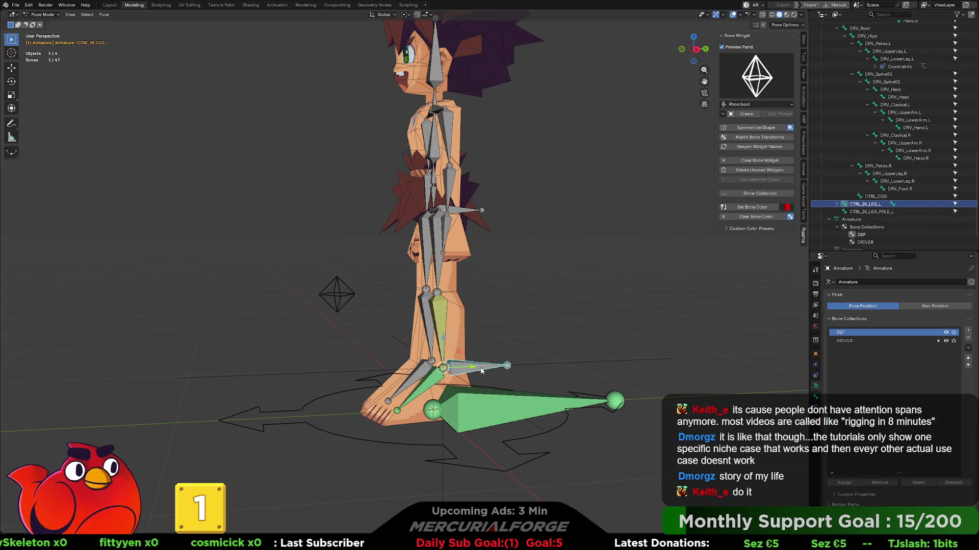
- Try a Circle widget on the IK foot bone, then undo it
{"action": "left_click", "coordinate": [749, 105]}
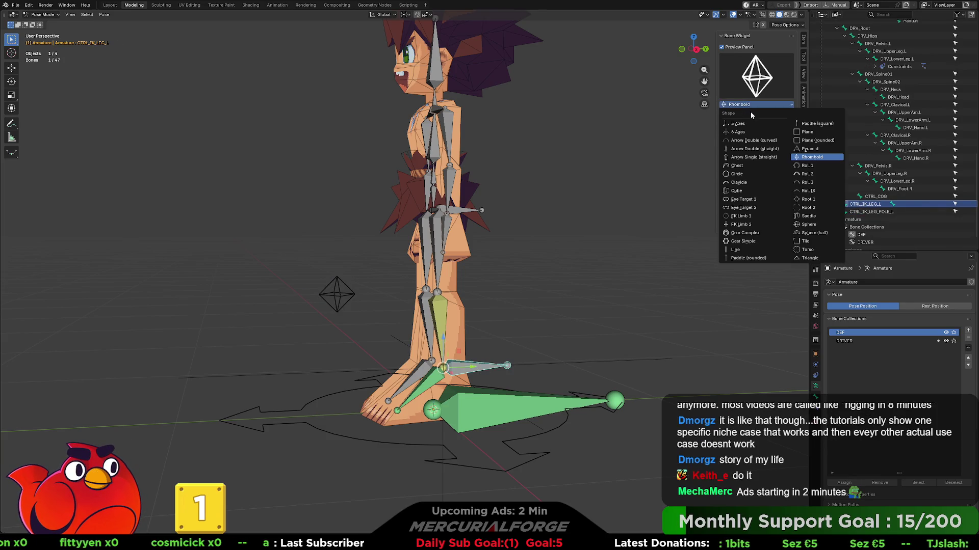
{"action": "left_click", "coordinate": [755, 87]}
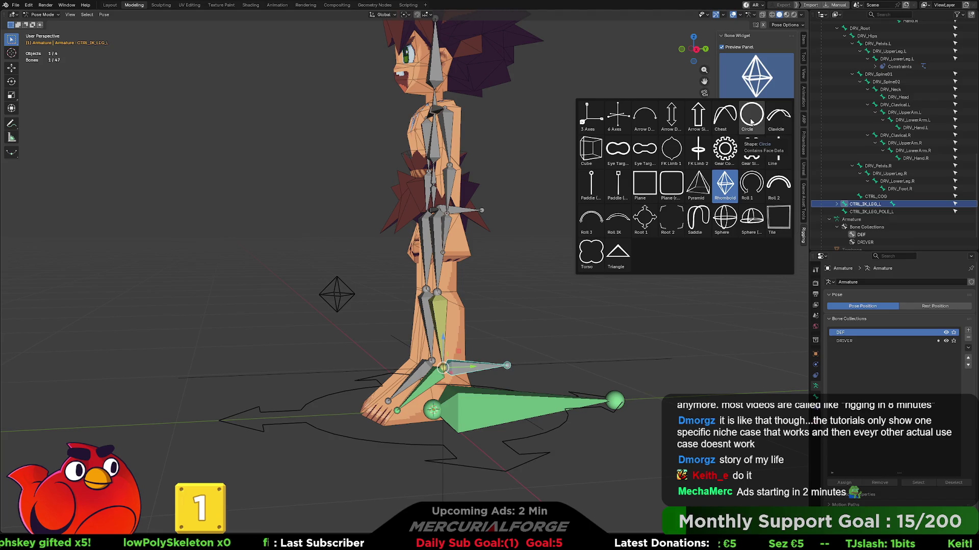
{"action": "left_click", "coordinate": [751, 121]}
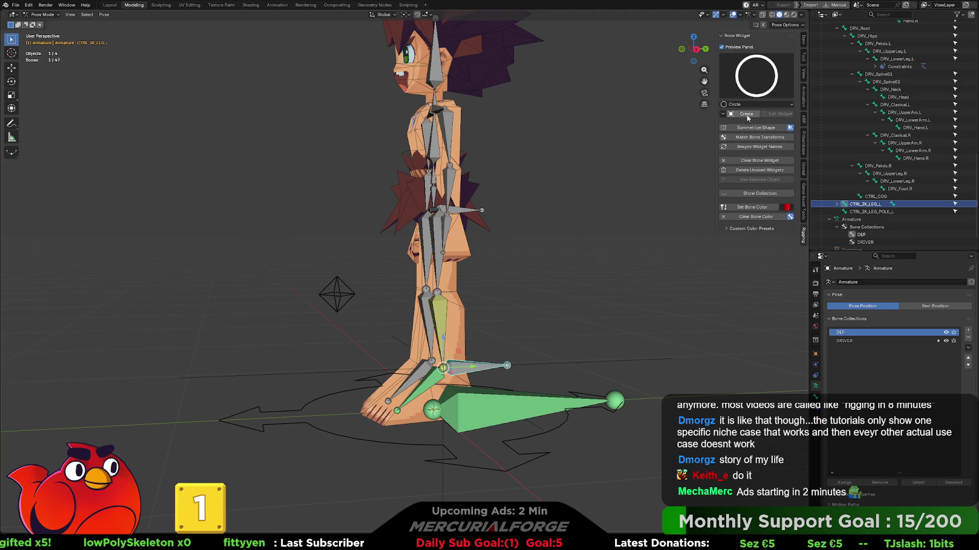
{"action": "left_click", "coordinate": [747, 115]}
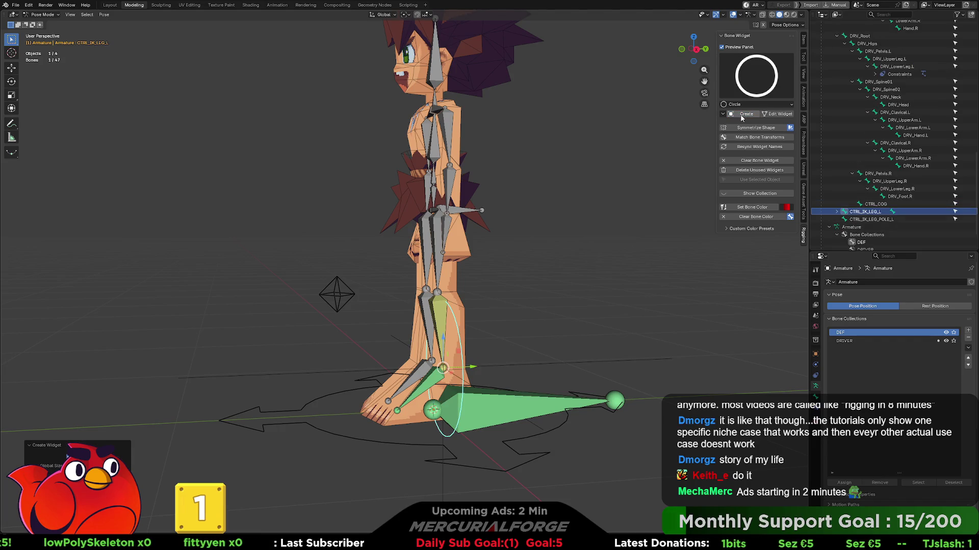
{"action": "key", "text": "ctrl+z"}
- Create a Plane (rounded) widget on CTRL_IK_LEG.L instead
{"action": "left_click", "coordinate": [723, 115]}
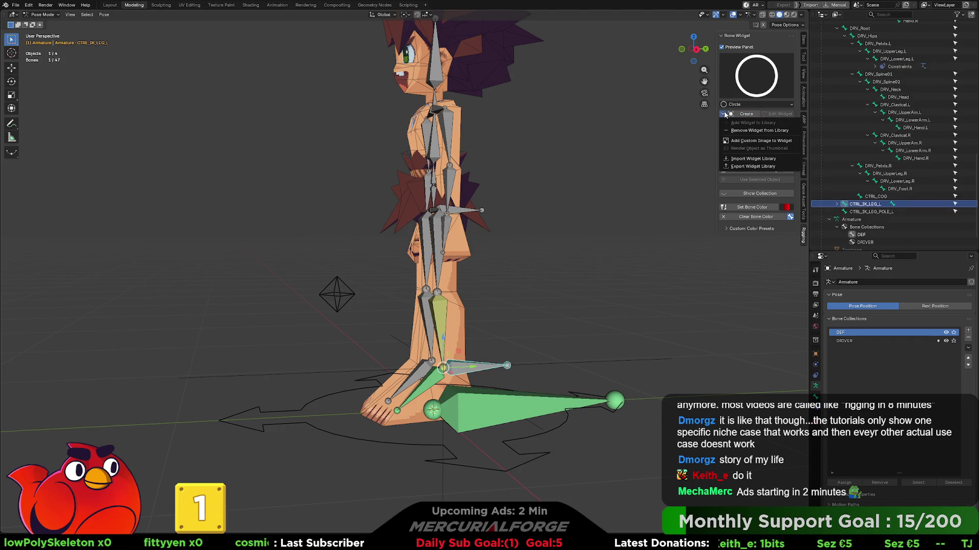
{"action": "left_click", "coordinate": [741, 77]}
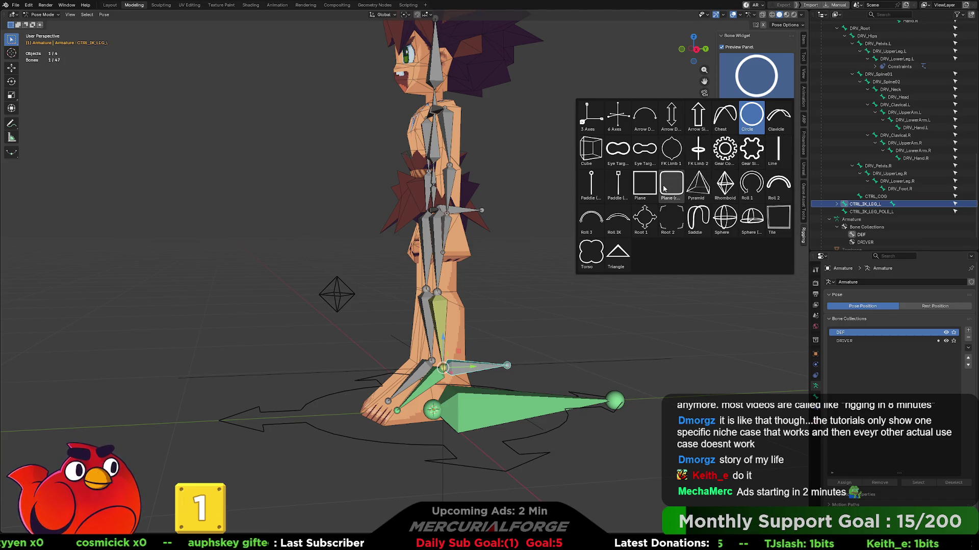
{"action": "left_click", "coordinate": [672, 189]}
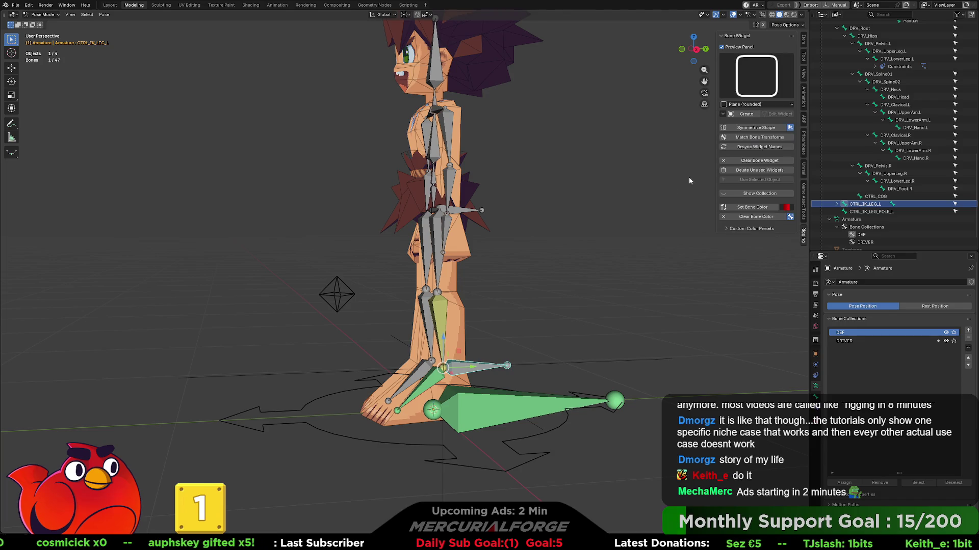
{"action": "left_click", "coordinate": [747, 114]}
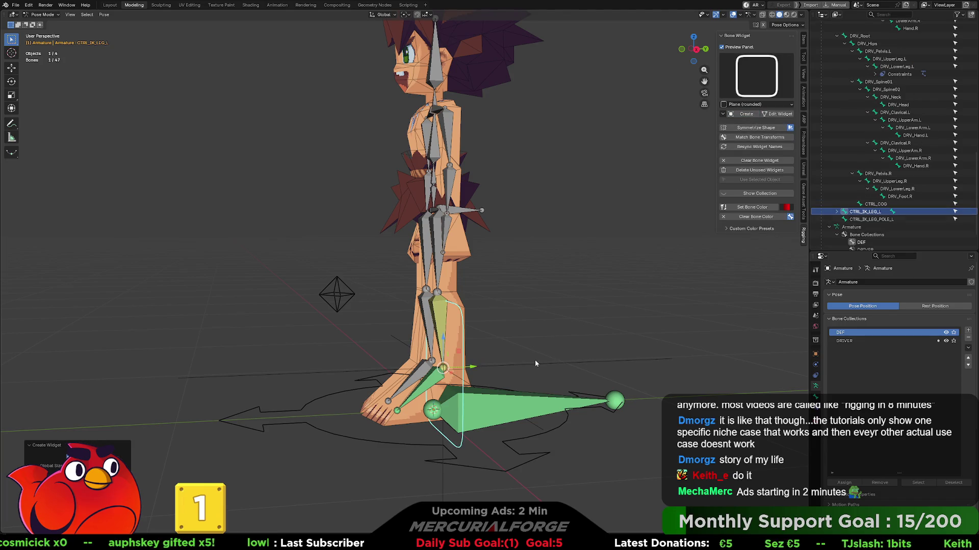
- Inspect the CTRL_IK_LEG_L and DRV_Root widget meshes in the Outliner's widget collection
{"action": "scroll", "coordinate": [534, 360], "scroll_direction": "up", "scroll_amount": 6}
{"action": "mouse_move", "coordinate": [559, 252]}
{"action": "middle_mouse_down"}
{"action": "mouse_move", "coordinate": [479, 255]}
{"action": "mouse_move", "coordinate": [569, 254]}
{"action": "middle_mouse_up"}
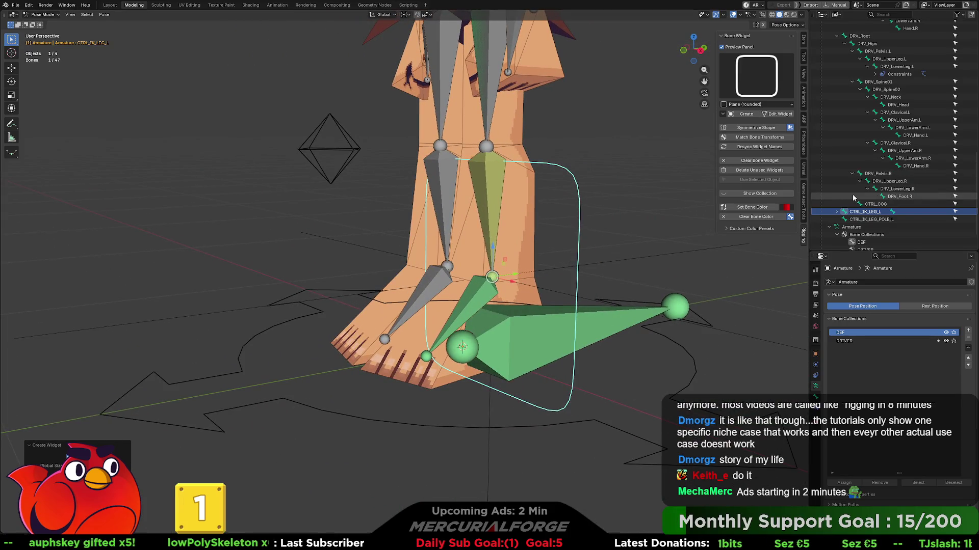
{"action": "scroll", "coordinate": [852, 195], "scroll_direction": "up", "scroll_amount": 10}
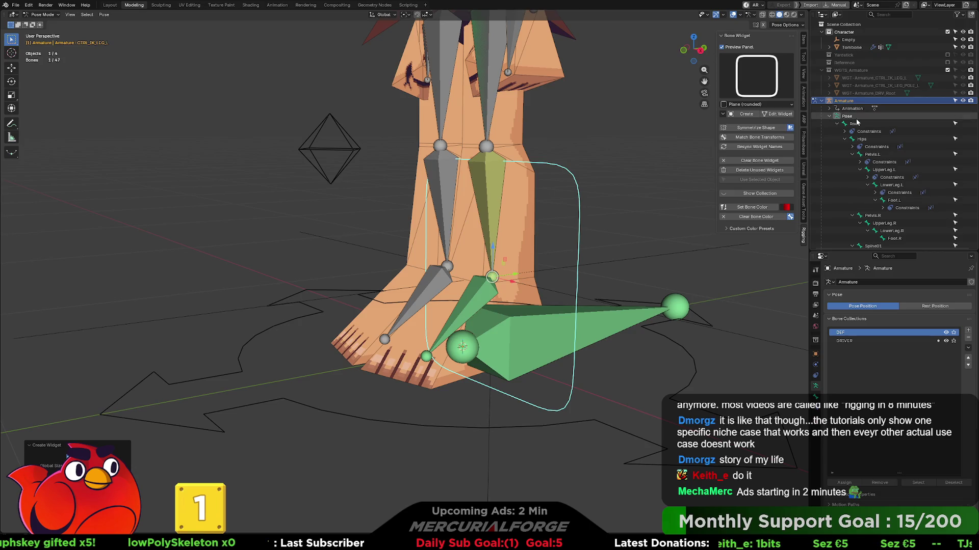
{"action": "left_click", "coordinate": [724, 194]}
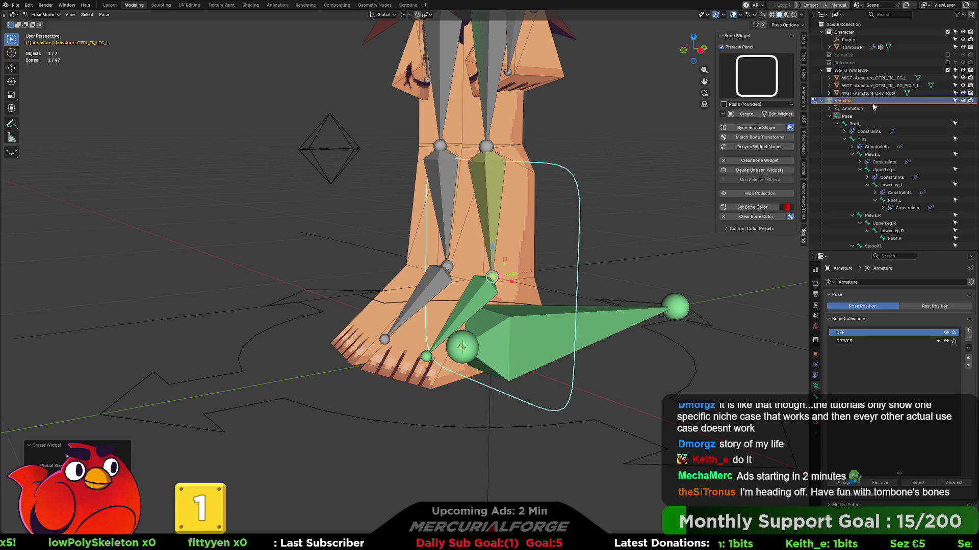
{"action": "left_click", "coordinate": [830, 93]}
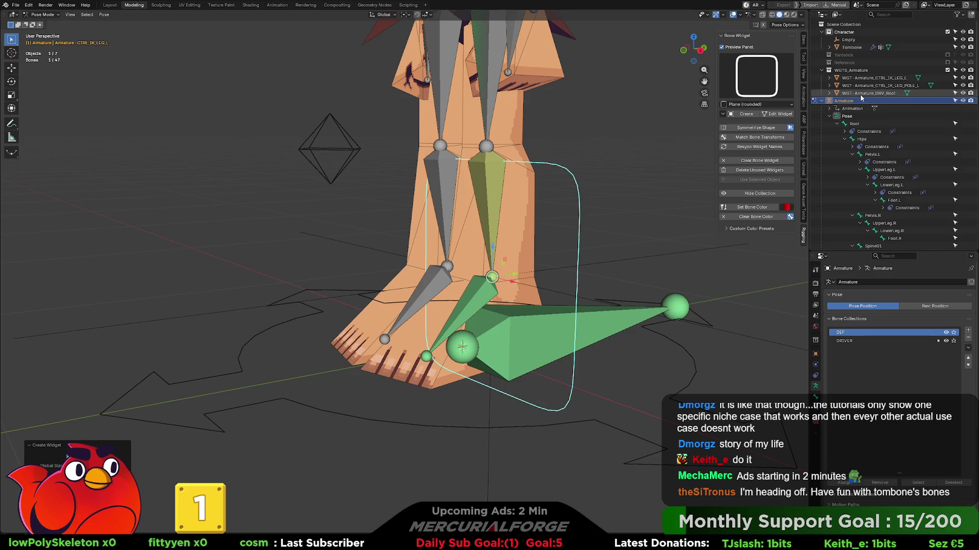
{"action": "left_click", "coordinate": [829, 78]}
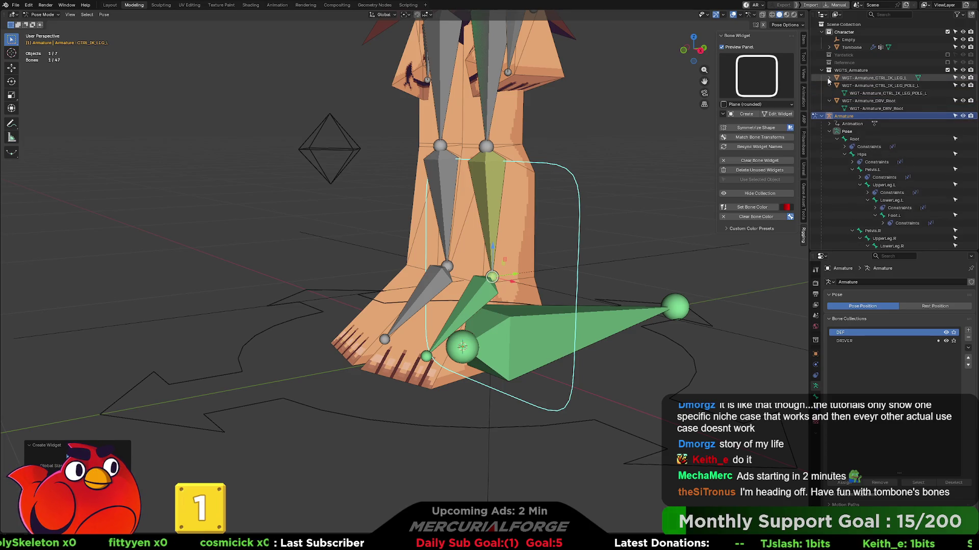
{"action": "left_click", "coordinate": [829, 93]}
{"action": "left_click", "coordinate": [861, 85]}
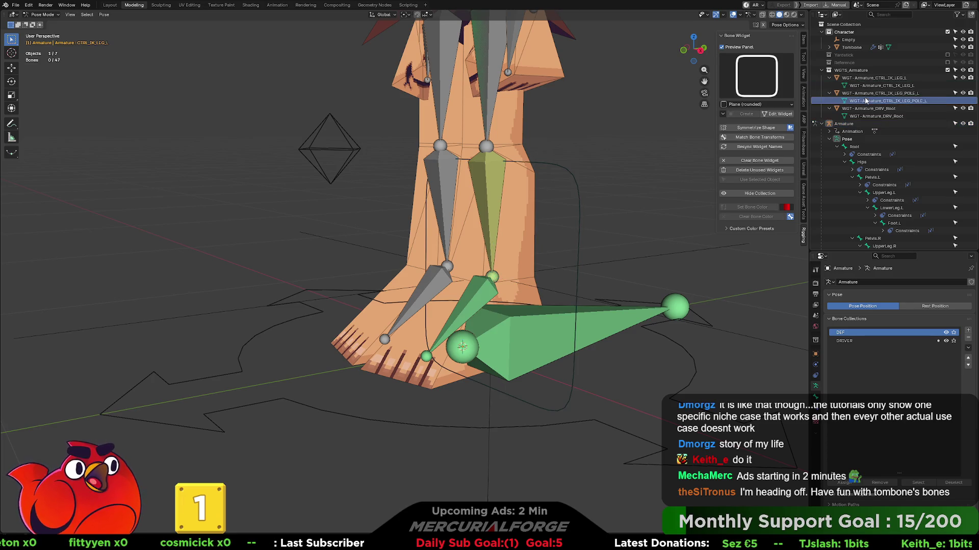
{"action": "left_click", "coordinate": [872, 116]}
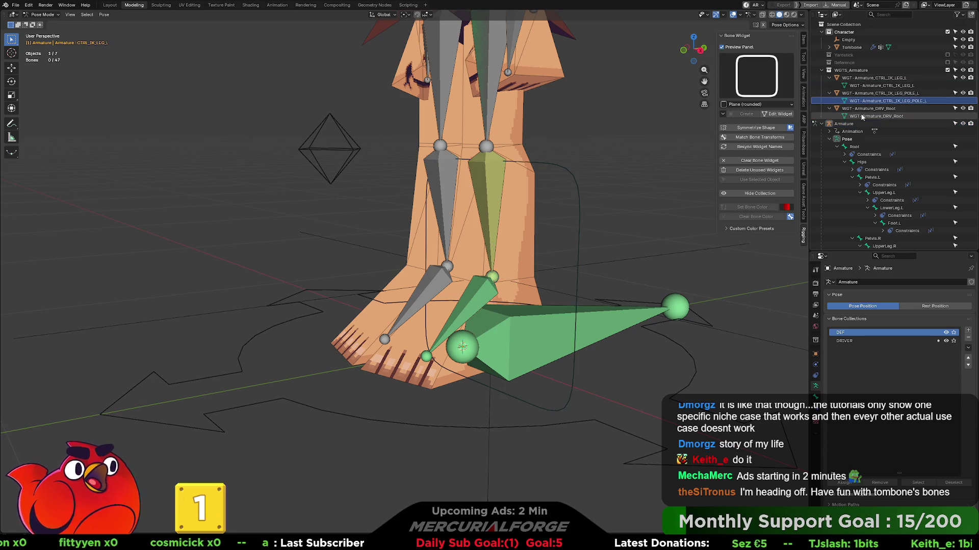
{"action": "left_click", "coordinate": [864, 85]}
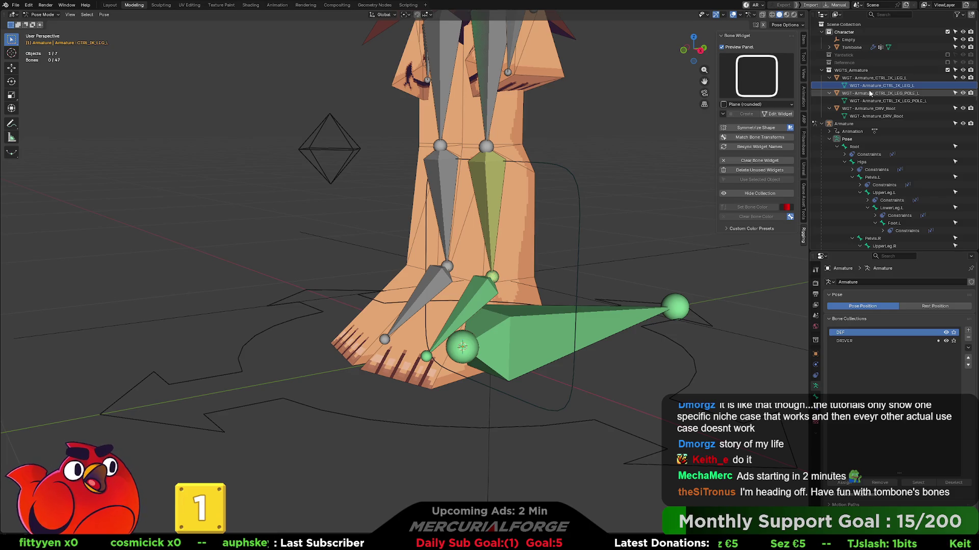
{"action": "left_click", "coordinate": [877, 115]}
- Test-rotate the left IK leg control, then reselect it as a plain bone
{"action": "middle_click_drag", "start_coordinate": [522, 219], "coordinate": [588, 177]}
{"action": "left_click", "coordinate": [498, 208]}
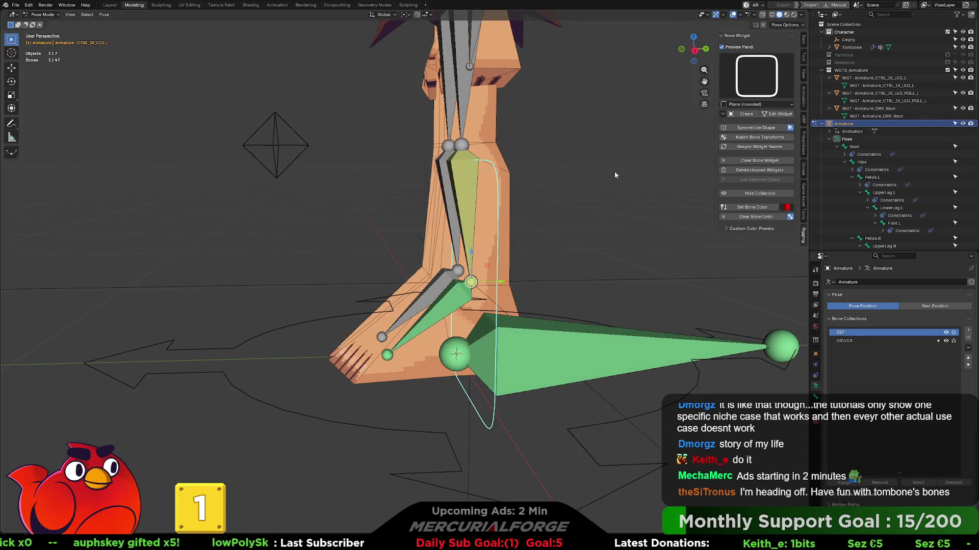
{"action": "key", "text": "r"}
{"action": "key", "text": "Escape"}
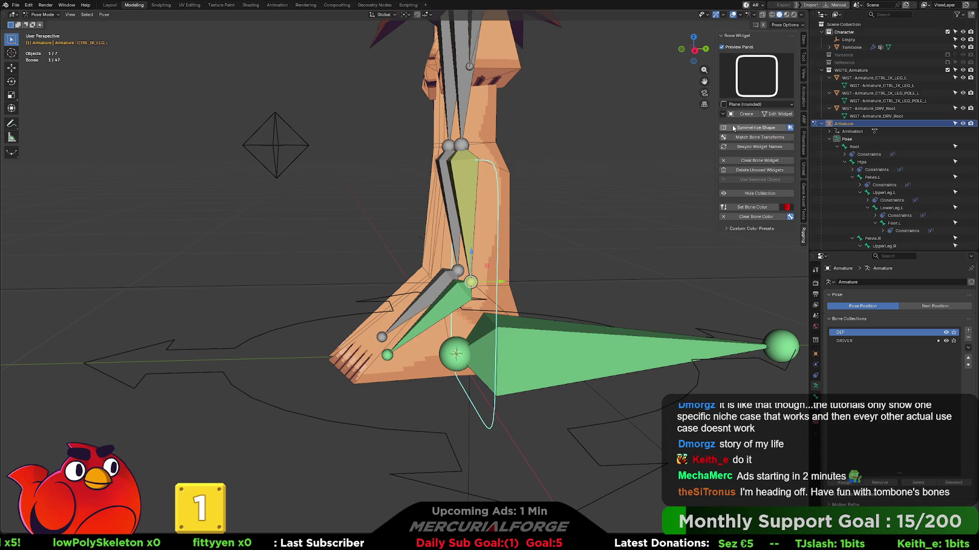
{"action": "key", "text": "alt+a"}
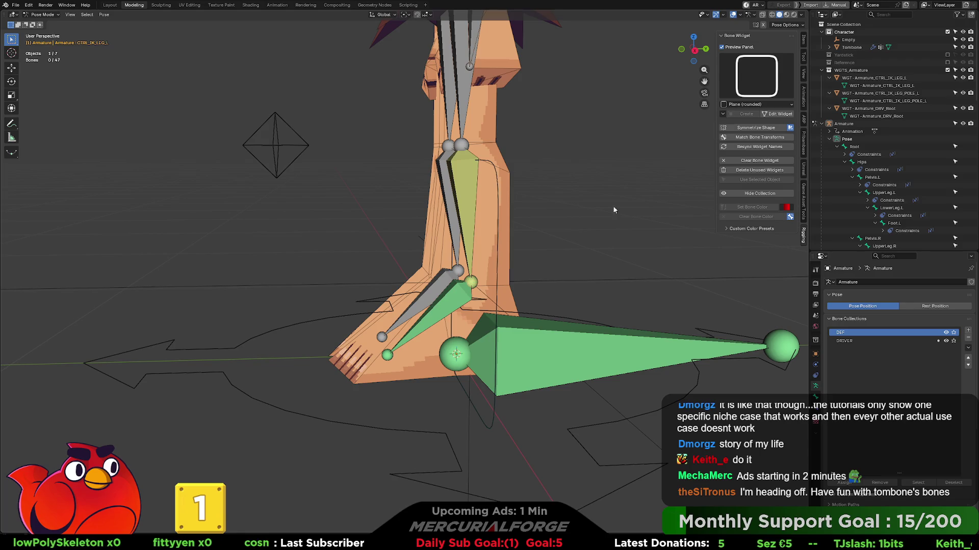
{"action": "left_click", "coordinate": [502, 277]}
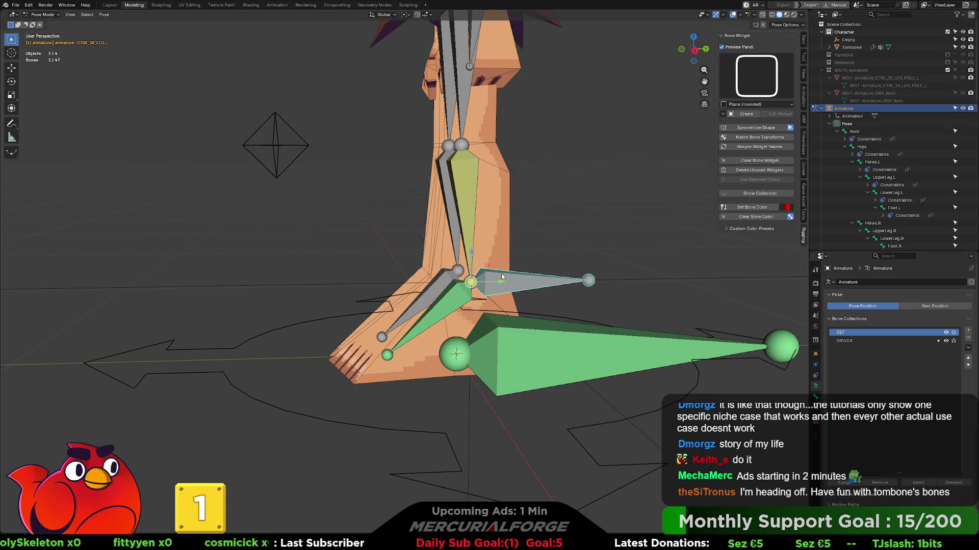
- Turn off the Bone Widget preview panel and create a widget for the control bone
{"action": "left_click", "coordinate": [723, 114]}
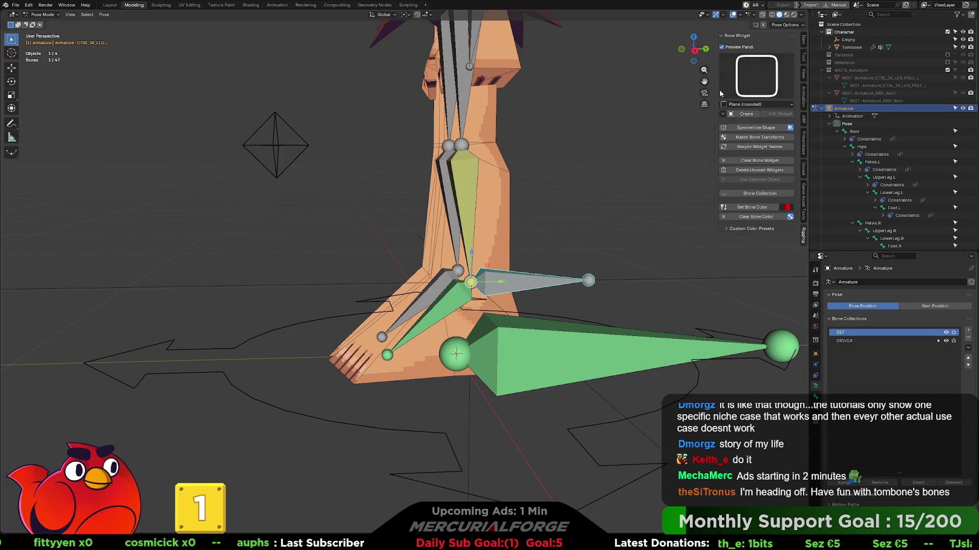
{"action": "left_click", "coordinate": [733, 48]}
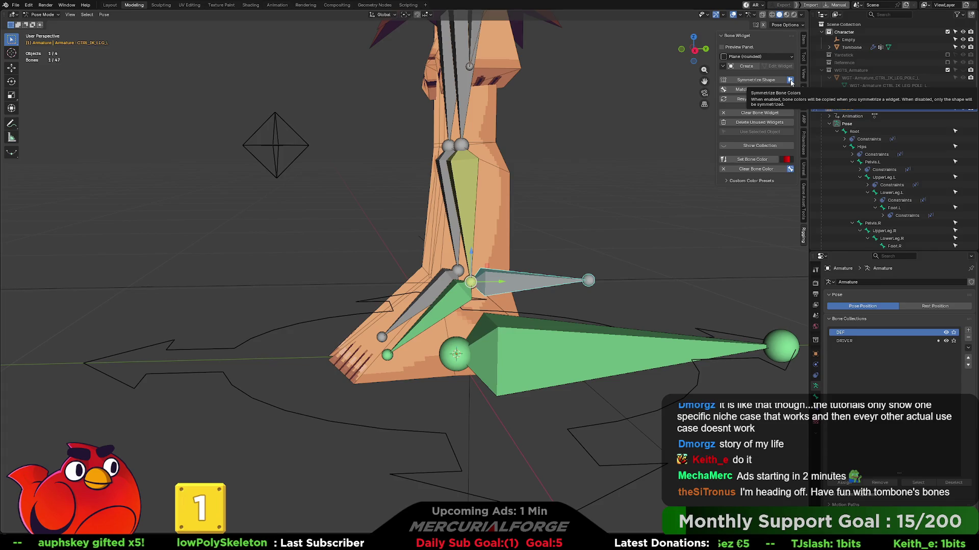
{"action": "left_click", "coordinate": [751, 67]}
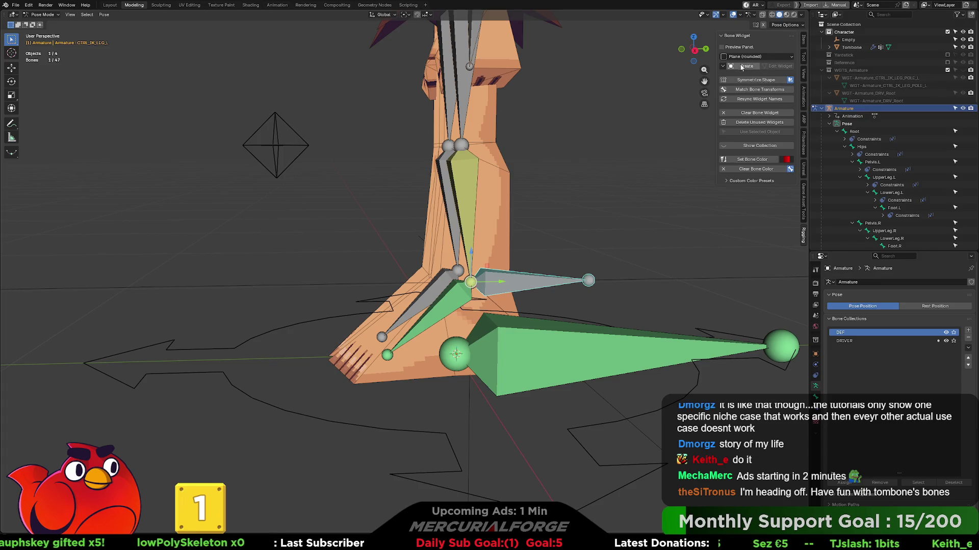
- Create a new widget loop for the left IK foot control and rotate it 90° on X to lie flat
{"action": "left_click", "coordinate": [772, 67]}
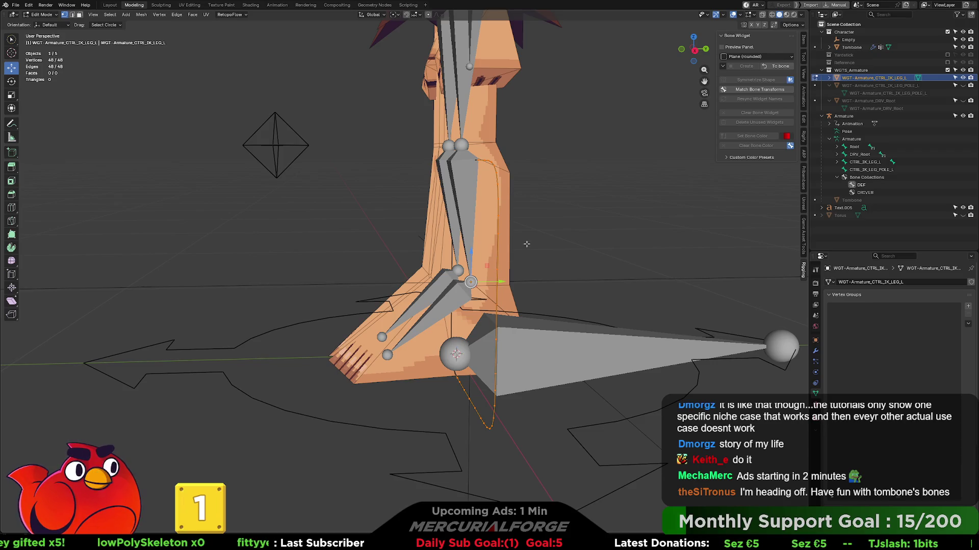
{"action": "key", "text": "r"}
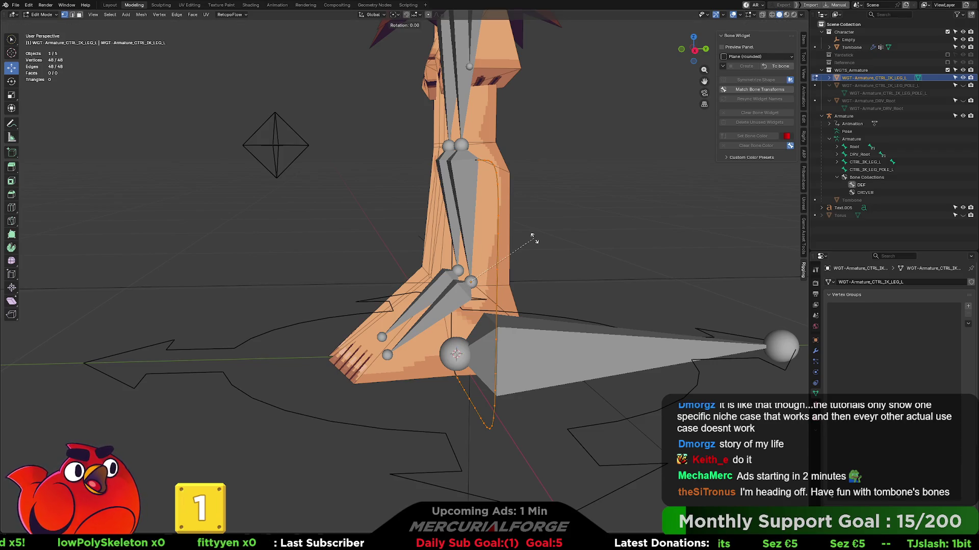
{"action": "type", "text": "x"}
{"action": "type", "text": "90"}
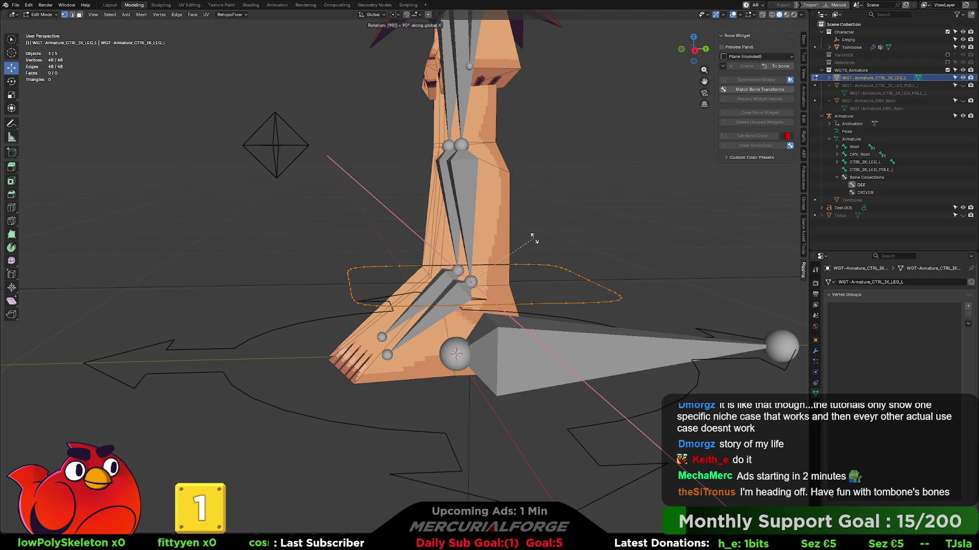
{"action": "key", "text": "Return"}
- Lower the widget loop along Z and slide it along Y to sit under the foot
{"action": "middle_click_drag", "start_coordinate": [534, 238], "coordinate": [524, 235]}
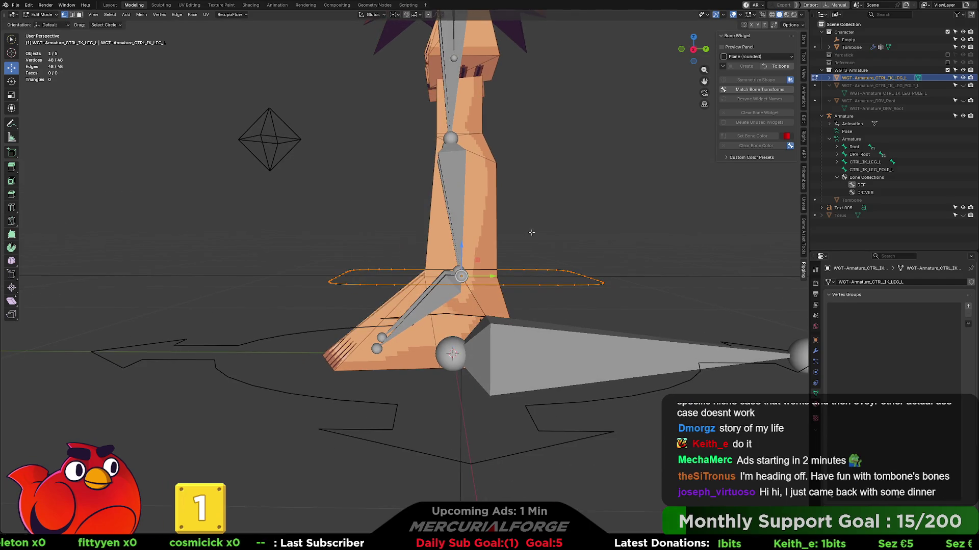
{"action": "key", "text": "g"}
{"action": "key", "text": "z"}
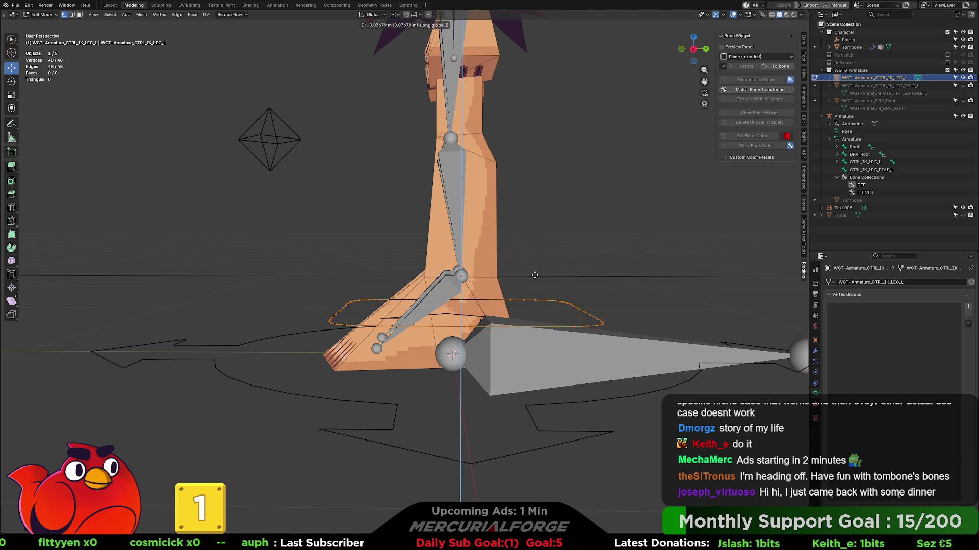
{"action": "left_click", "coordinate": [523, 314]}
{"action": "key", "text": "g"}
{"action": "key", "text": "y"}
{"action": "left_click", "coordinate": [481, 316]}
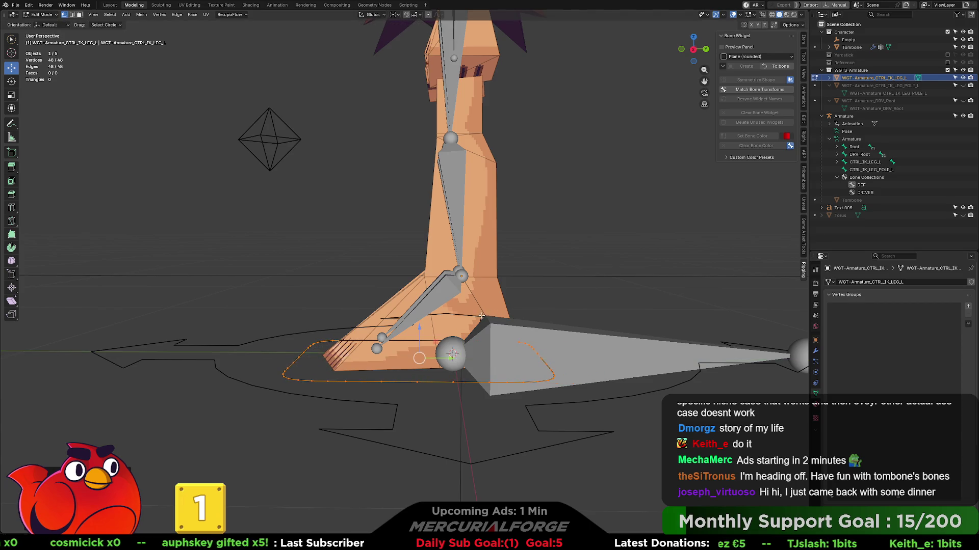
- Narrow the loop to about half width along X and apply it to the bone
{"action": "middle_click_drag", "start_coordinate": [481, 316], "coordinate": [562, 311]}
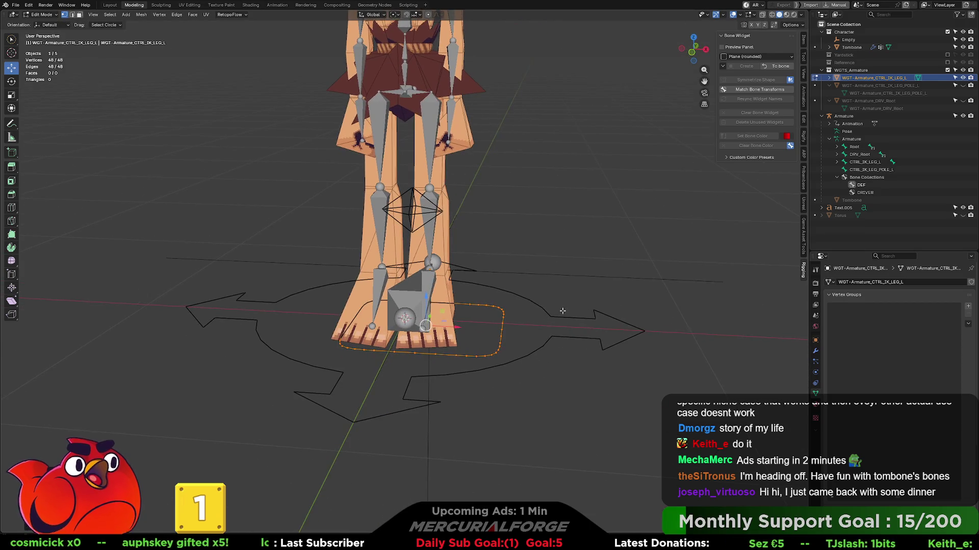
{"action": "key", "text": "s"}
{"action": "key", "text": "x"}
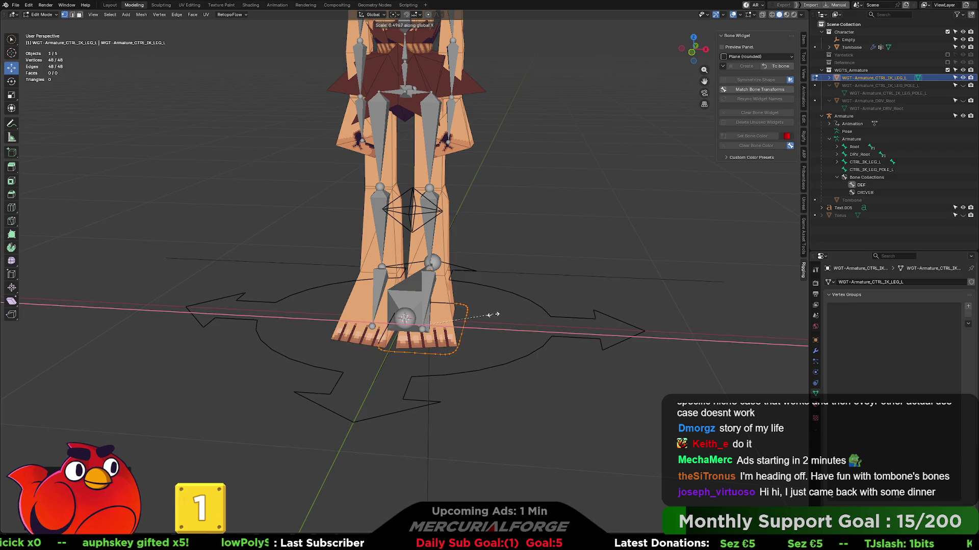
{"action": "left_click", "coordinate": [496, 313]}
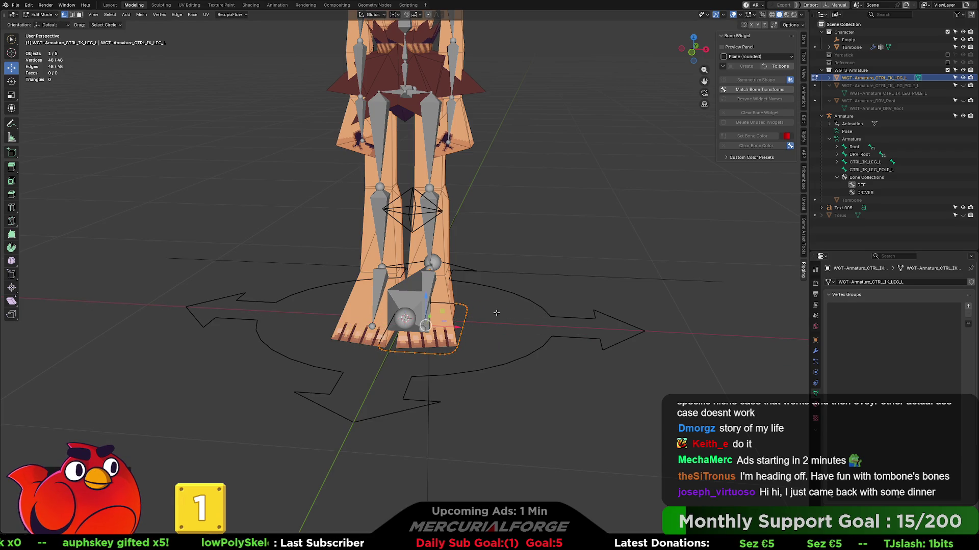
{"action": "left_click", "coordinate": [776, 67]}
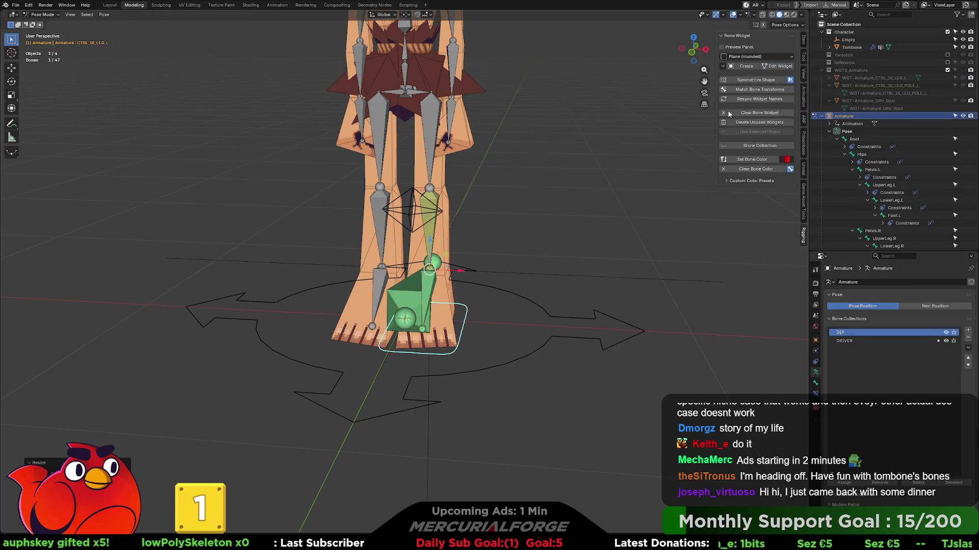
- Test the IK foot control by raising it from a side view
{"action": "mouse_move", "coordinate": [561, 250]}
{"action": "middle_mouse_down"}
{"action": "mouse_move", "coordinate": [480, 249]}
{"action": "mouse_move", "coordinate": [465, 321]}
{"action": "mouse_move", "coordinate": [430, 347]}
{"action": "middle_mouse_up"}
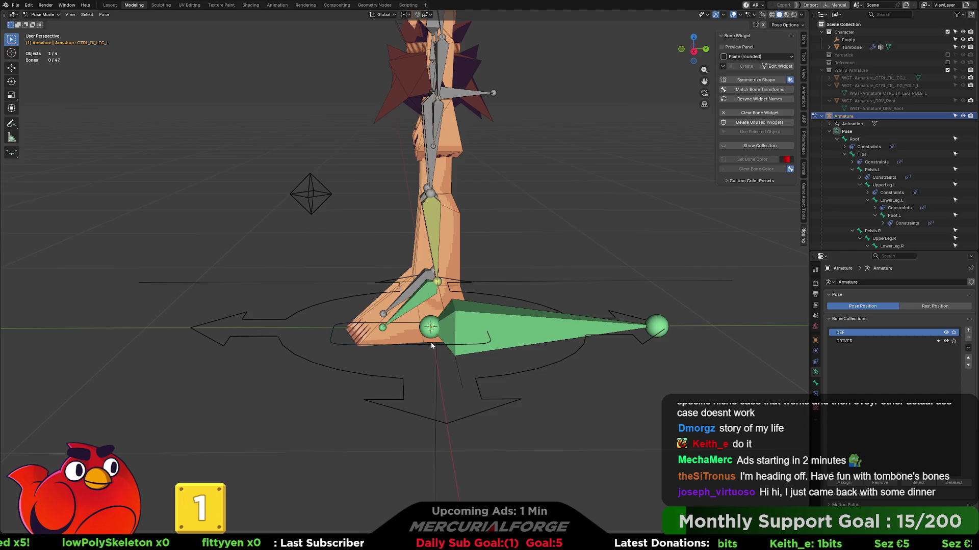
{"action": "key", "text": "r"}
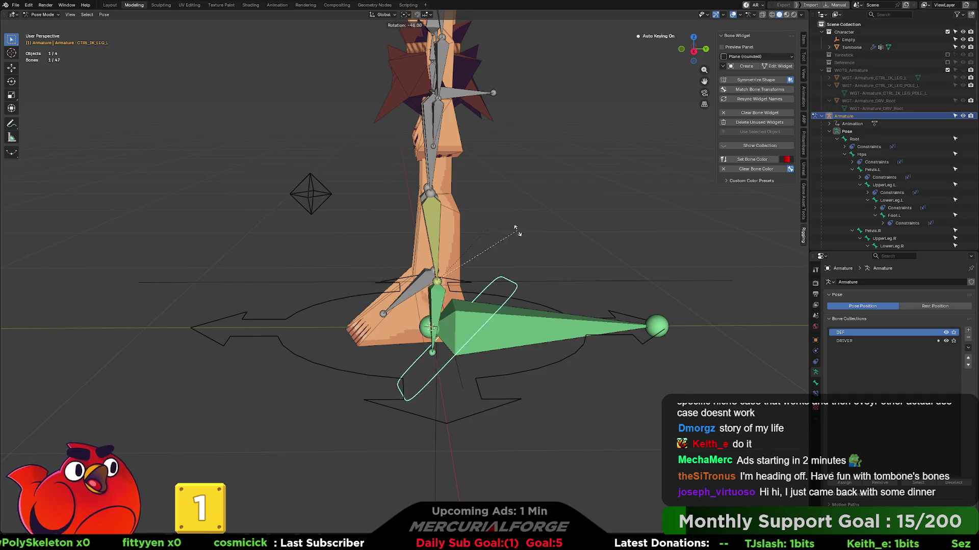
{"action": "key", "text": "Escape"}
{"action": "key", "text": "g"}
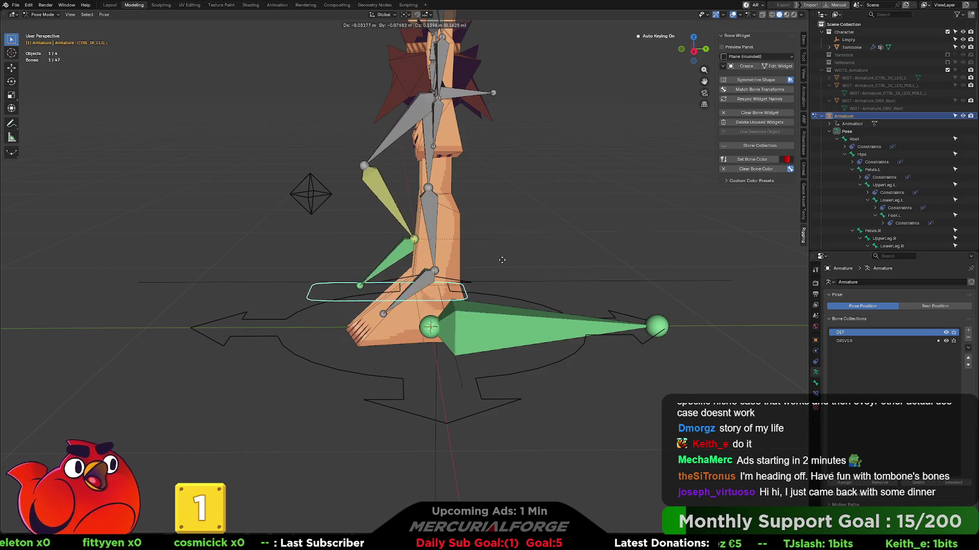
{"action": "left_click", "coordinate": [413, 253]}
- Test the knee pole control by moving it beside the knee, then undo the move
{"action": "mouse_move", "coordinate": [413, 254]}
{"action": "middle_mouse_down"}
{"action": "mouse_move", "coordinate": [472, 255]}
{"action": "mouse_move", "coordinate": [484, 224]}
{"action": "middle_mouse_up"}
{"action": "left_click", "coordinate": [485, 208]}
{"action": "key", "text": "g"}
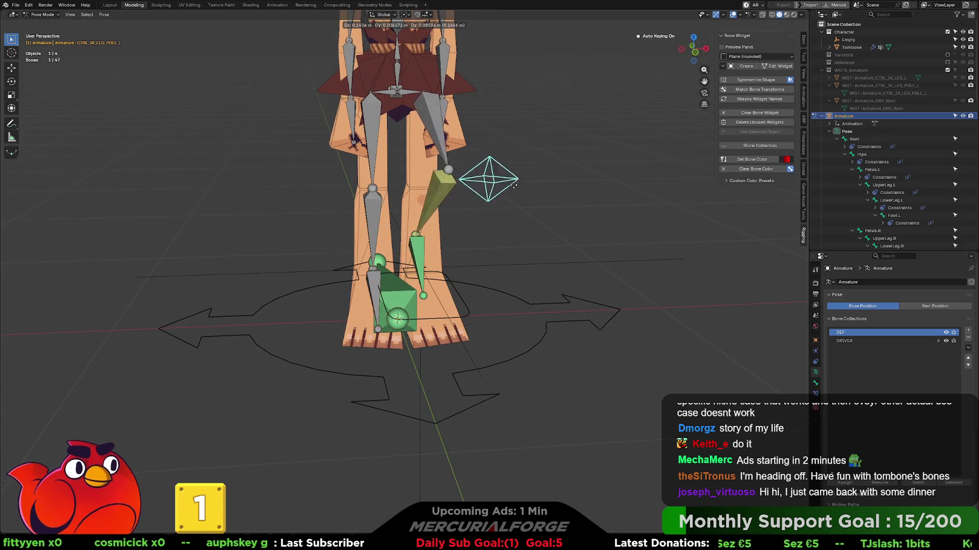
{"action": "left_click", "coordinate": [433, 176]}
{"action": "middle_click_drag", "start_coordinate": [433, 176], "coordinate": [477, 200]}
{"action": "key", "text": "ctrl+z"}
{"action": "key", "text": "ctrl+z"}
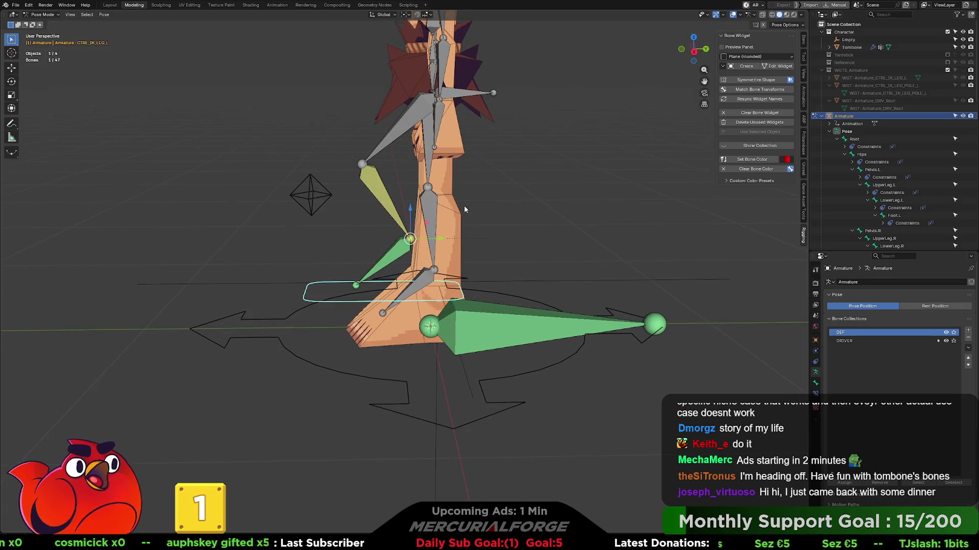
- Select the CTRL_COG bone at the hips and rotate it
{"action": "mouse_move", "coordinate": [530, 211]}
{"action": "middle_mouse_down", "text": "shift"}
{"action": "mouse_move", "coordinate": [539, 307]}
{"action": "mouse_move", "coordinate": [550, 288]}
{"action": "mouse_move", "coordinate": [450, 288]}
{"action": "mouse_move", "coordinate": [518, 282]}
{"action": "mouse_move", "coordinate": [513, 207]}
{"action": "mouse_move", "coordinate": [536, 304]}
{"action": "mouse_move", "coordinate": [536, 285]}
{"action": "mouse_move", "coordinate": [512, 270]}
{"action": "middle_mouse_up", "text": "shift"}
{"action": "left_click", "coordinate": [519, 291]}
{"action": "key", "text": "r"}
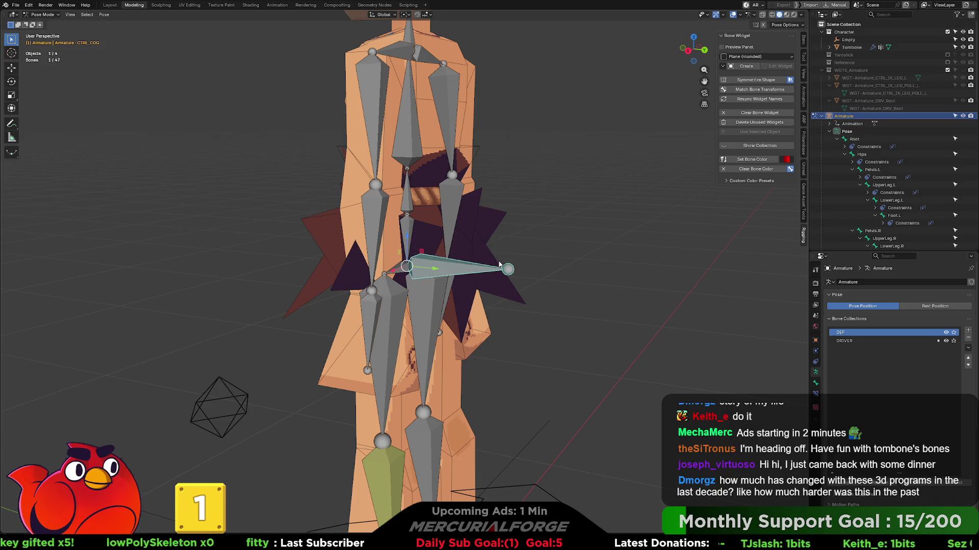
{"action": "mouse_move", "coordinate": [496, 264]}
{"action": "middle_mouse_down"}
{"action": "mouse_move", "coordinate": [382, 236]}
{"action": "mouse_move", "coordinate": [585, 300]}
{"action": "middle_mouse_up"}
{"action": "left_click", "coordinate": [384, 235]}
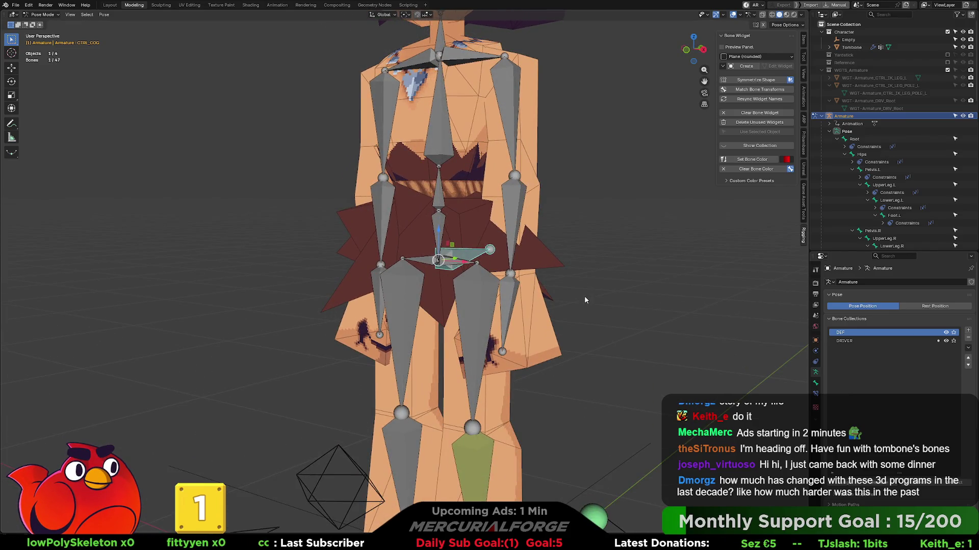